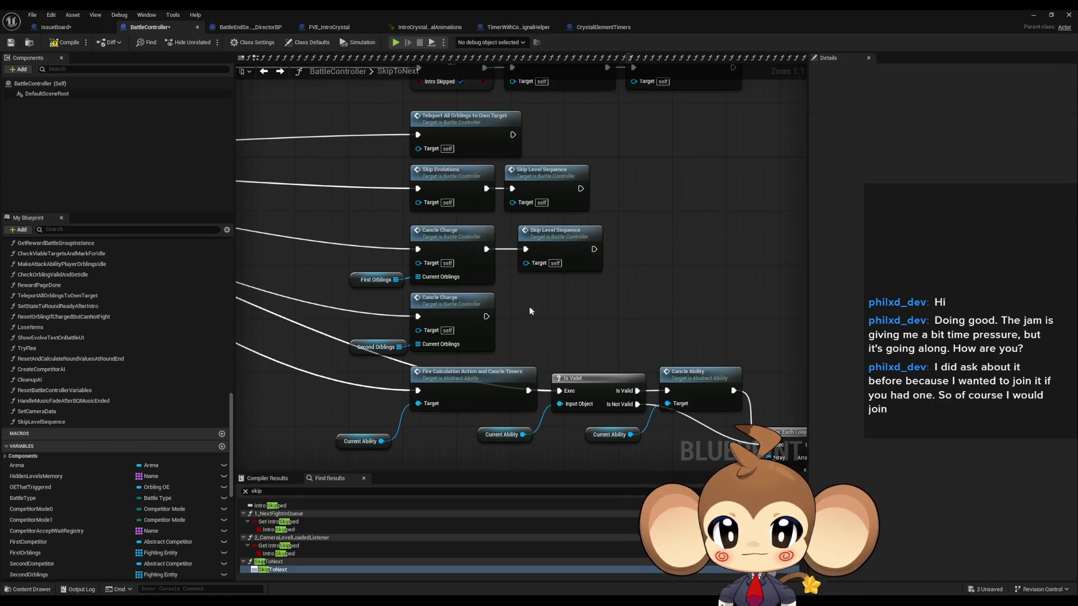
# Step: Duplicate the Skip Level Sequence node and wire it after the second Cancle Charge
pyautogui.hotkey('ctrl', 'c')
pyautogui.hotkey('ctrl', 'v')
pyautogui.moveTo(486, 316)
pyautogui.mouseDown()
pyautogui.moveTo(530, 327)
pyautogui.moveTo(554, 312)
pyautogui.mouseUp()
pyautogui.scroll(-2, 555, 312)
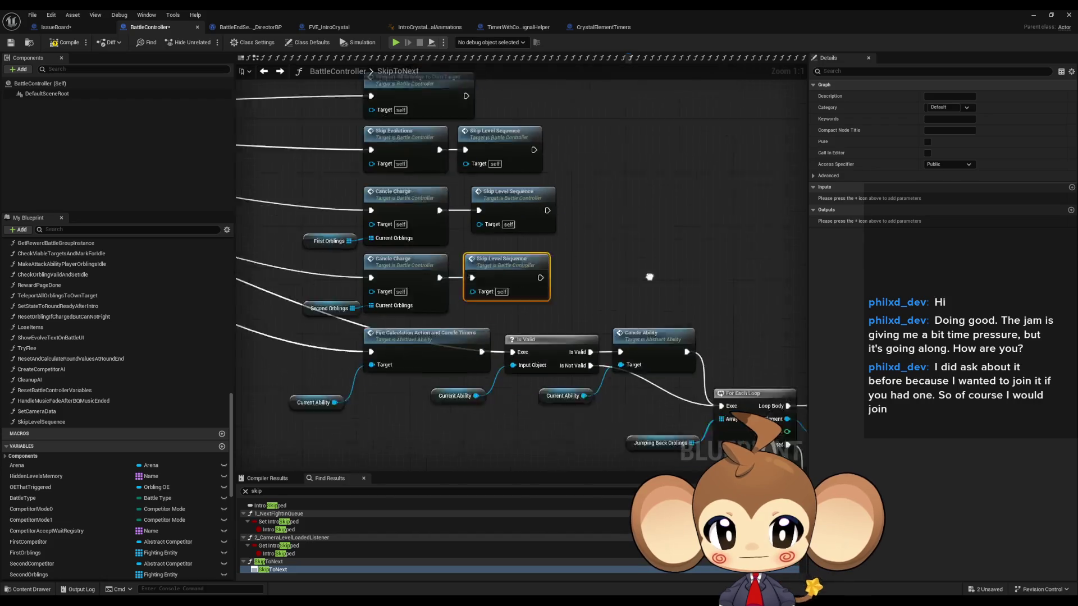
pyautogui.scroll(2, 429, 324)
# Step: Review the Trigger End Fade and Switch on String nodes, compile BattleController, and minimize it
pyautogui.click(444, 359)
pyautogui.moveTo(464, 336)
pyautogui.mouseDown()
pyautogui.moveTo(724, 363)
pyautogui.moveTo(768, 394)
pyautogui.mouseUp()
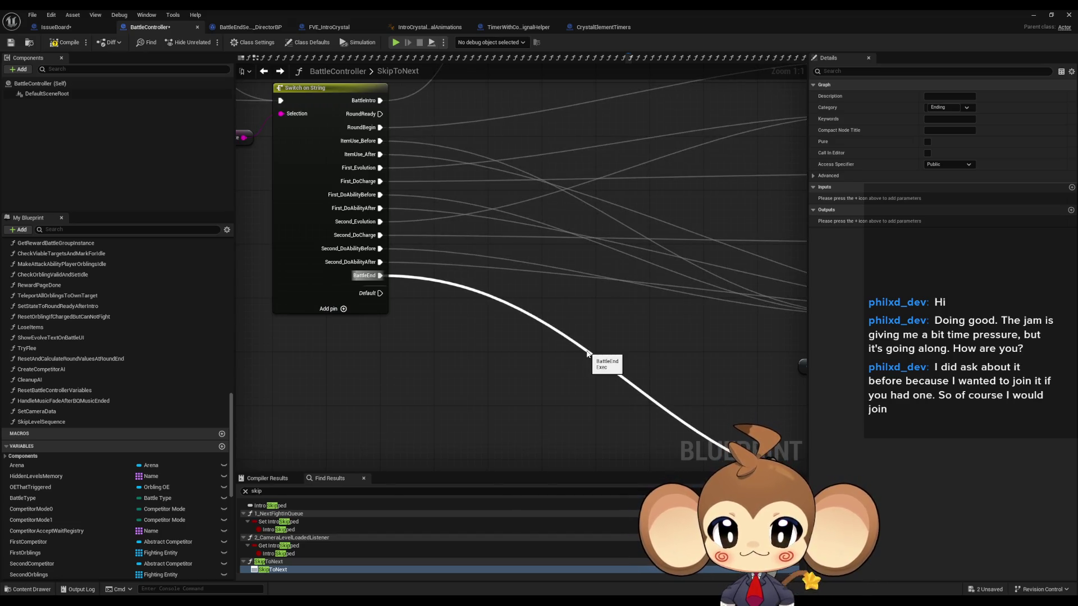
pyautogui.scroll(-3, 588, 353)
pyautogui.moveTo(620, 352)
pyautogui.mouseDown()
pyautogui.moveTo(529, 279)
pyautogui.moveTo(640, 292)
pyautogui.moveTo(648, 270)
pyautogui.moveTo(570, 287)
pyautogui.moveTo(964, 233)
pyautogui.mouseUp()
pyautogui.scroll(4, 640, 292)
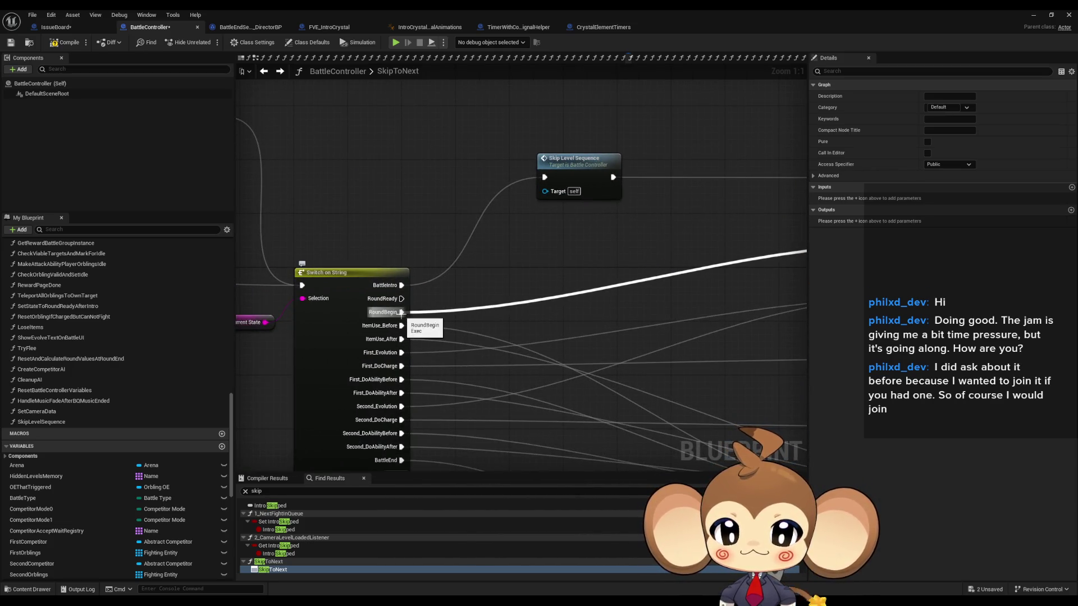
pyautogui.scroll(-3, 402, 313)
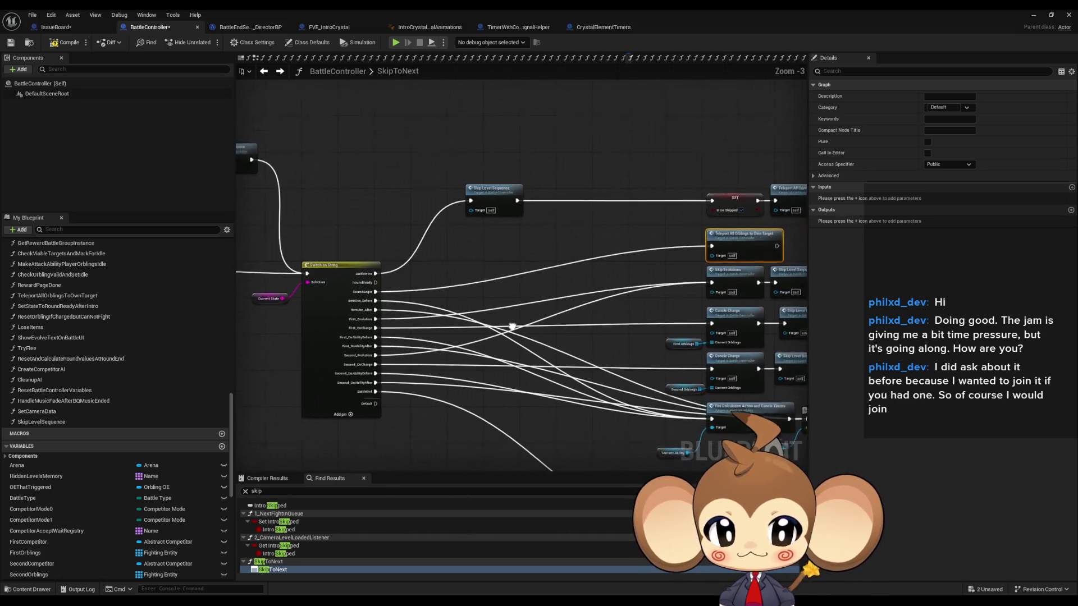
pyautogui.moveTo(447, 279)
pyautogui.mouseDown()
pyautogui.moveTo(440, 389)
pyautogui.moveTo(599, 417)
pyautogui.mouseUp()
pyautogui.click(455, 388)
pyautogui.moveTo(373, 360); pyautogui.dragTo(453, 414)
pyautogui.click(69, 48)
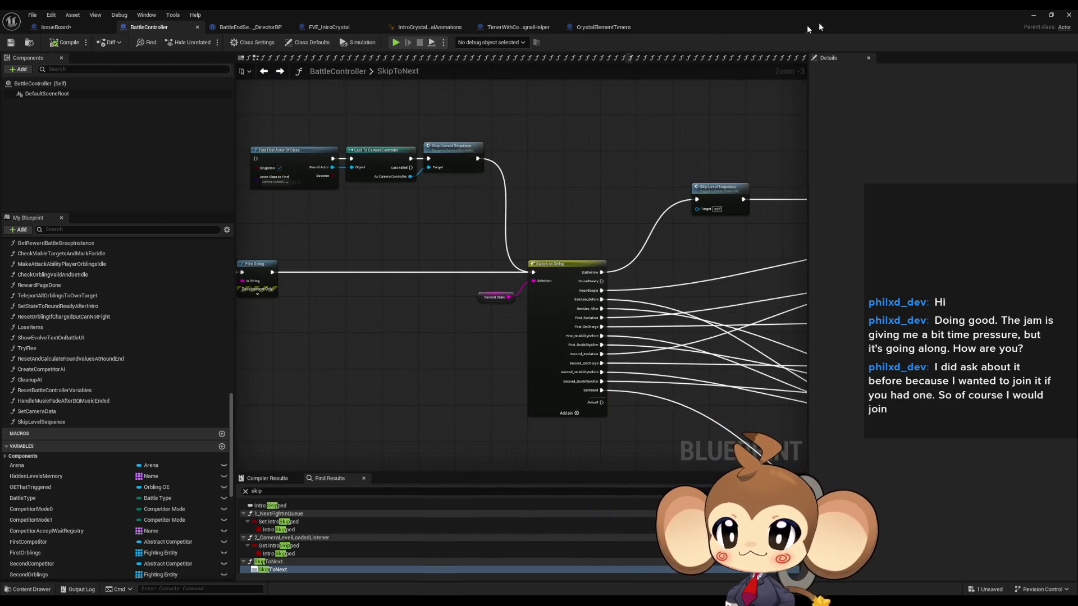
pyautogui.click(1031, 14)
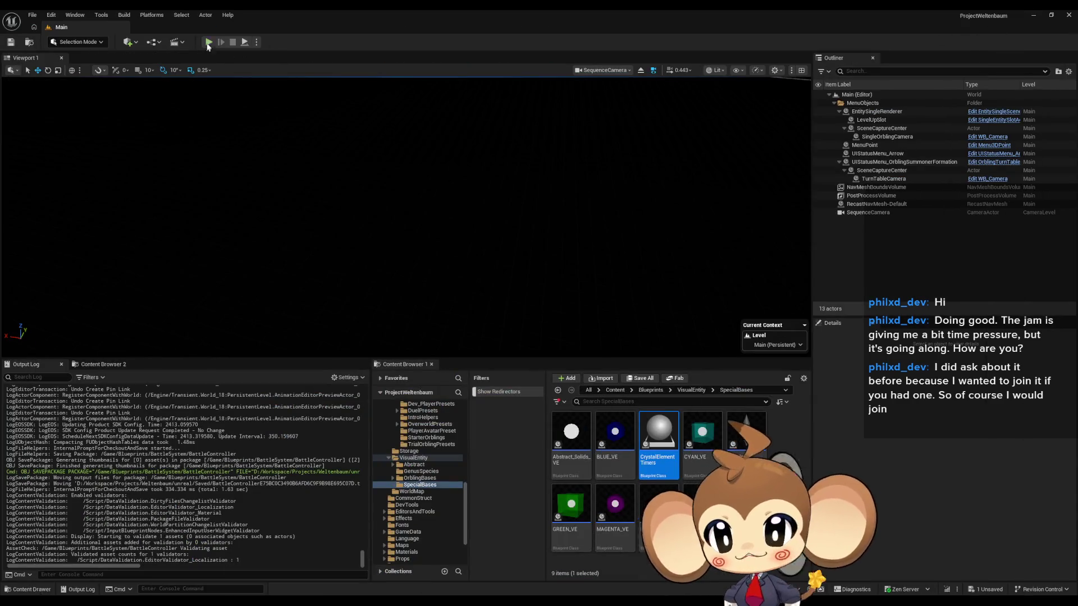
# Step: Run a play-in-editor test of the battle skip, stop it, and return to BattleController
pyautogui.hotkey('alt', 'p')
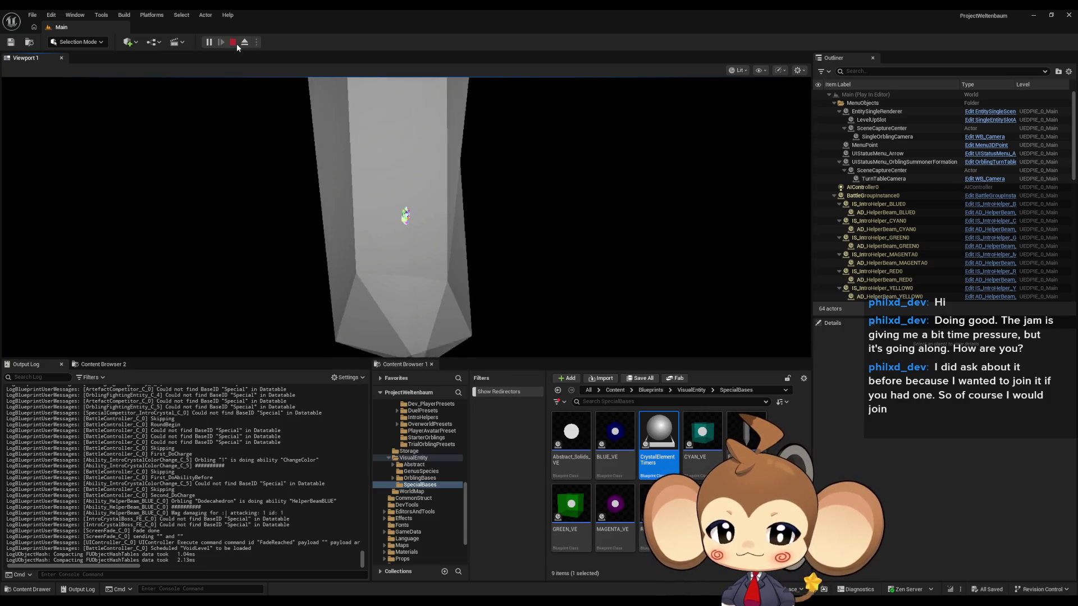
pyautogui.click(236, 43)
pyautogui.moveTo(514, 574)
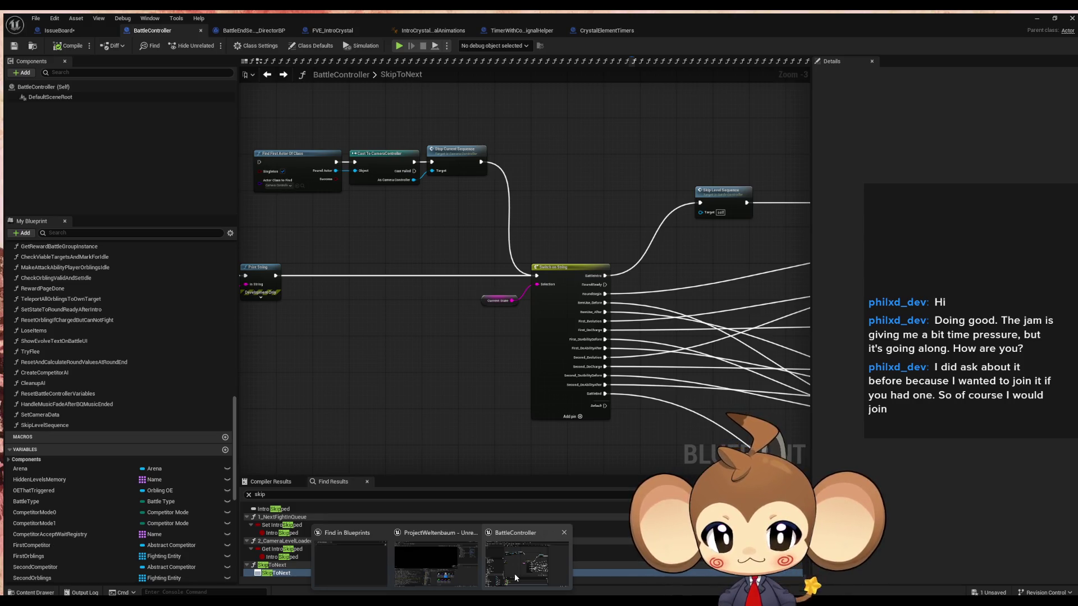
# Step: Look over the IntroCrystal2_SpecialAnimations and FVE_IntroCrystal Blueprints
pyautogui.click(515, 574)
pyautogui.moveTo(473, 355)
pyautogui.mouseDown()
pyautogui.moveTo(257, 293)
pyautogui.moveTo(635, 336)
pyautogui.moveTo(676, 312)
pyautogui.moveTo(592, 293)
pyautogui.mouseUp()
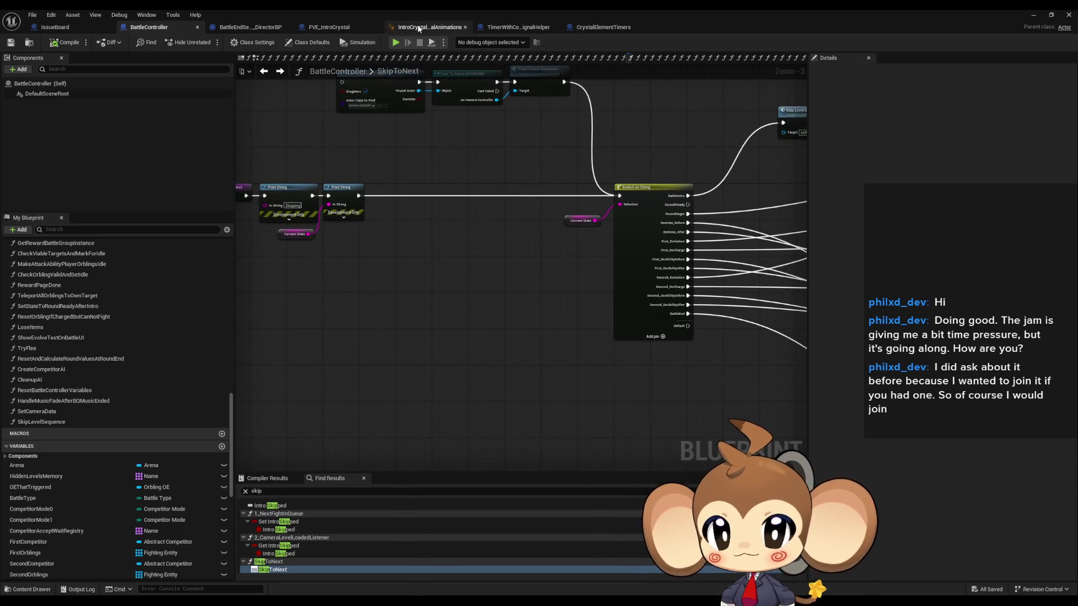
pyautogui.click(418, 28)
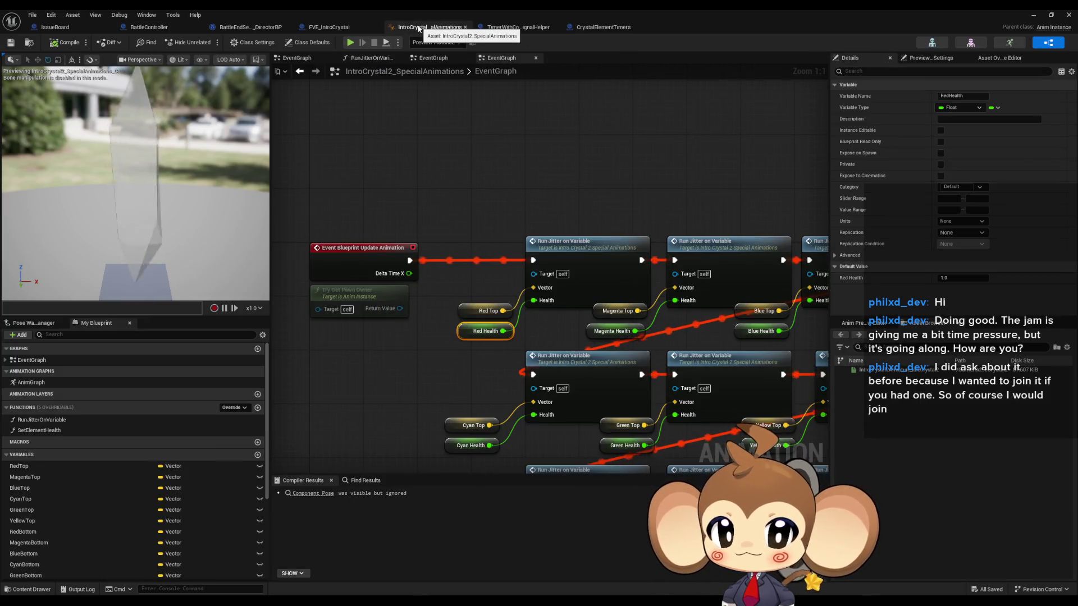
pyautogui.click(336, 29)
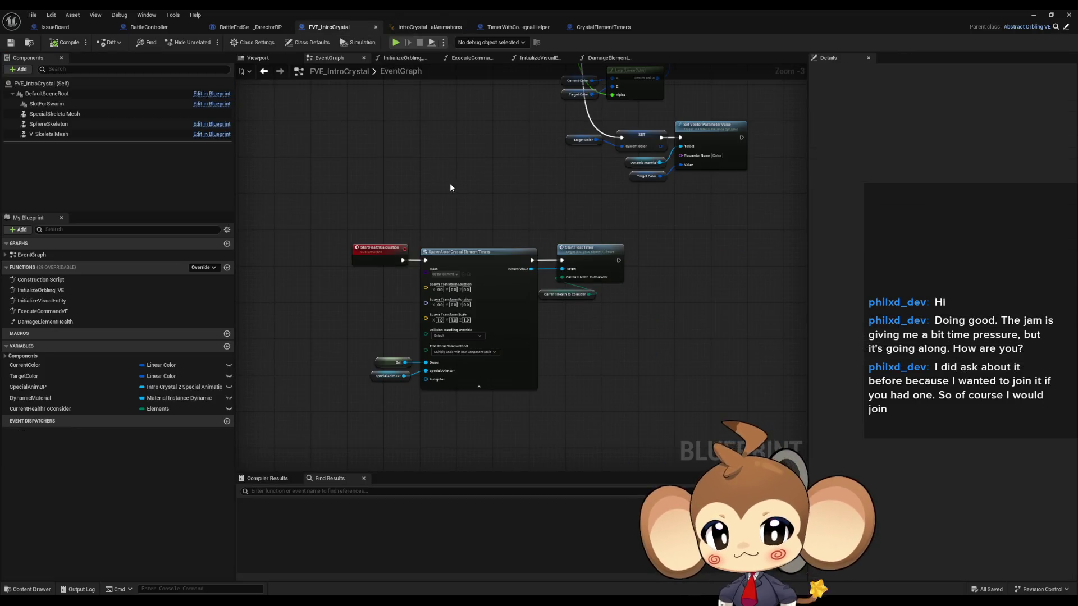
pyautogui.moveTo(423, 185); pyautogui.dragTo(457, 231)
# Step: Back in BattleController, clear the Find Results search and restore the window smaller
pyautogui.click(149, 27)
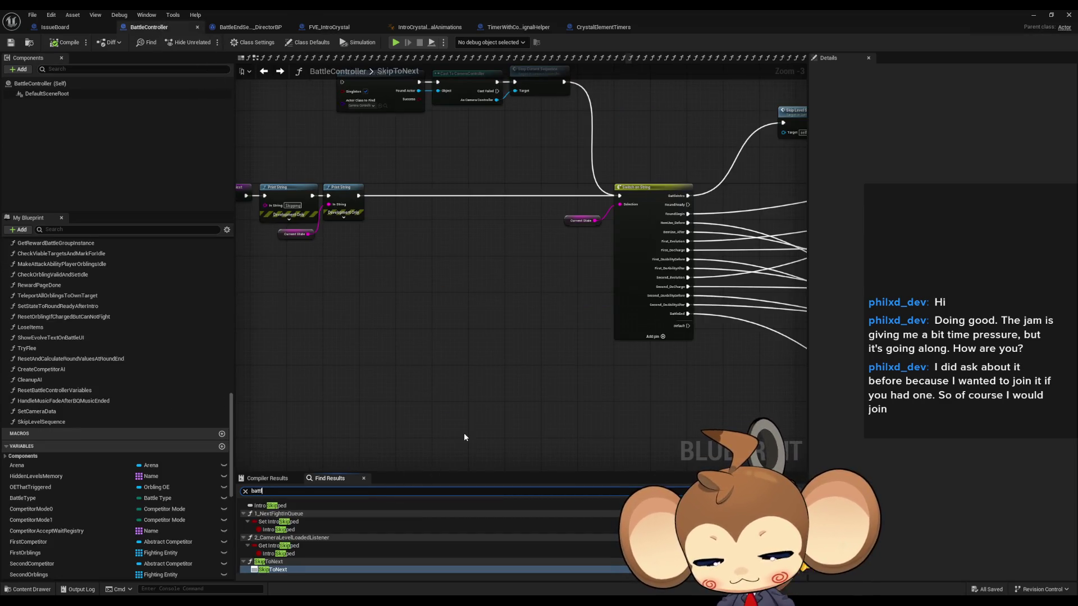
pyautogui.press('BackSpace')
pyautogui.press('BackSpace')
pyautogui.press('BackSpace')
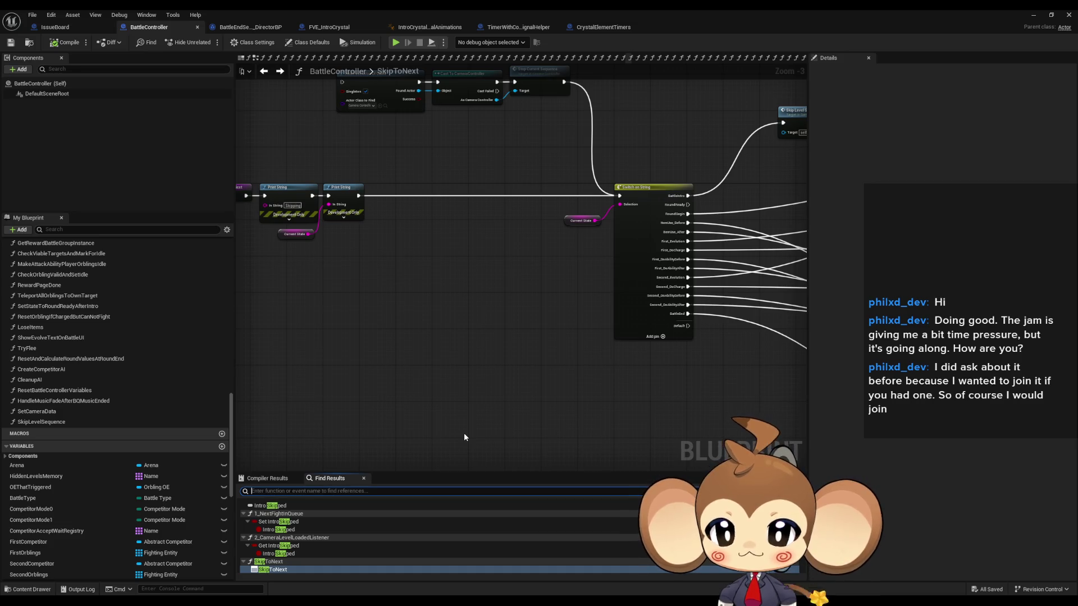
pyautogui.click(477, 372)
pyautogui.moveTo(537, 9)
pyautogui.mouseDown()
pyautogui.moveTo(598, 95)
pyautogui.moveTo(313, 128)
pyautogui.mouseUp()
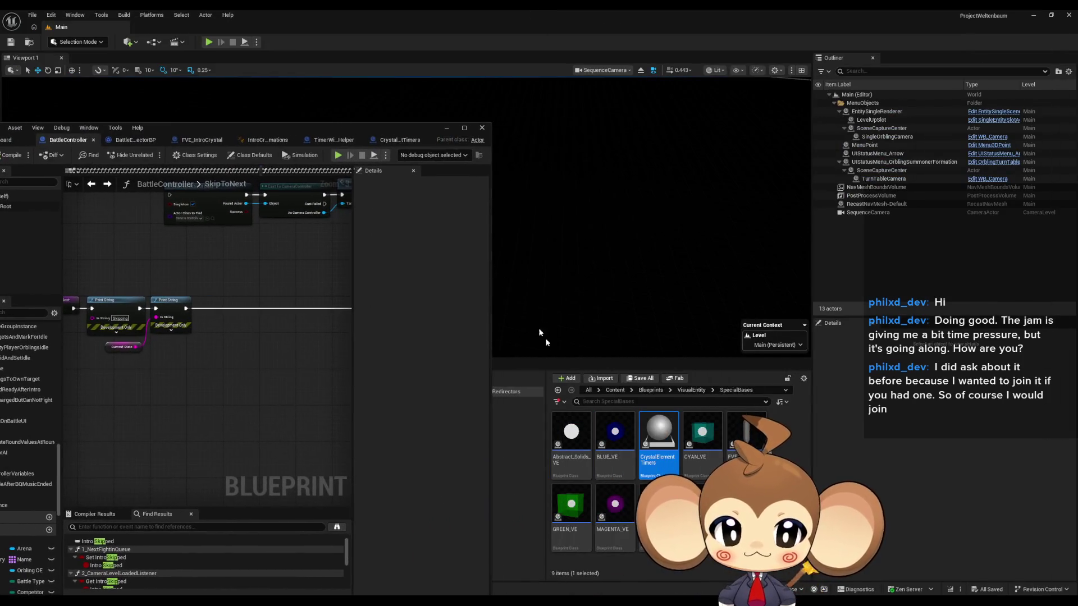
# Step: Browse to Blueprints > BattleSystem > Abilities > AbilityAssets > 1_Fire > FireTest and select Ability_FireTest
pyautogui.click(618, 392)
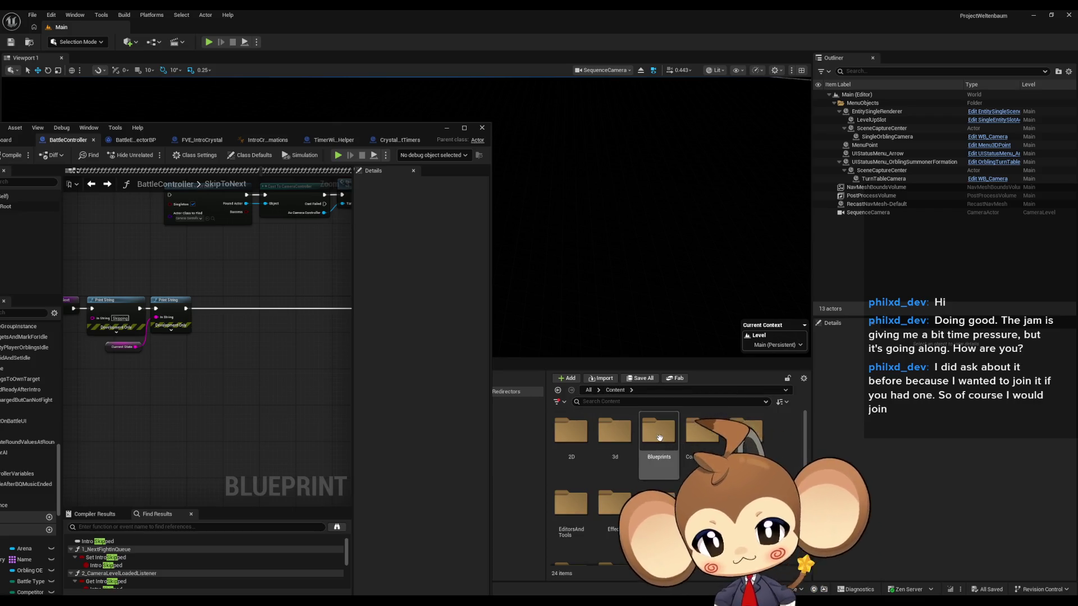
pyautogui.doubleClick(660, 443)
pyautogui.doubleClick(614, 441)
pyautogui.doubleClick(582, 438)
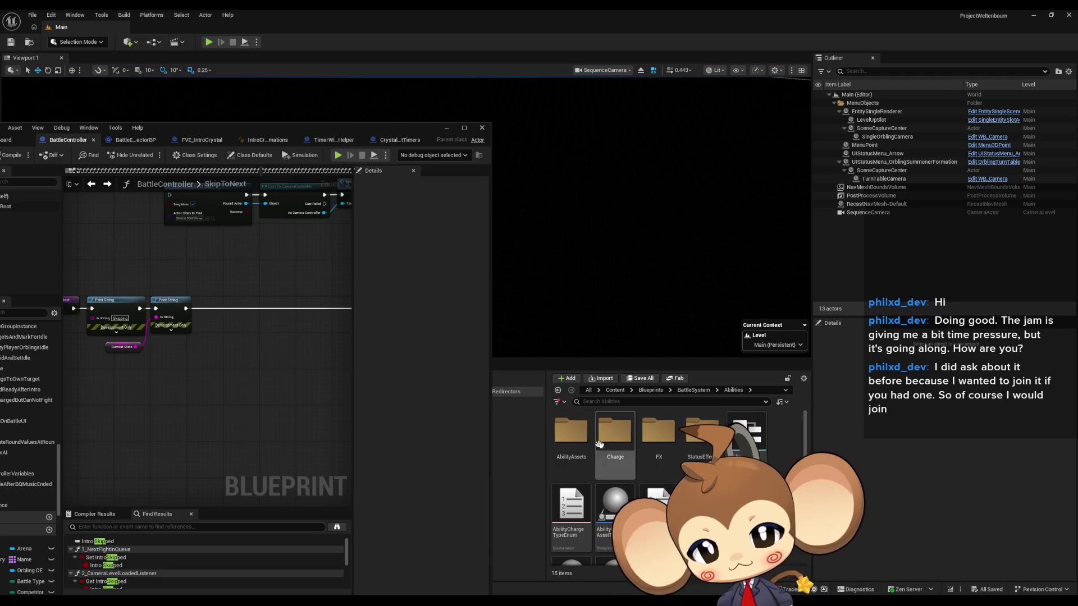
pyautogui.doubleClick(572, 431)
pyautogui.doubleClick(575, 430)
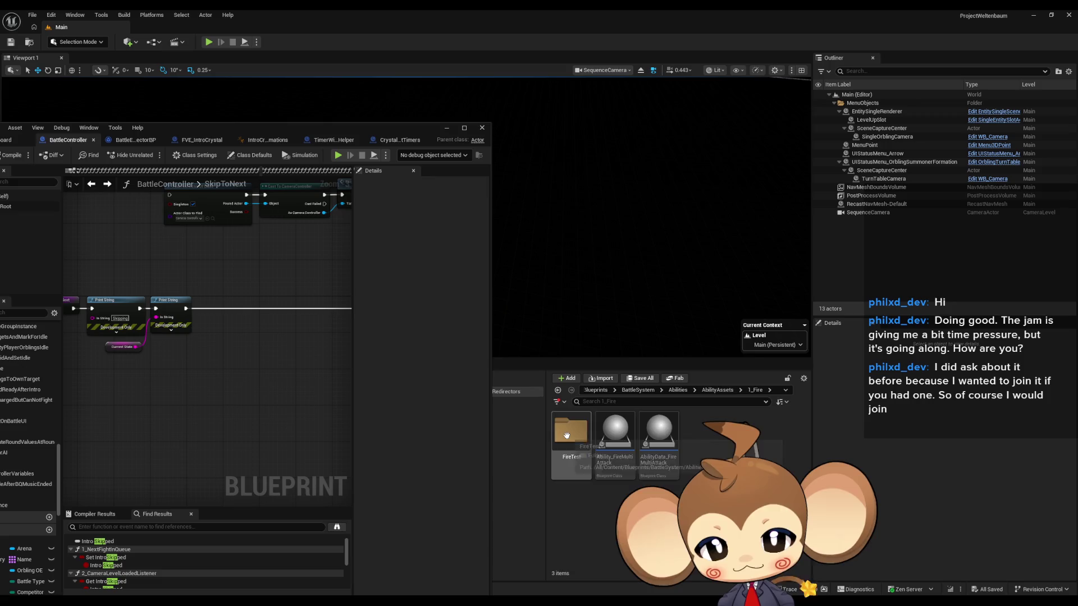
pyautogui.doubleClick(576, 430)
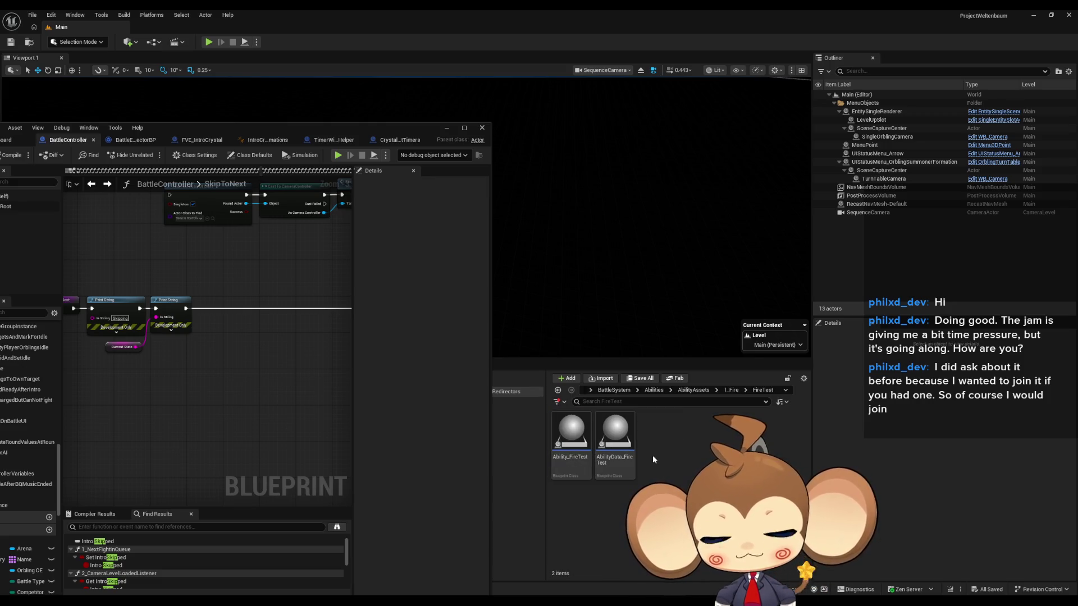
pyautogui.click(571, 441)
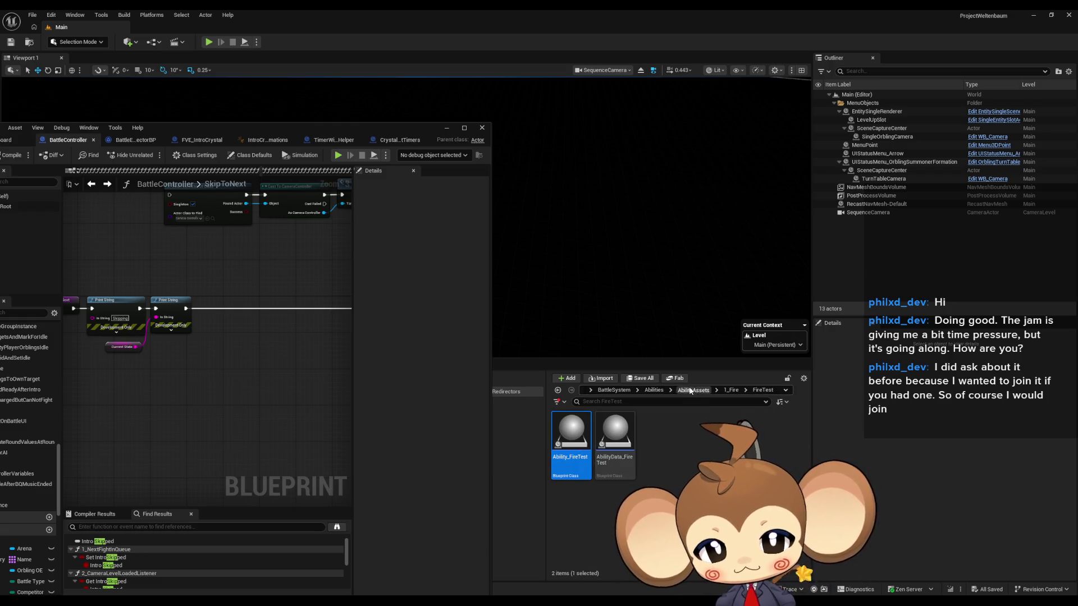
# Step: Go to AbilityAssets > SpecialAbilities > Beam and pick Ability_HelperBeam_BLUE
pyautogui.click(695, 393)
pyautogui.doubleClick(658, 502)
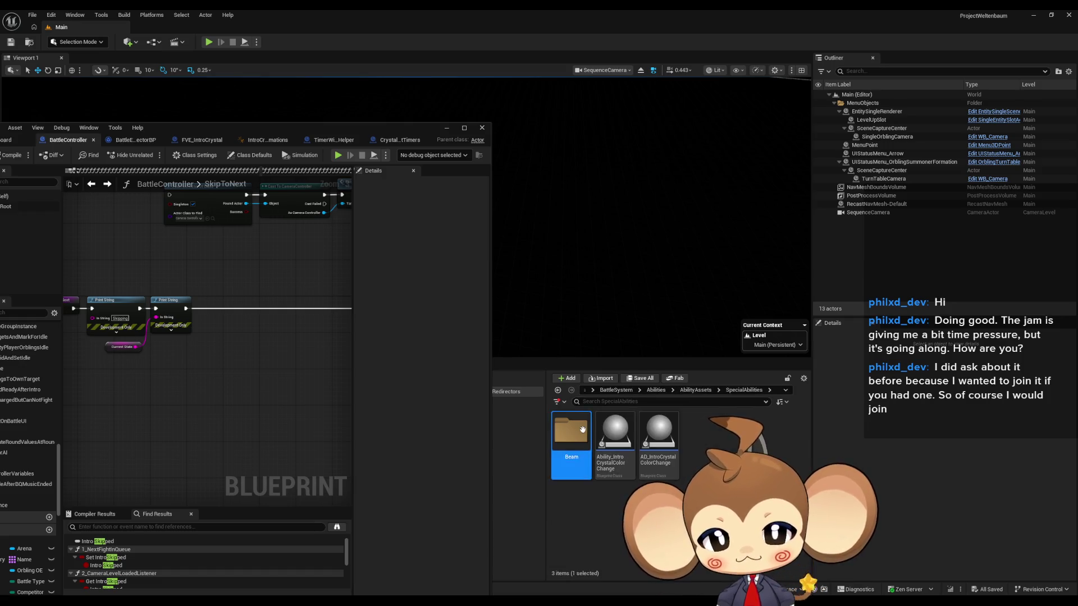
pyautogui.doubleClick(570, 430)
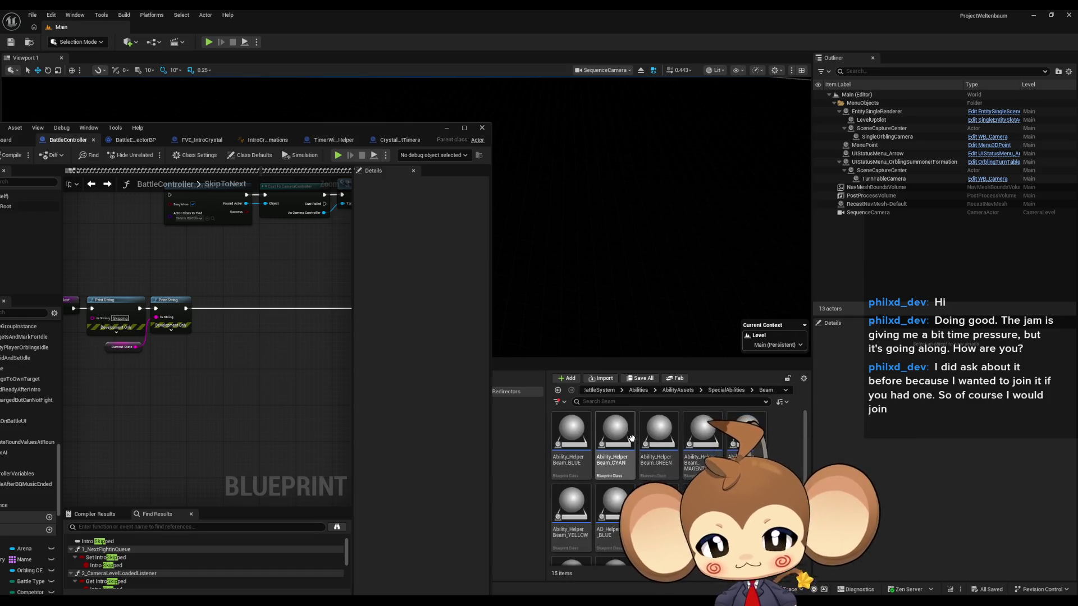
pyautogui.click(571, 432)
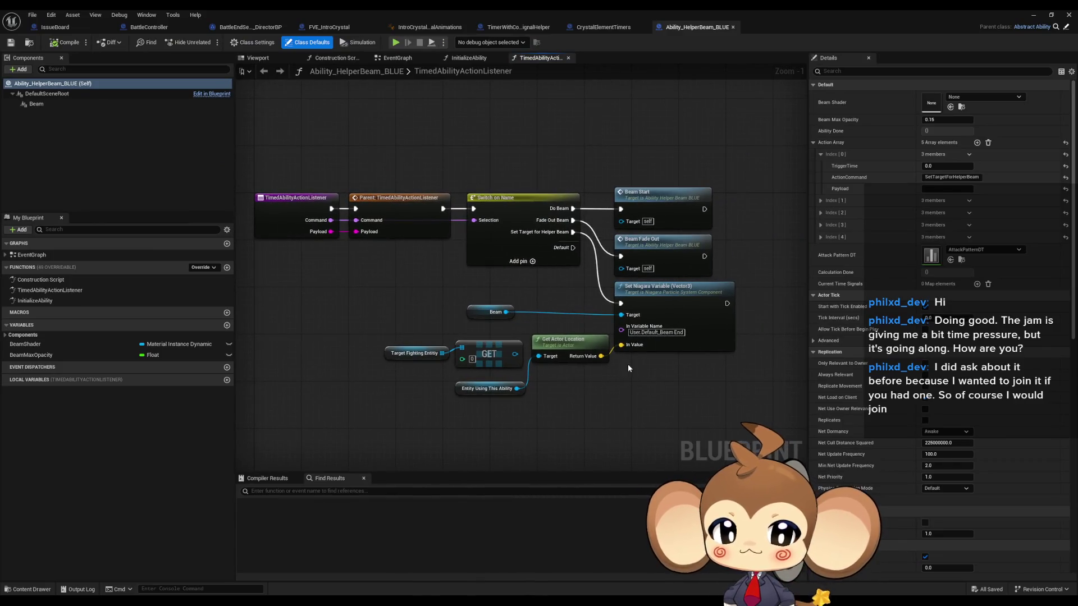
# Step: Inspect the Beam Start call in TimedAbilityActionListener and peek at InitializeAbility
pyautogui.click(667, 208)
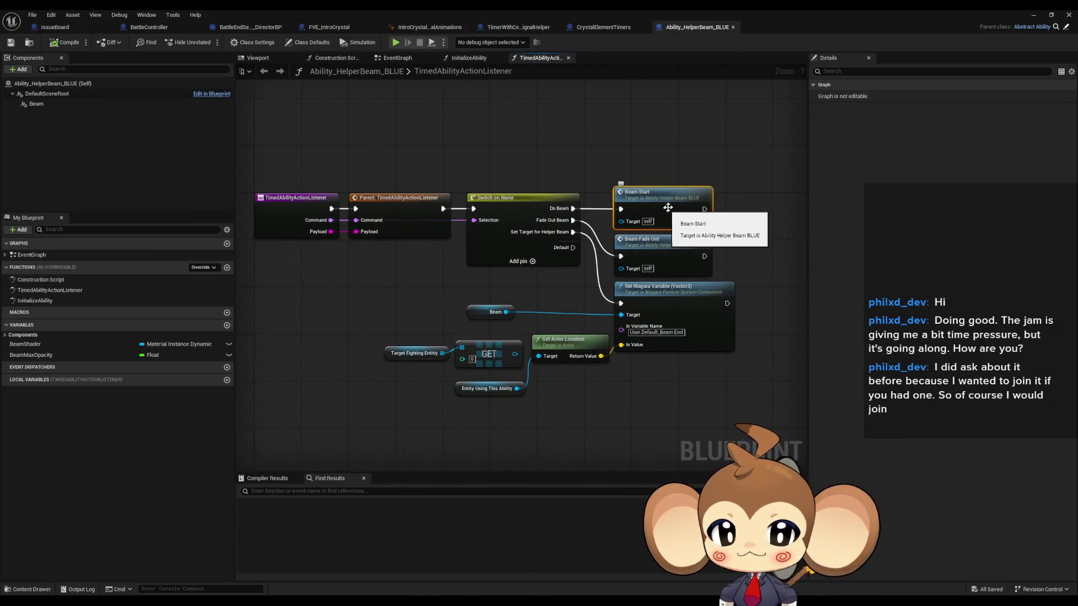
pyautogui.moveTo(671, 206); pyautogui.dragTo(594, 242)
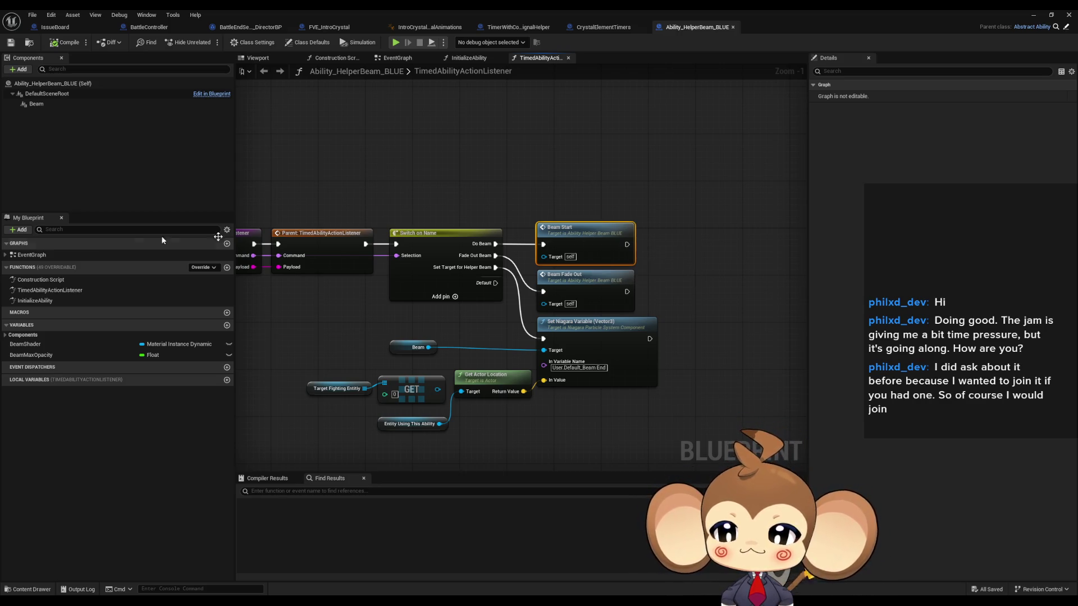
pyautogui.doubleClick(62, 301)
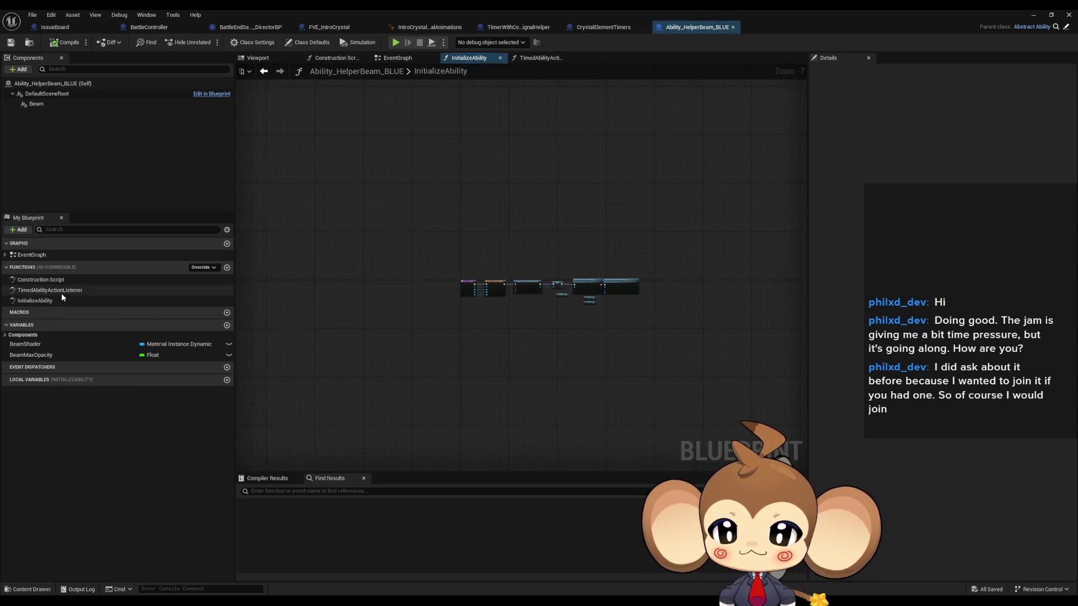
pyautogui.doubleClick(62, 292)
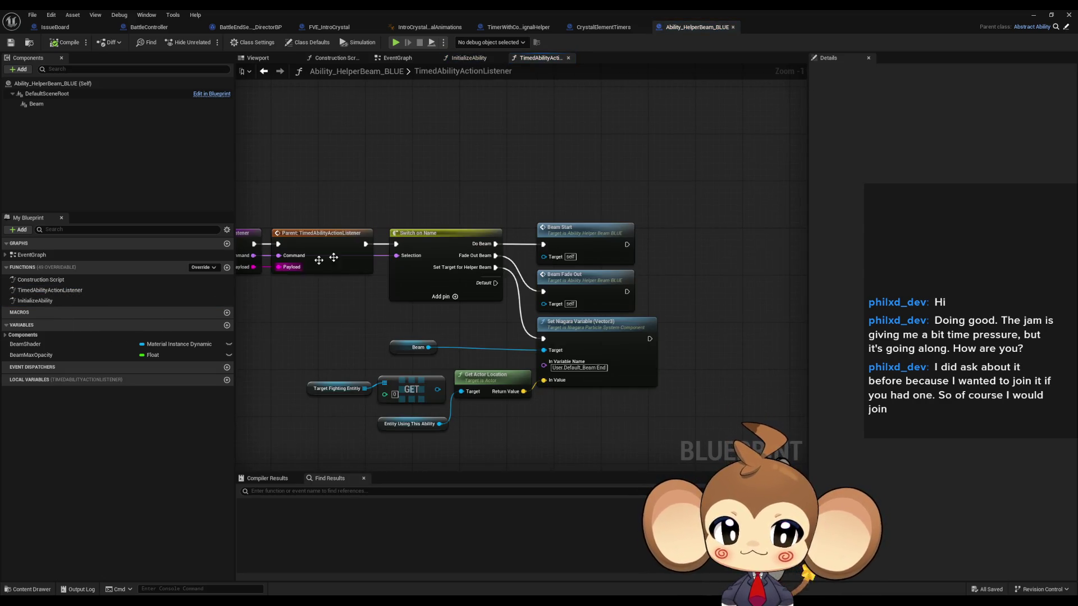
# Step: Jump to the BeamStart event in the EventGraph and float the editor window
pyautogui.doubleClick(589, 238)
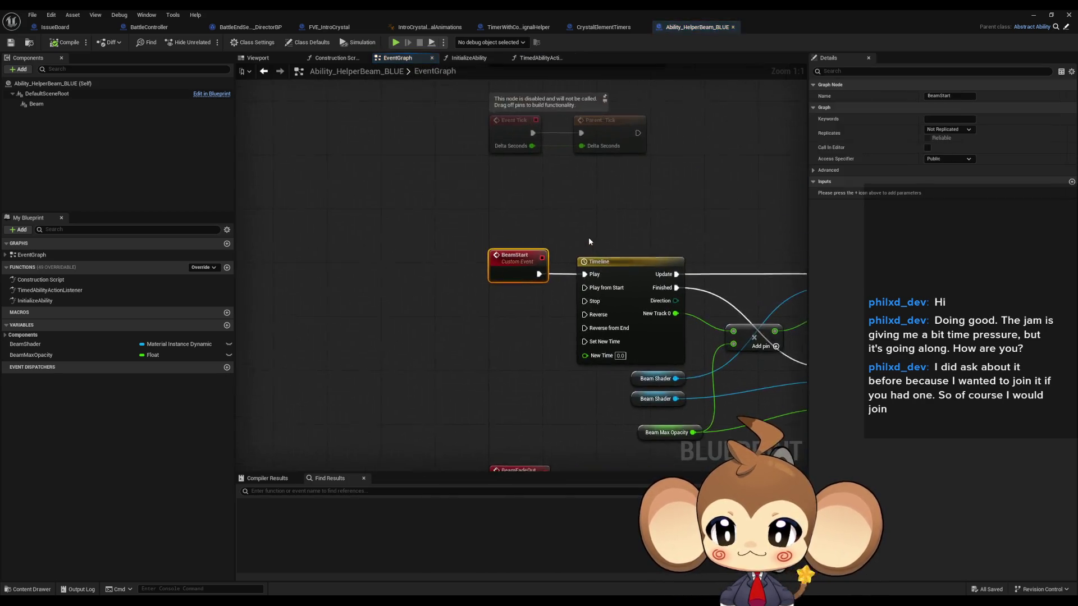
pyautogui.scroll(-4, 522, 190)
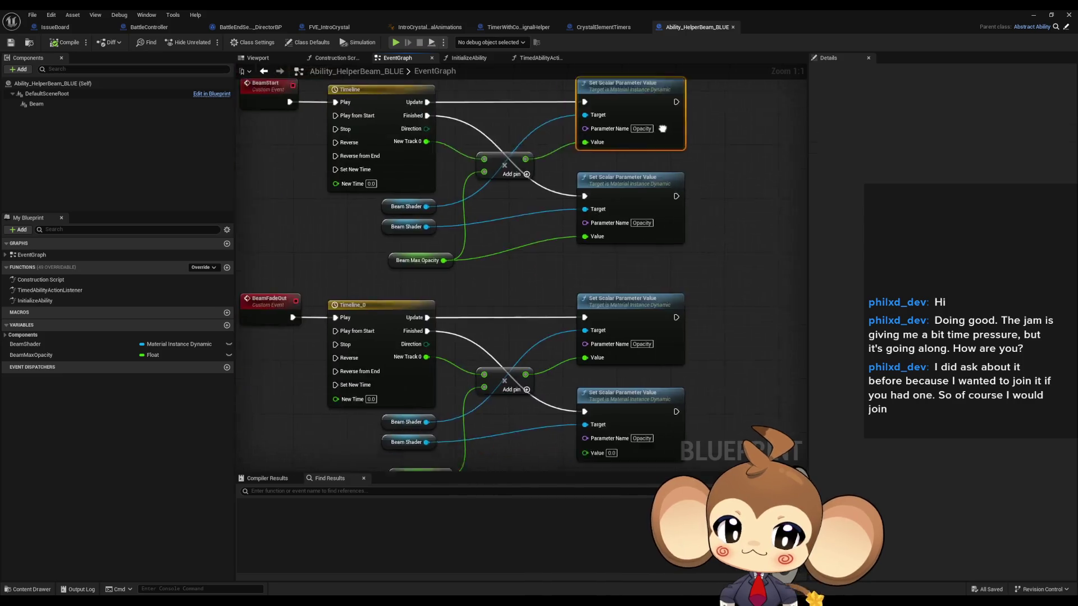
pyautogui.scroll(3, 529, 332)
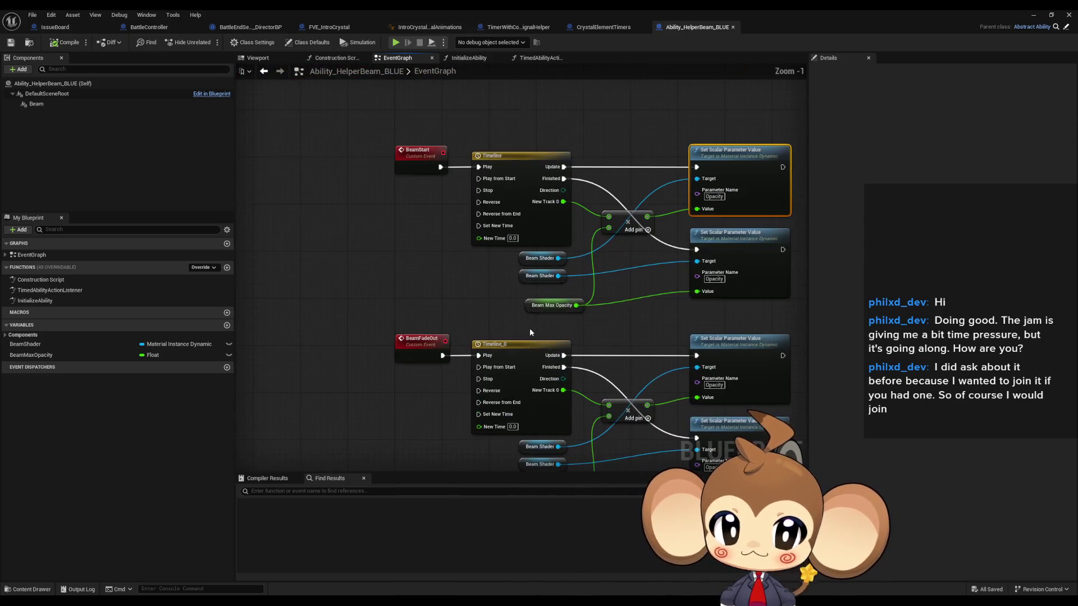
pyautogui.doubleClick(471, 9)
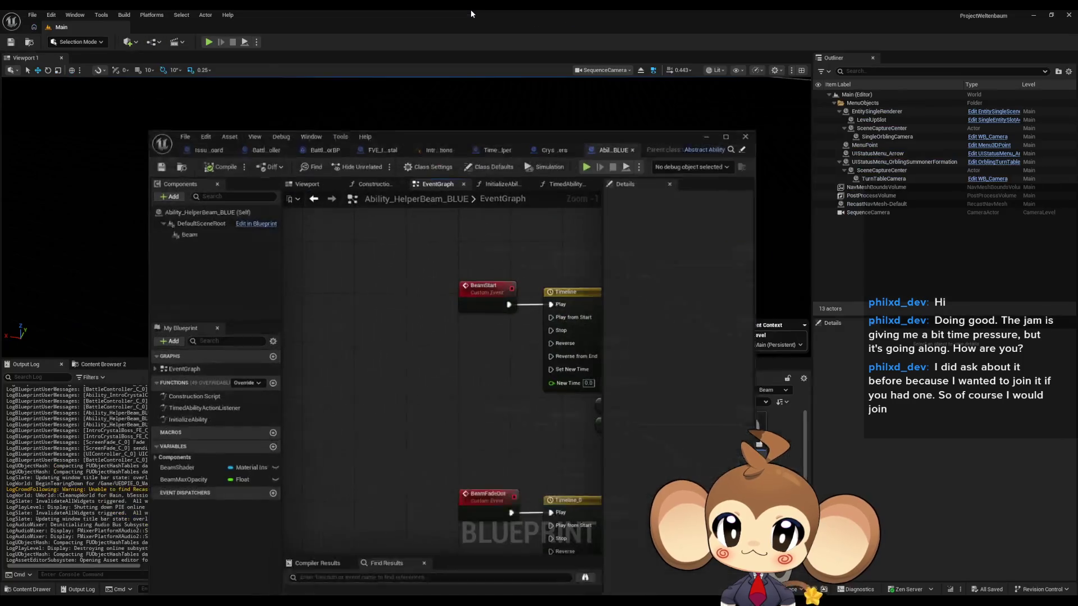
# Step: Peek at the ability list data table in AbilityAssets, then close it
pyautogui.moveTo(590, 150)
pyautogui.mouseDown()
pyautogui.moveTo(450, 174)
pyautogui.moveTo(361, 217)
pyautogui.mouseUp()
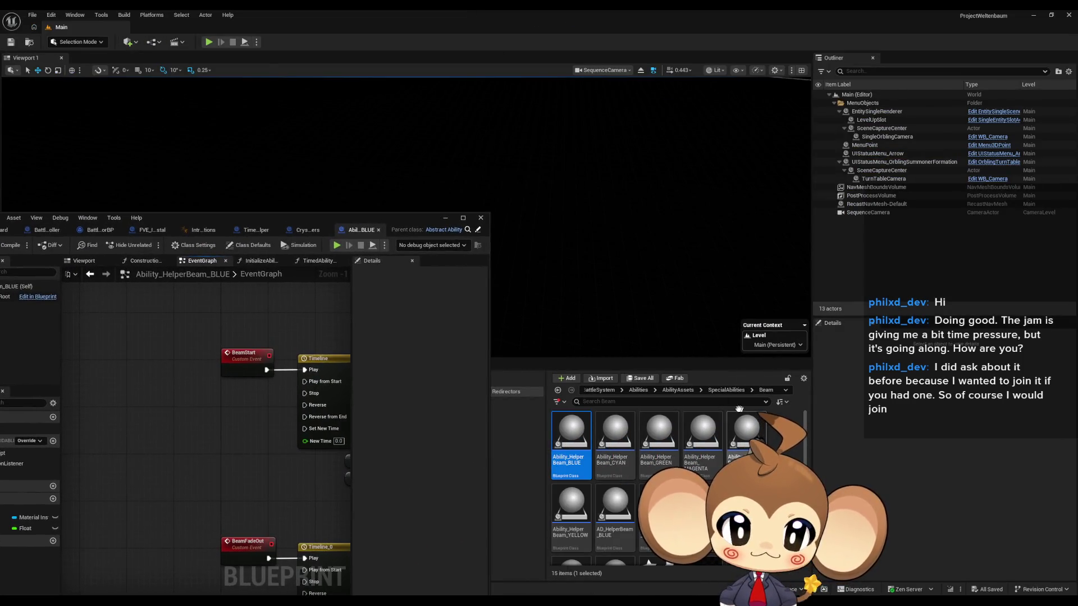
pyautogui.click(638, 390)
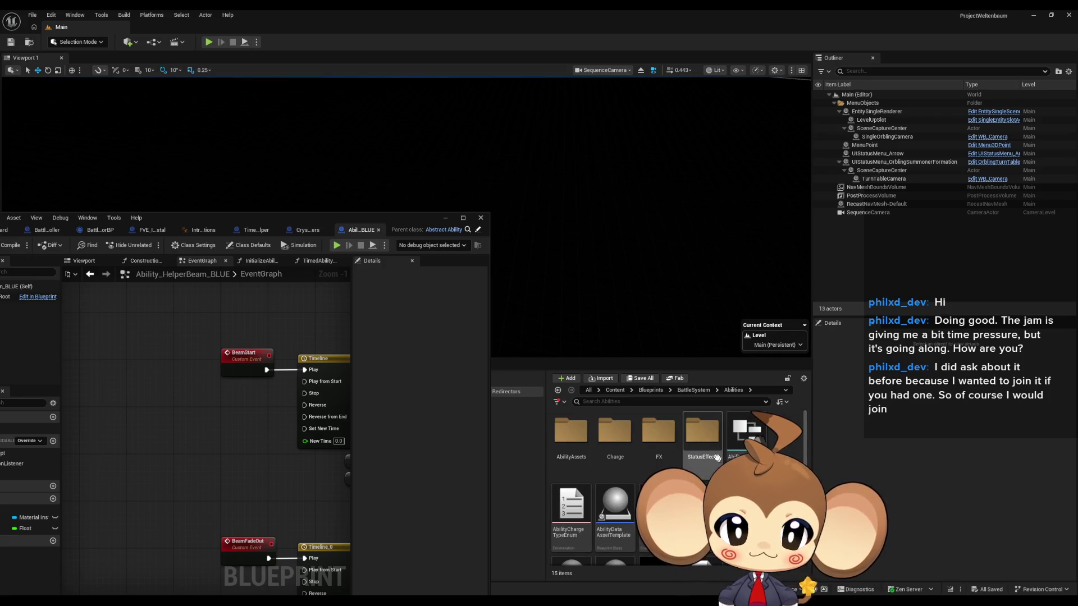
pyautogui.doubleClick(571, 432)
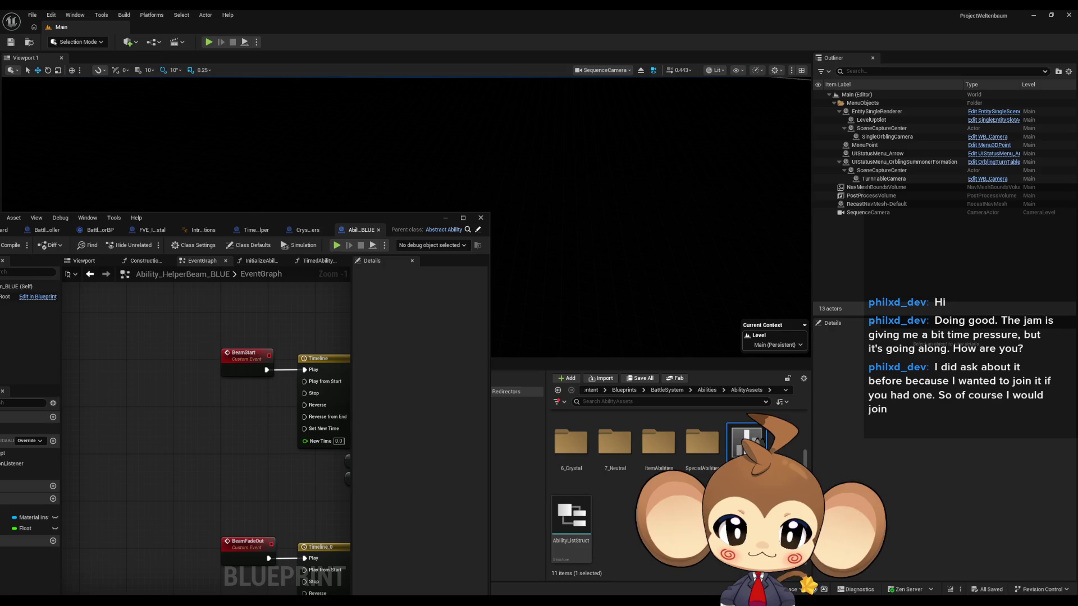
pyautogui.moveTo(225, 217)
pyautogui.mouseDown()
pyautogui.moveTo(338, 136)
pyautogui.moveTo(276, 151)
pyautogui.mouseUp()
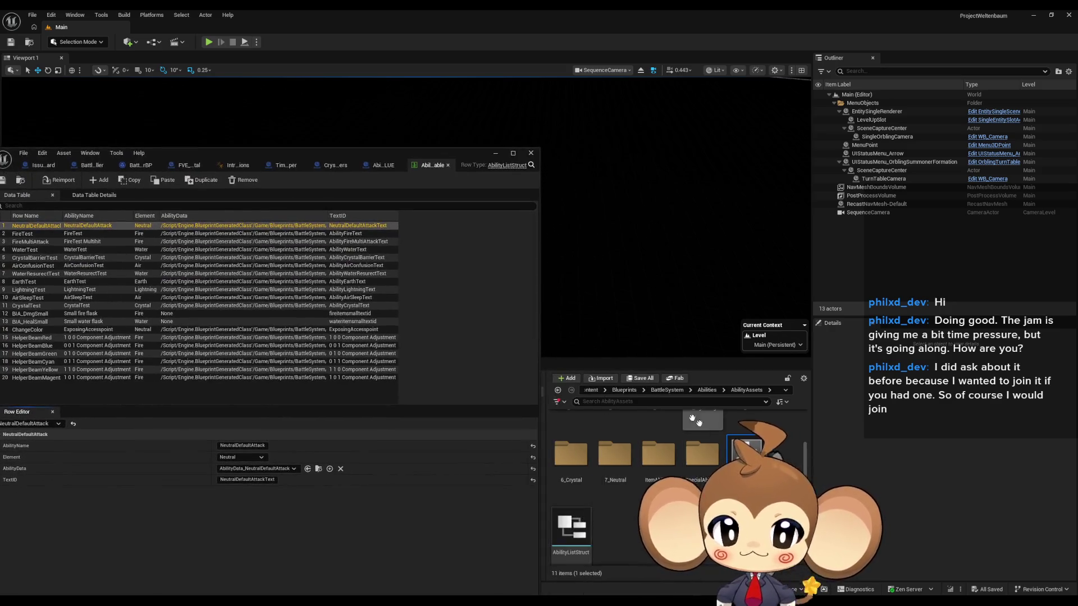
pyautogui.click(595, 391)
pyautogui.click(447, 165)
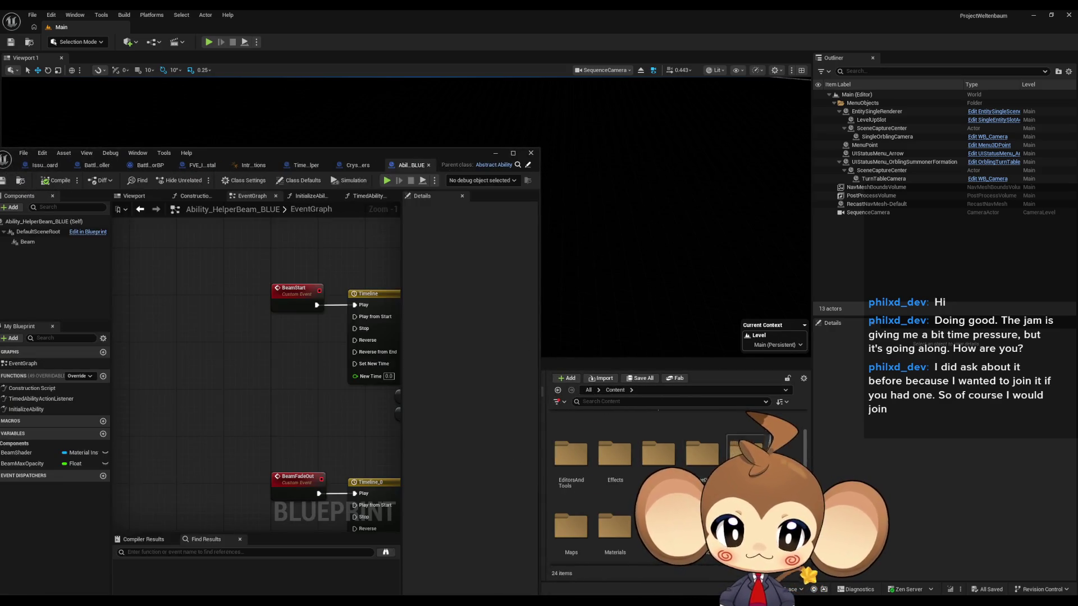
# Step: Check the Sequences folder, then open LevelSequenceDataTable from Content > GameData
pyautogui.doubleClick(658, 525)
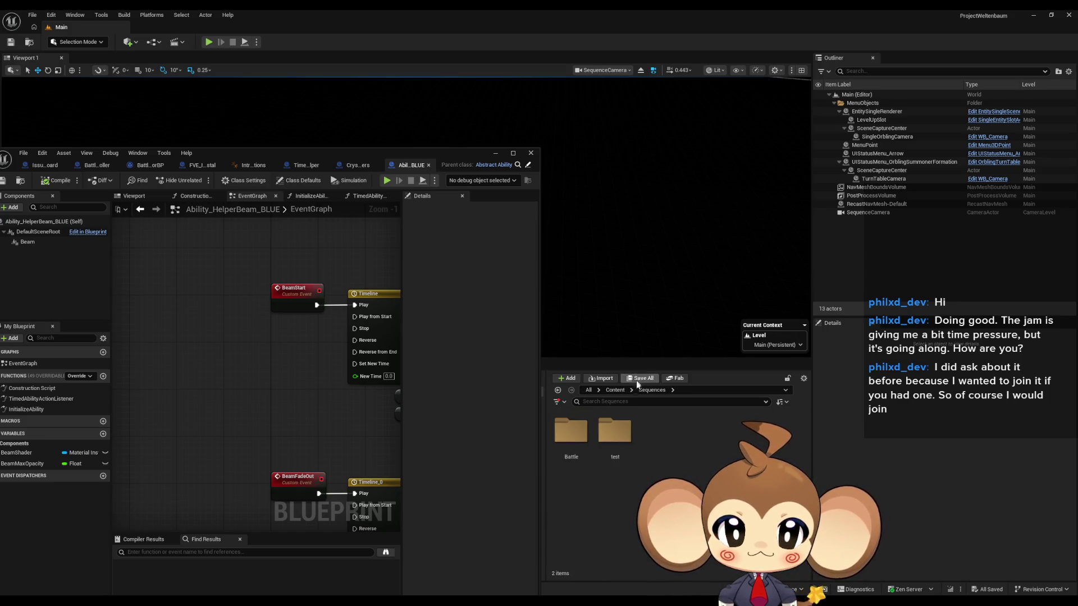
pyautogui.click(615, 390)
pyautogui.scroll(-2, 705, 465)
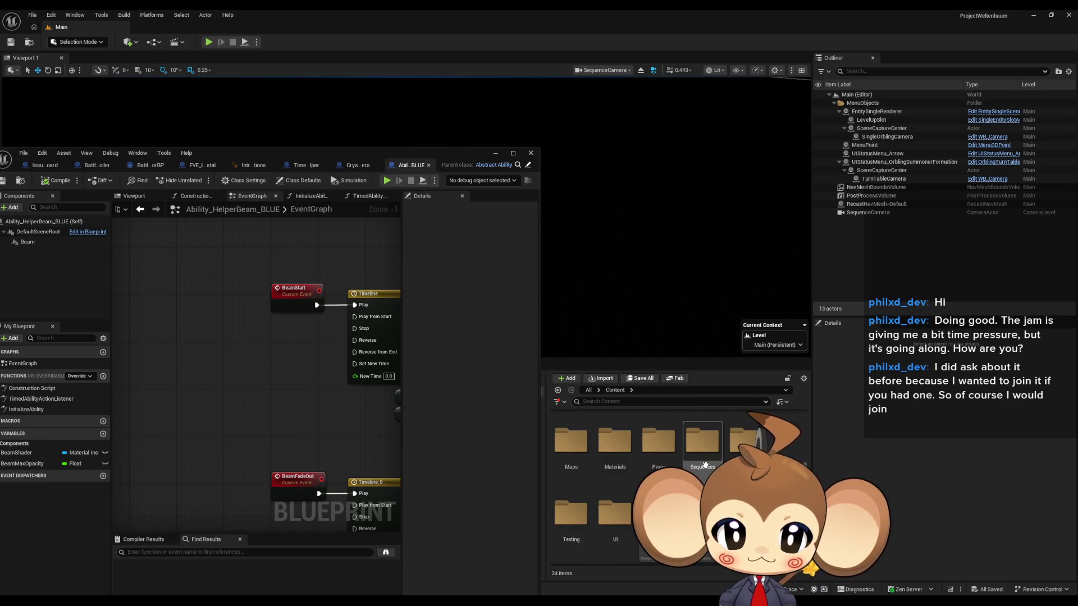
pyautogui.scroll(2, 705, 465)
pyautogui.doubleClick(705, 465)
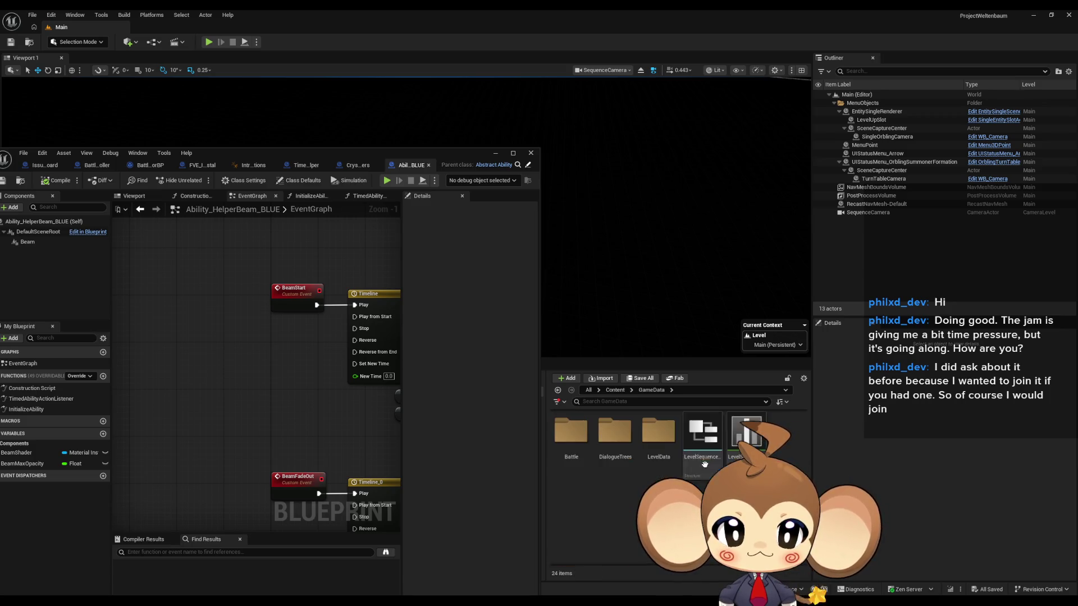
pyautogui.doubleClick(746, 432)
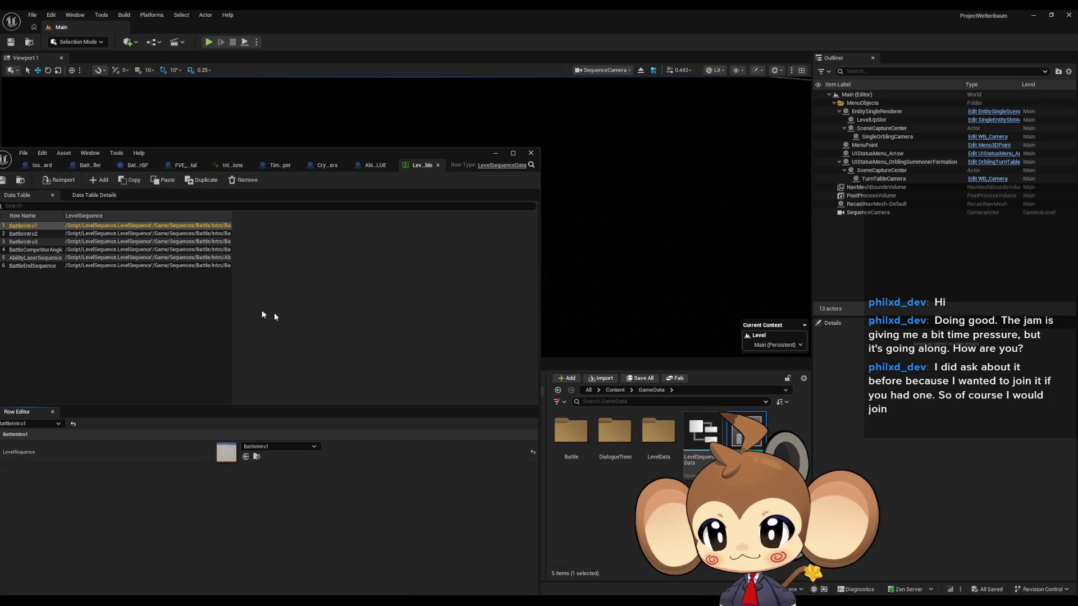
# Step: Inspect row 5, AbilityLaserSequence, without renaming it, then return the Content Browser to Content
pyautogui.moveTo(170, 152)
pyautogui.mouseDown()
pyautogui.moveTo(253, 120)
pyautogui.moveTo(234, 121)
pyautogui.mouseUp()
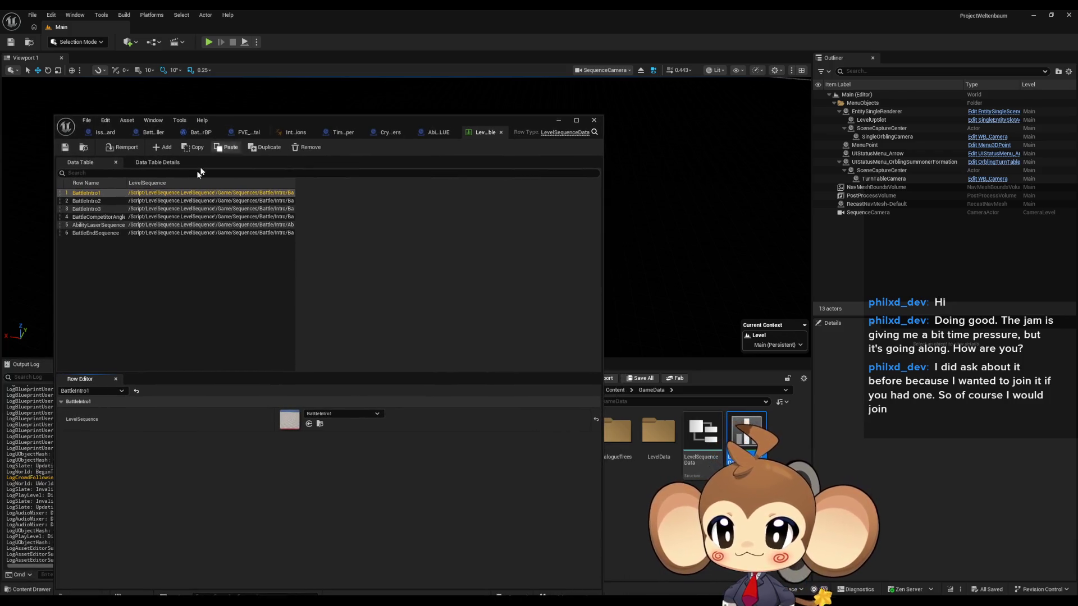
pyautogui.doubleClick(97, 224)
pyautogui.click(315, 468)
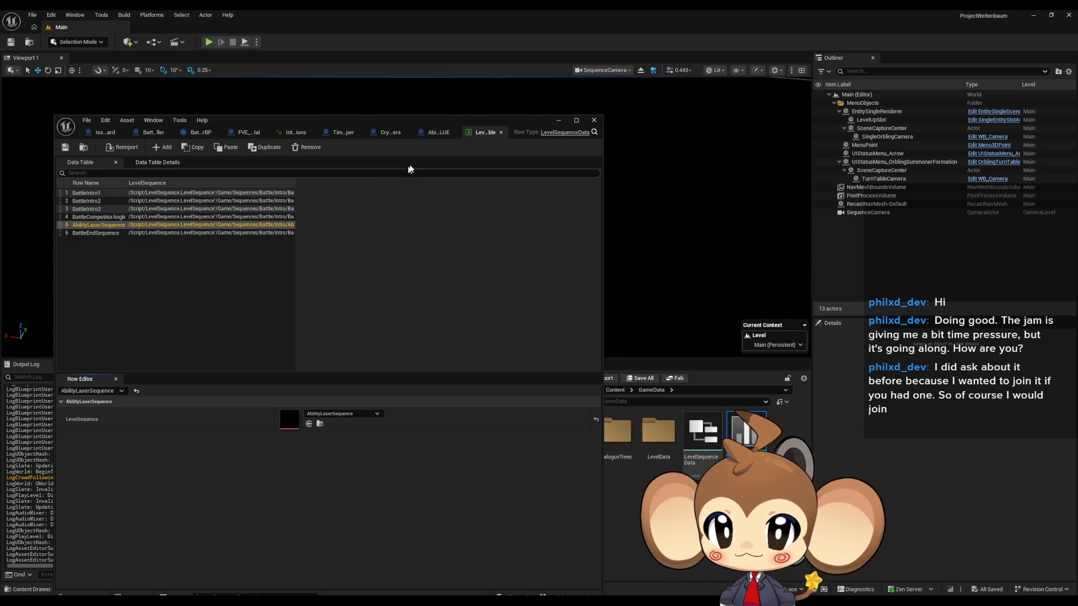
pyautogui.click(436, 134)
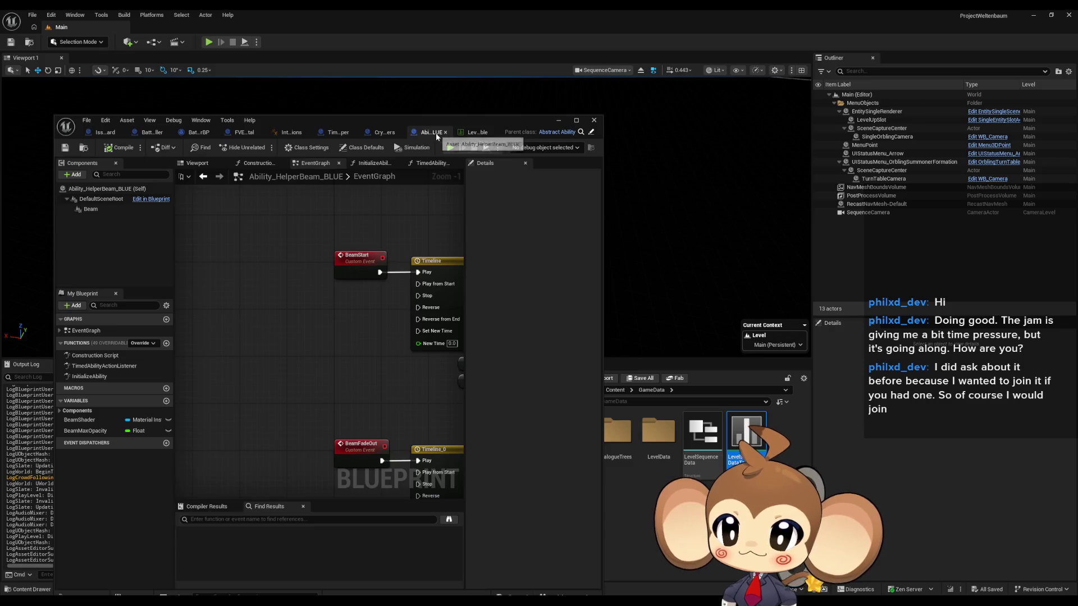
pyautogui.click(471, 135)
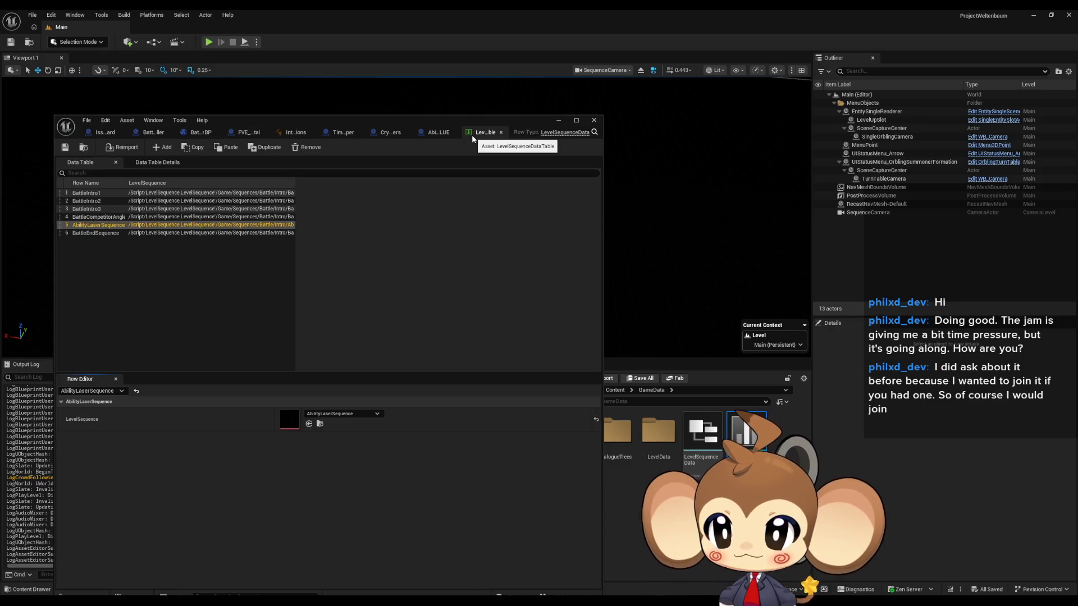
pyautogui.moveTo(458, 136)
pyautogui.mouseDown()
pyautogui.moveTo(300, 131)
pyautogui.moveTo(334, 131)
pyautogui.mouseUp()
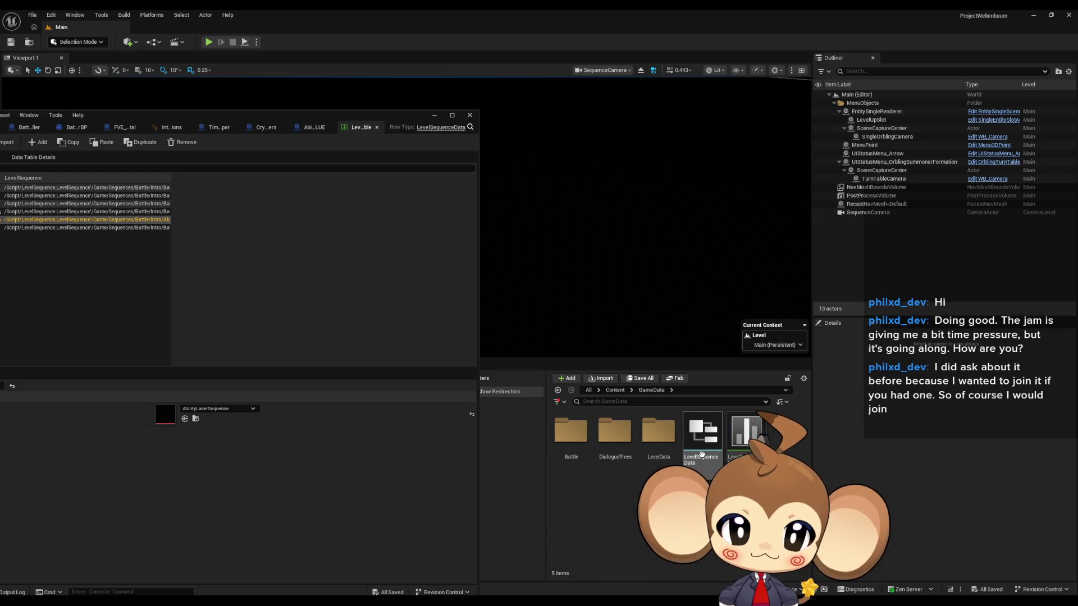
pyautogui.click(614, 390)
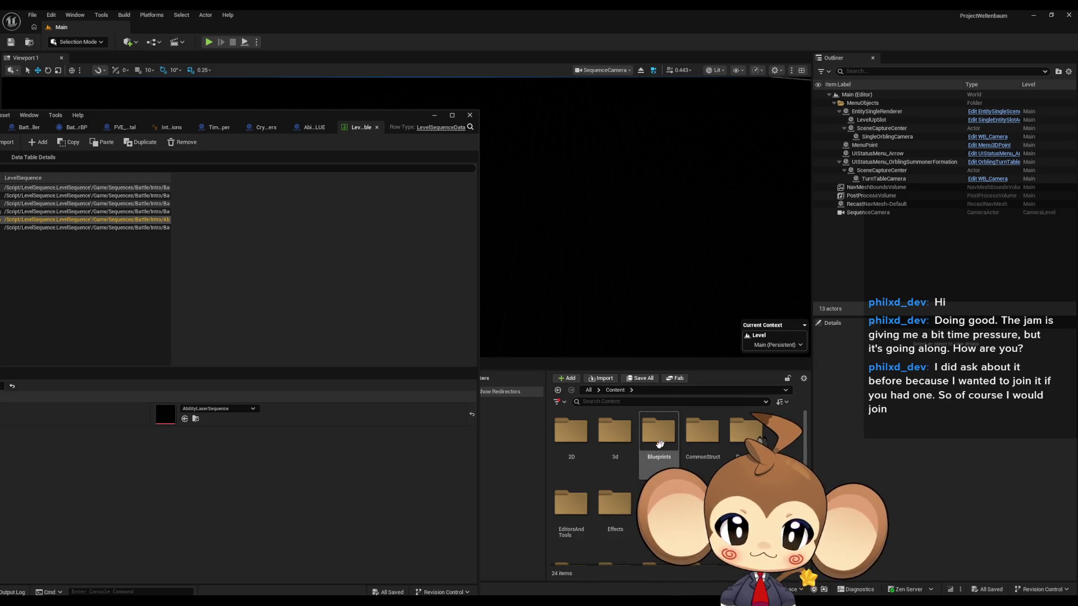
# Step: Browse to BattleSystem > Abilities > AbilityAssets > SpecialAbilities > Beam and open AD_HelperBeam_BLUE
pyautogui.click(313, 128)
pyautogui.moveTo(330, 117)
pyautogui.mouseDown()
pyautogui.moveTo(473, 103)
pyautogui.moveTo(359, 111)
pyautogui.mouseUp()
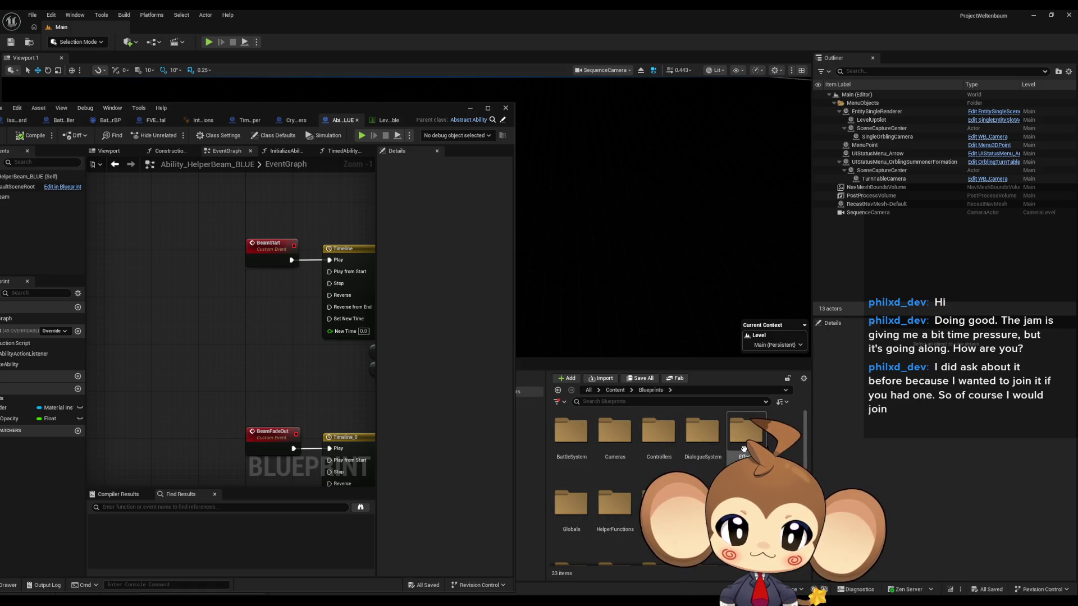
pyautogui.doubleClick(578, 441)
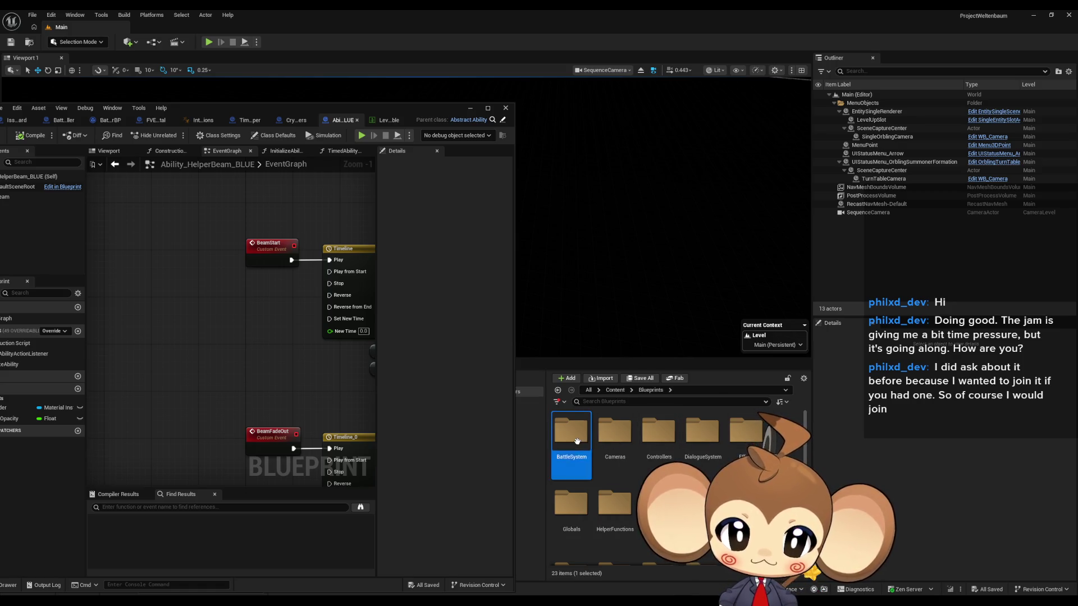
pyautogui.click(570, 441)
pyautogui.doubleClick(570, 441)
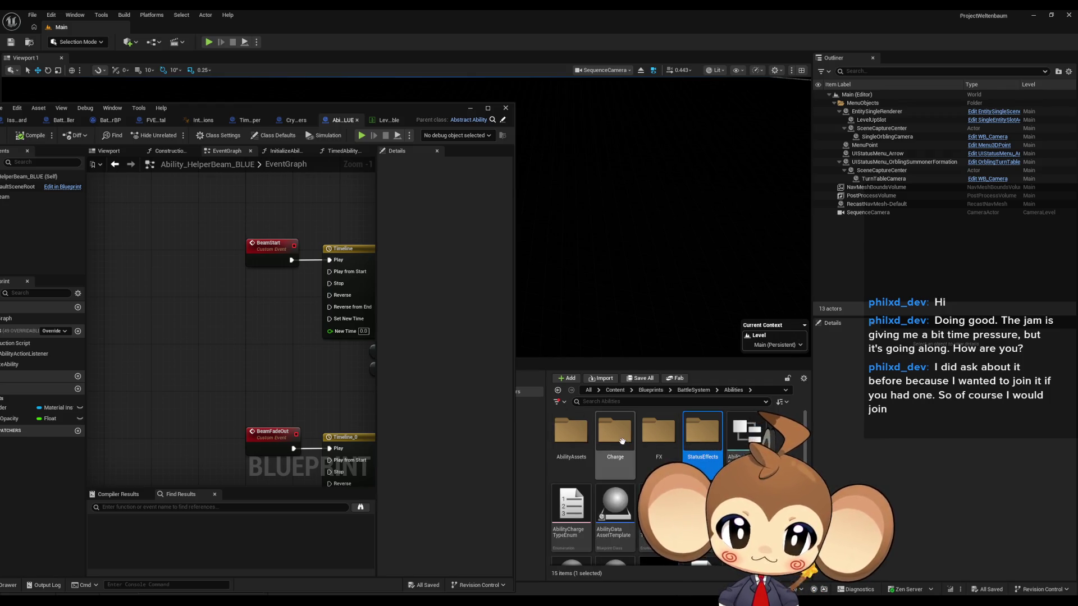
pyautogui.doubleClick(584, 440)
pyautogui.click(578, 441)
pyautogui.doubleClick(658, 502)
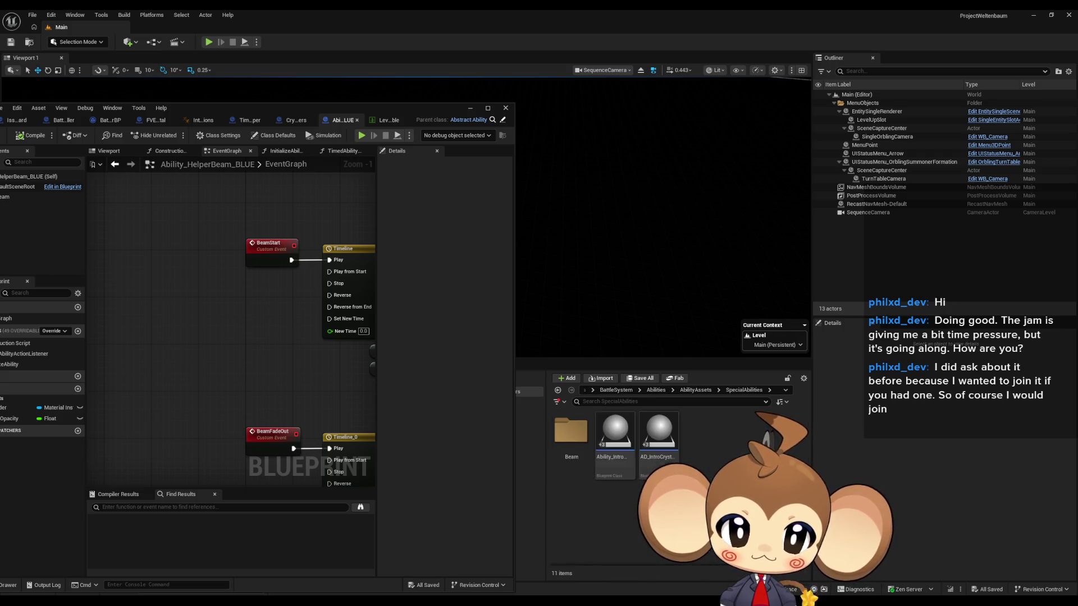
pyautogui.doubleClick(571, 435)
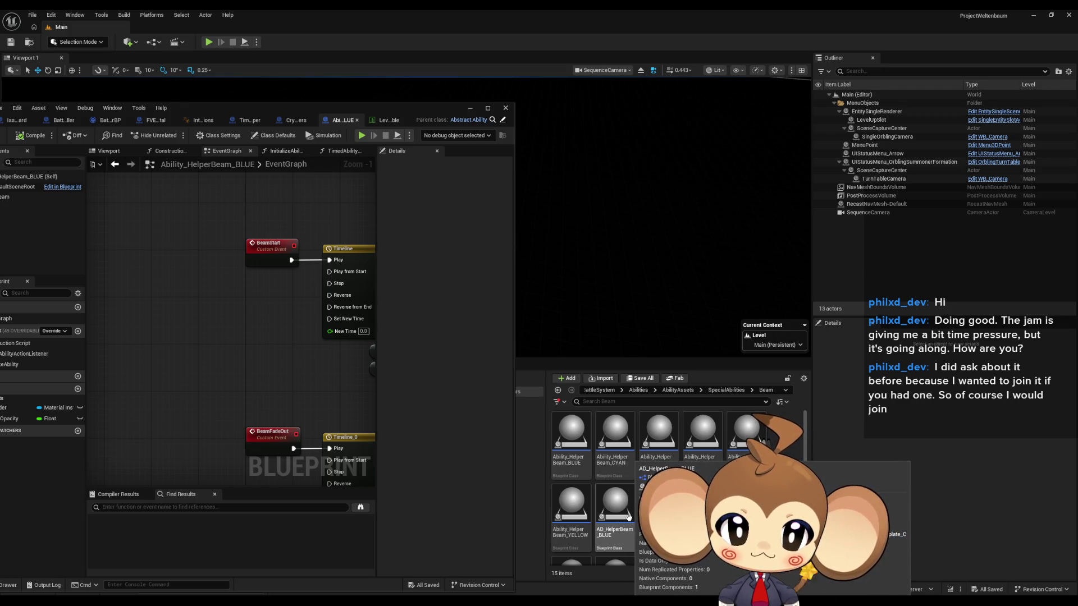
pyautogui.doubleClick(618, 521)
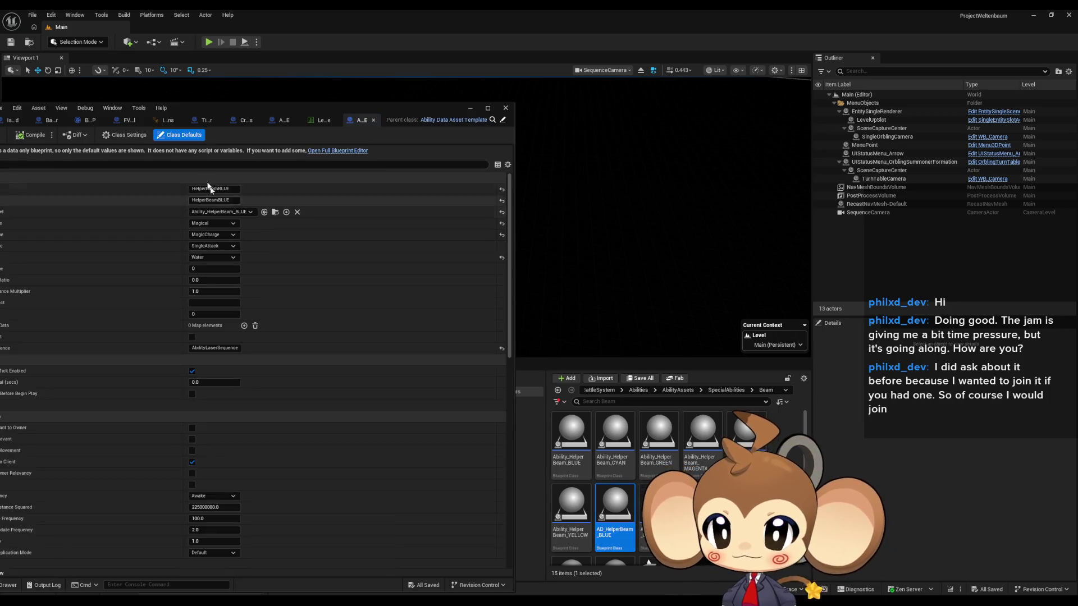
# Step: Maximize the Blueprint editor on the Ability_HelperBeam_BLUE tab
pyautogui.moveTo(228, 108); pyautogui.dragTo(308, 83)
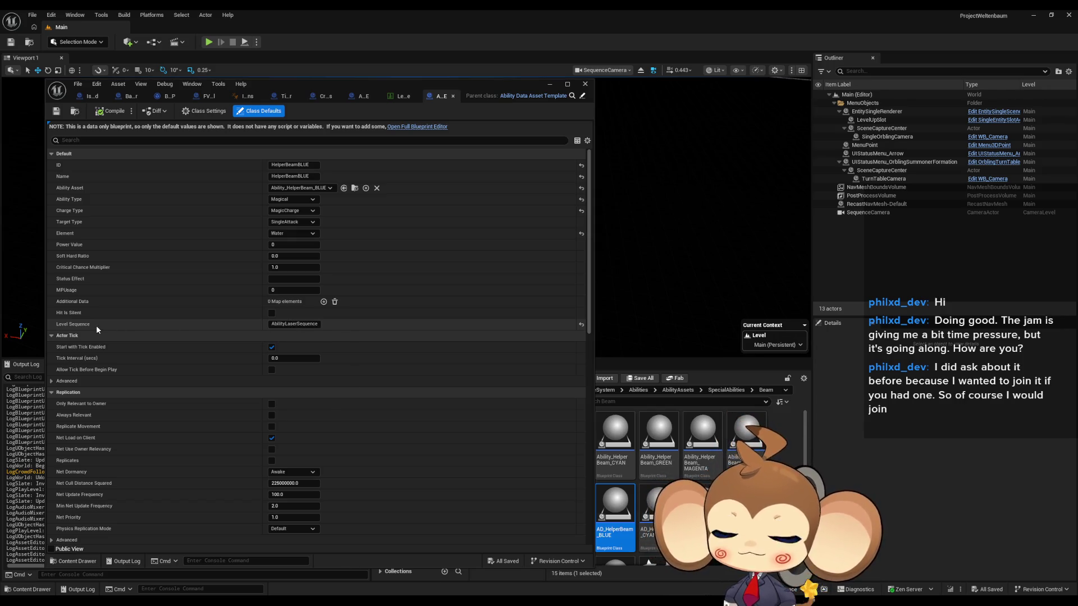
pyautogui.click(357, 98)
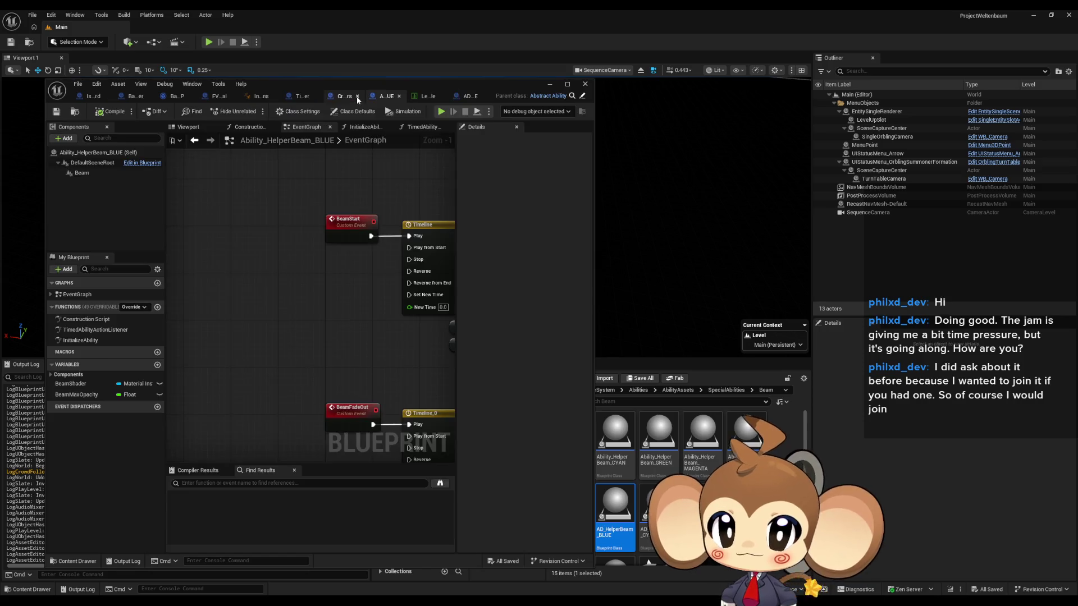
pyautogui.doubleClick(366, 86)
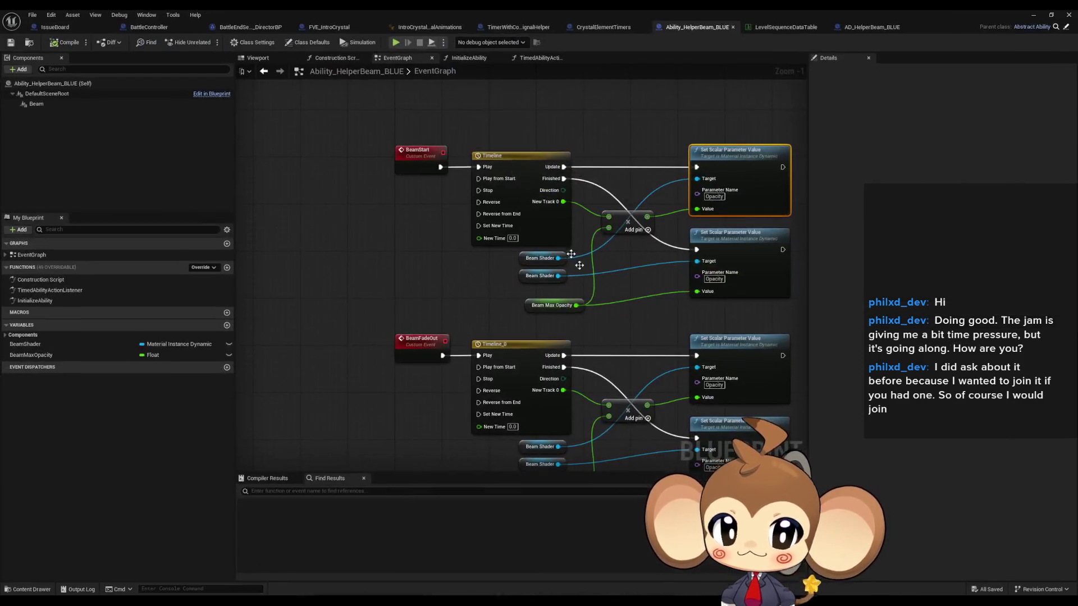
# Step: Search BattleController for 'levelseq' and jump to the first Skip Level Sequence result
pyautogui.click(147, 28)
pyautogui.write('levelseq')
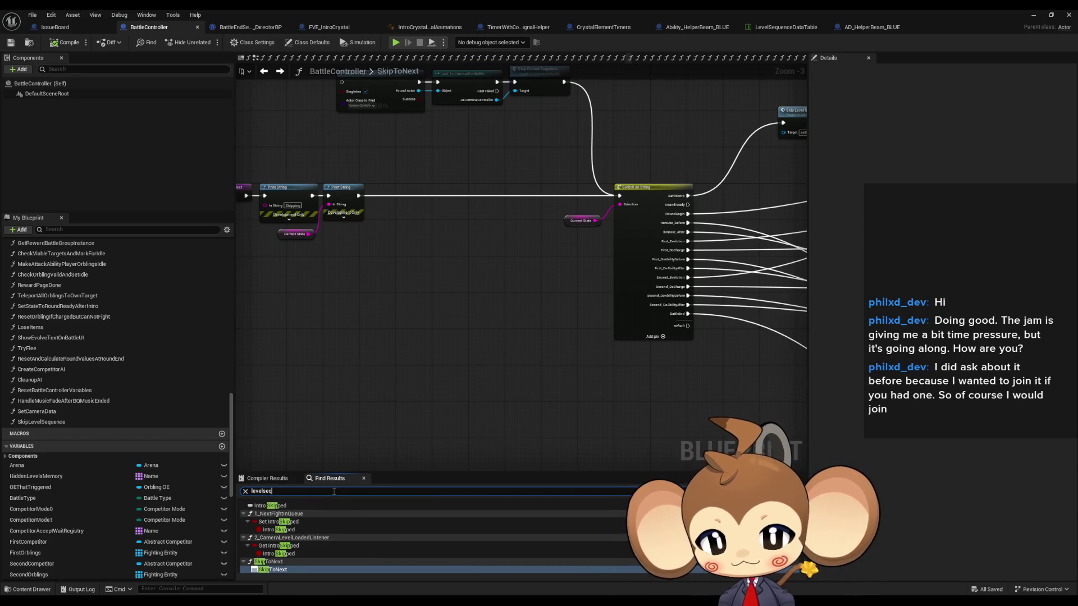
pyautogui.press('Return')
pyautogui.click(317, 513)
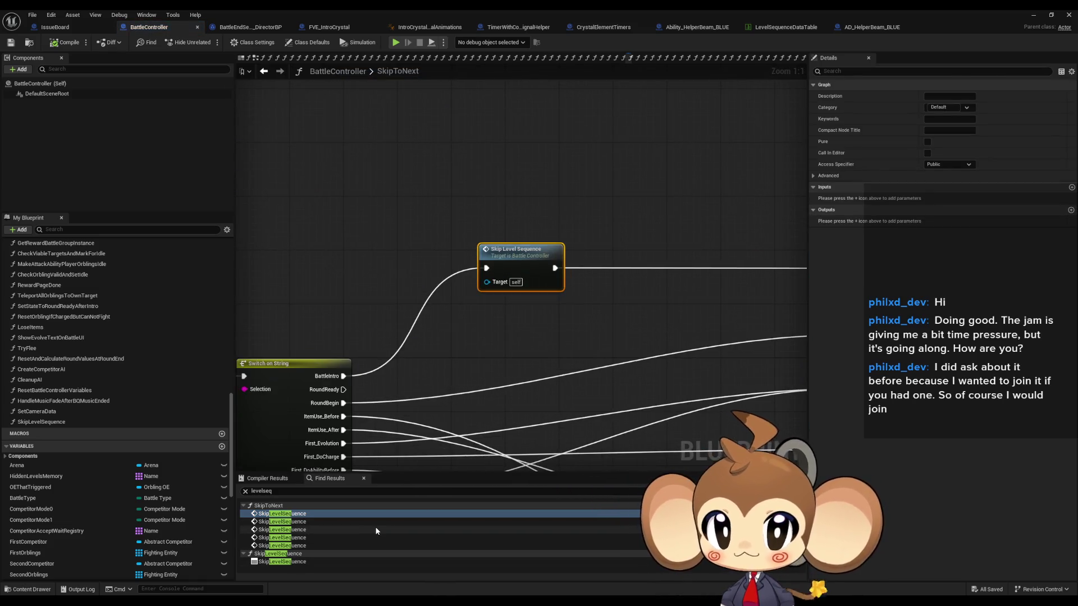
pyautogui.click(872, 27)
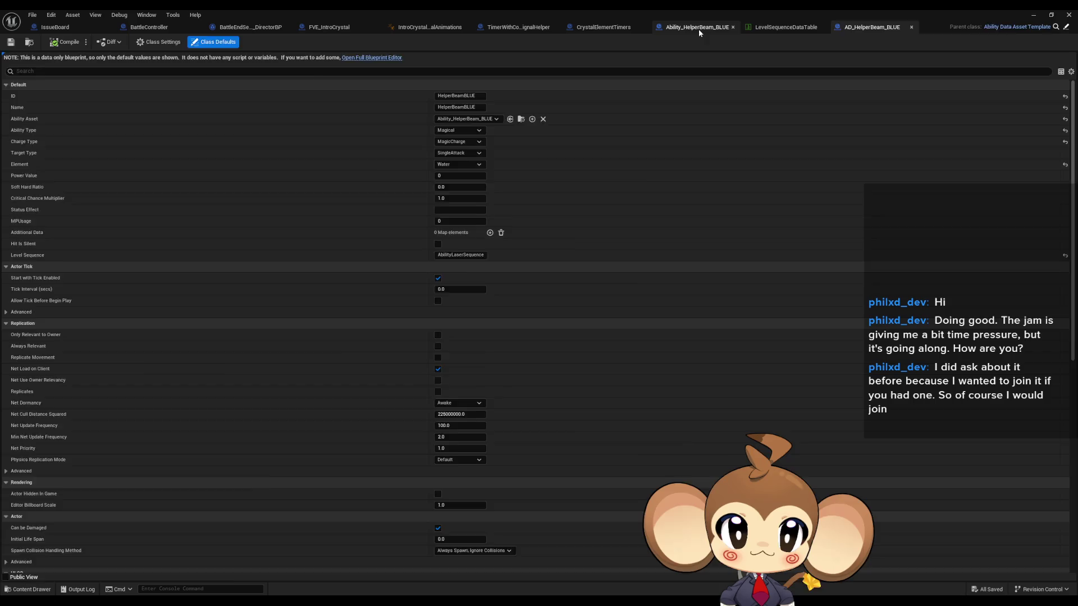
pyautogui.click(698, 27)
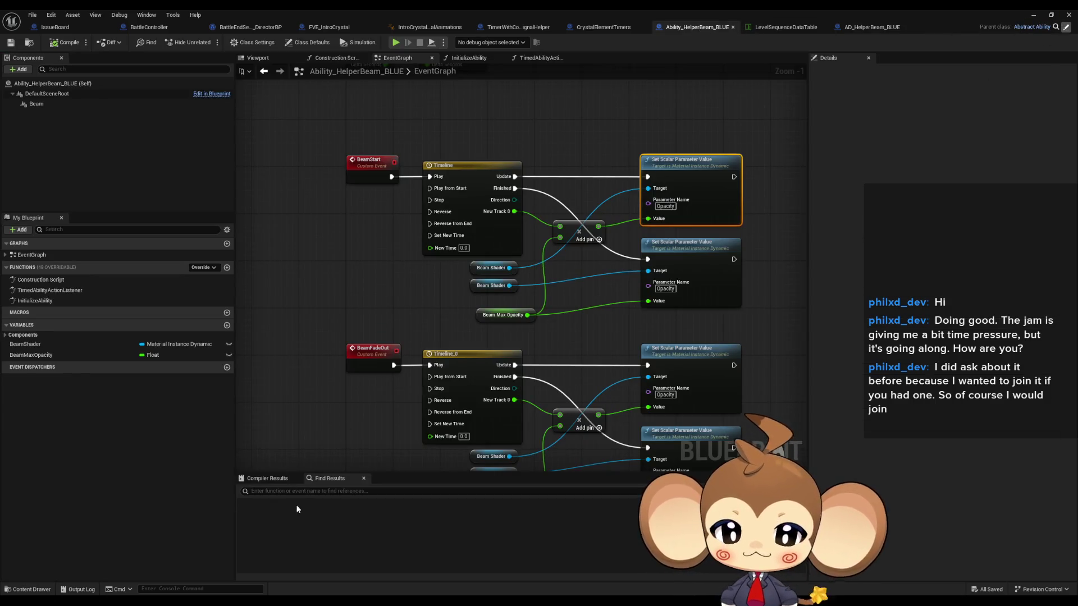
pyautogui.write('level')
# Step: Search Abstract_Ability for 'level' and locate Play Sequence in the StartActionTimer graph
pyautogui.press('Return')
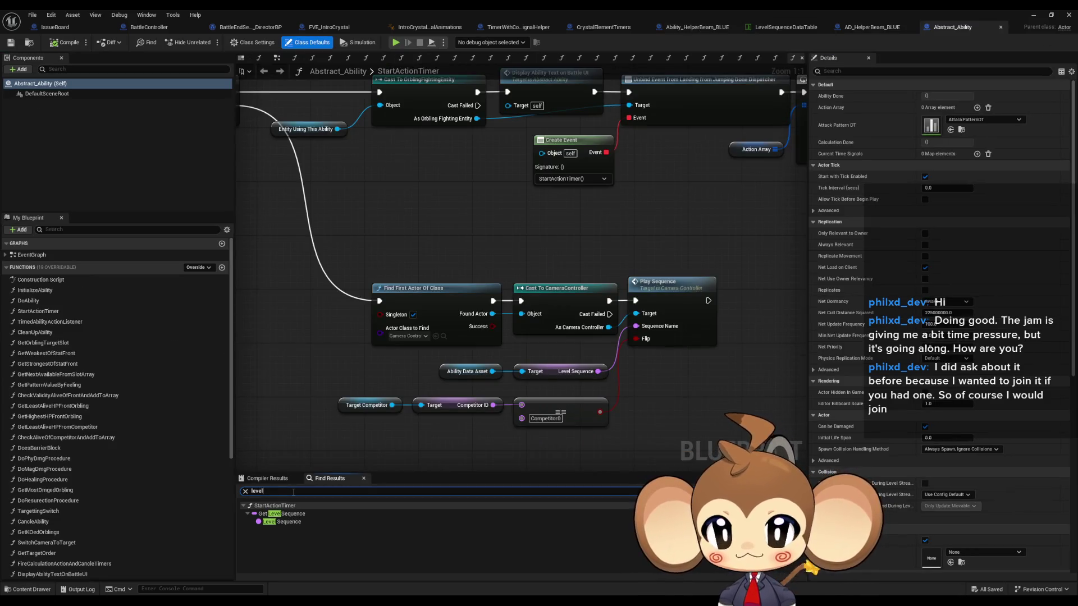
pyautogui.click(267, 522)
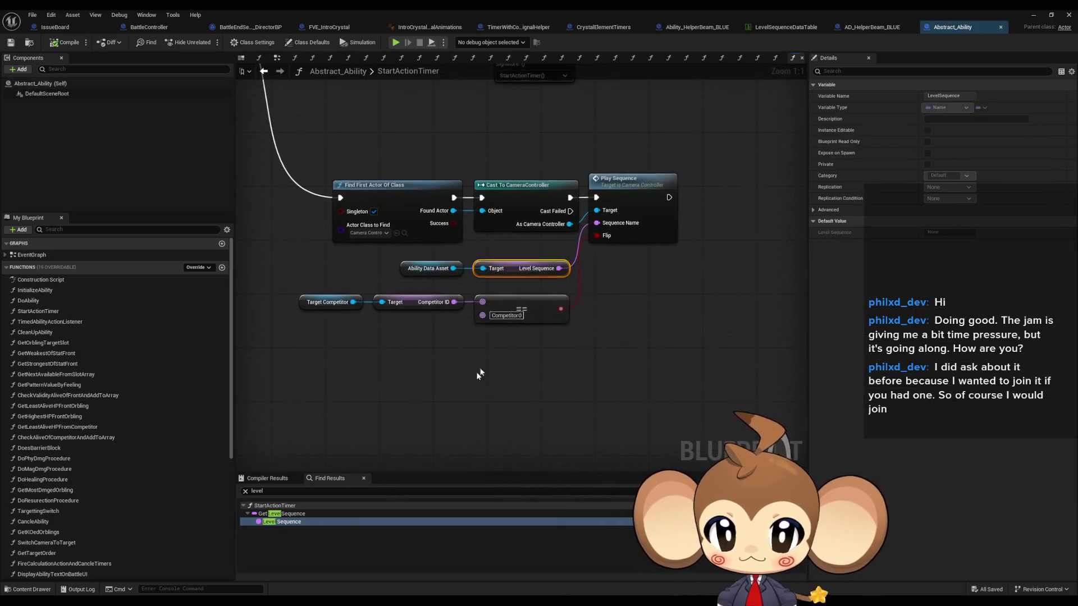
pyautogui.moveTo(396, 307)
pyautogui.mouseDown()
pyautogui.moveTo(510, 323)
pyautogui.moveTo(315, 247)
pyautogui.moveTo(377, 292)
pyautogui.moveTo(367, 293)
pyautogui.mouseUp()
pyautogui.click(415, 247)
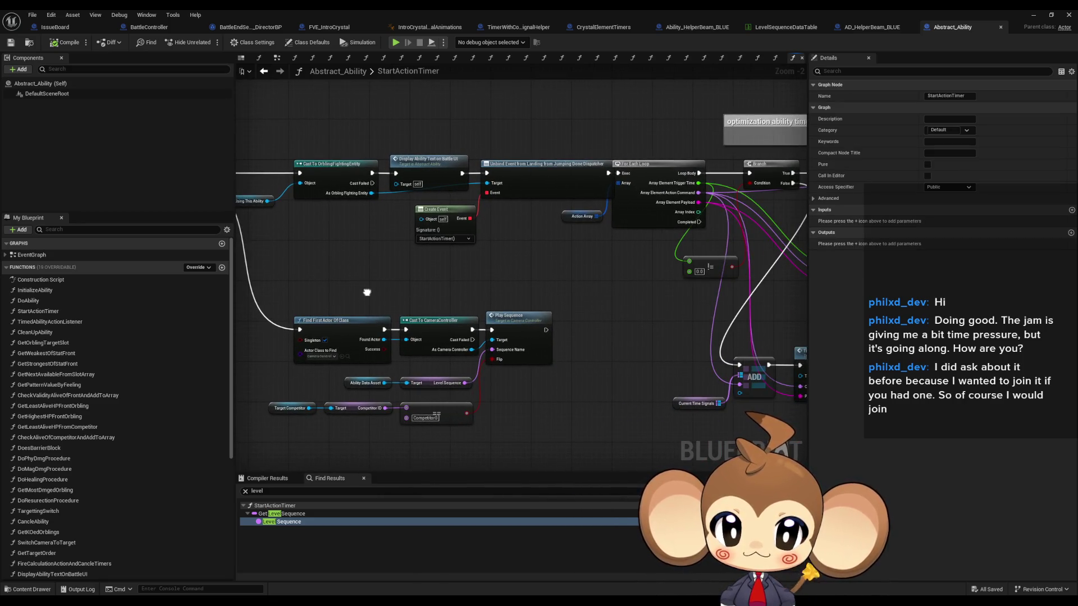
pyautogui.scroll(2, 510, 395)
pyautogui.click(508, 291)
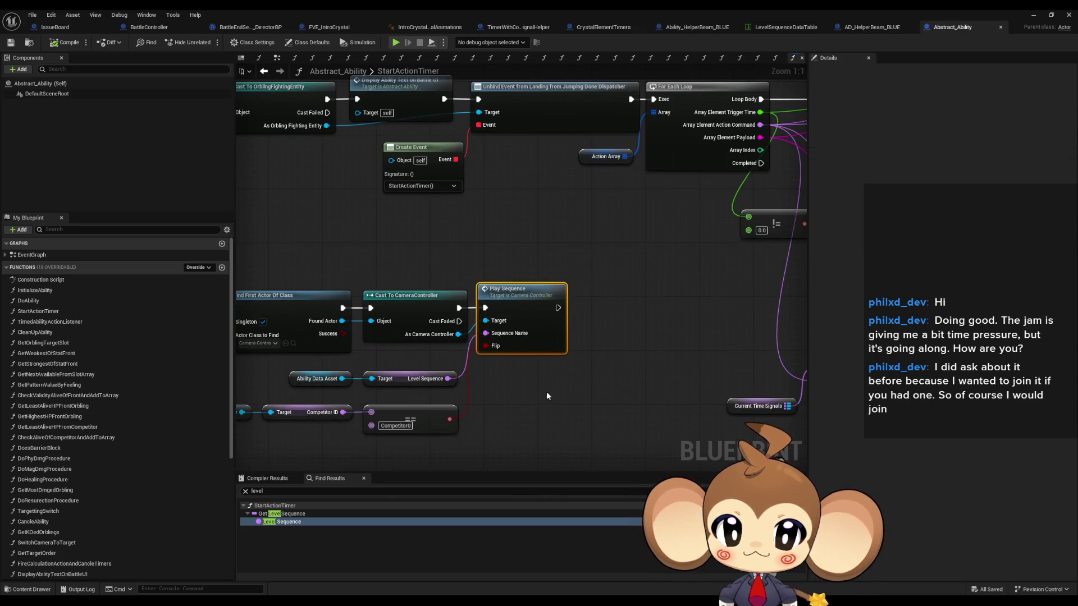
pyautogui.moveTo(537, 389); pyautogui.dragTo(557, 409)
# Step: Add a Print String reading 'Error: started' after the StartActionTimer entry
pyautogui.moveTo(405, 296)
pyautogui.mouseDown()
pyautogui.moveTo(547, 378)
pyautogui.moveTo(539, 364)
pyautogui.moveTo(612, 311)
pyautogui.moveTo(370, 145)
pyautogui.moveTo(400, 218)
pyautogui.moveTo(392, 194)
pyautogui.mouseUp()
pyautogui.write('print')
pyautogui.press('Return')
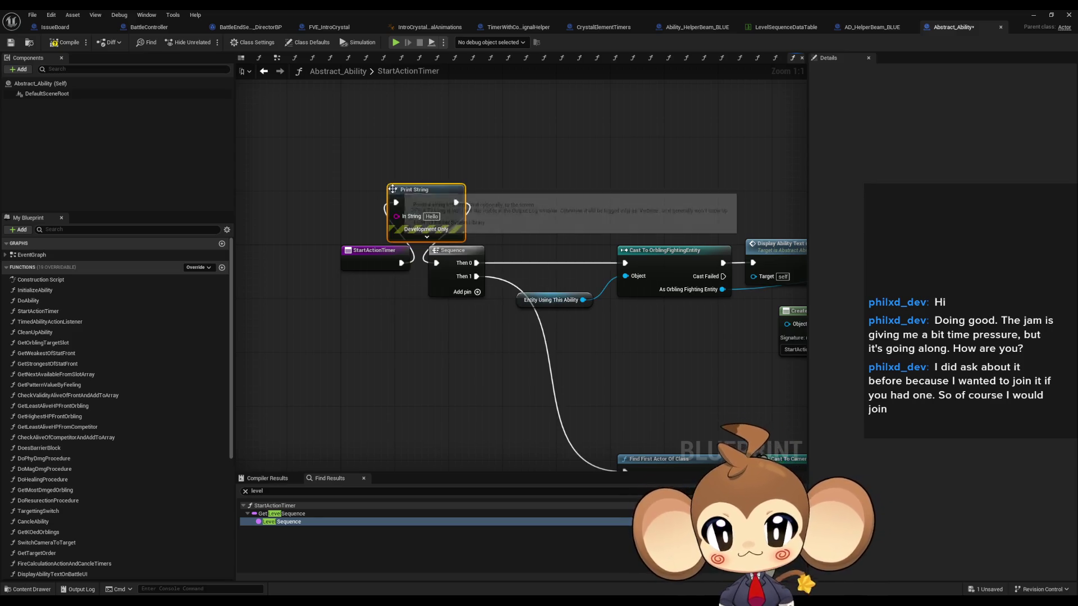
pyautogui.write('E')
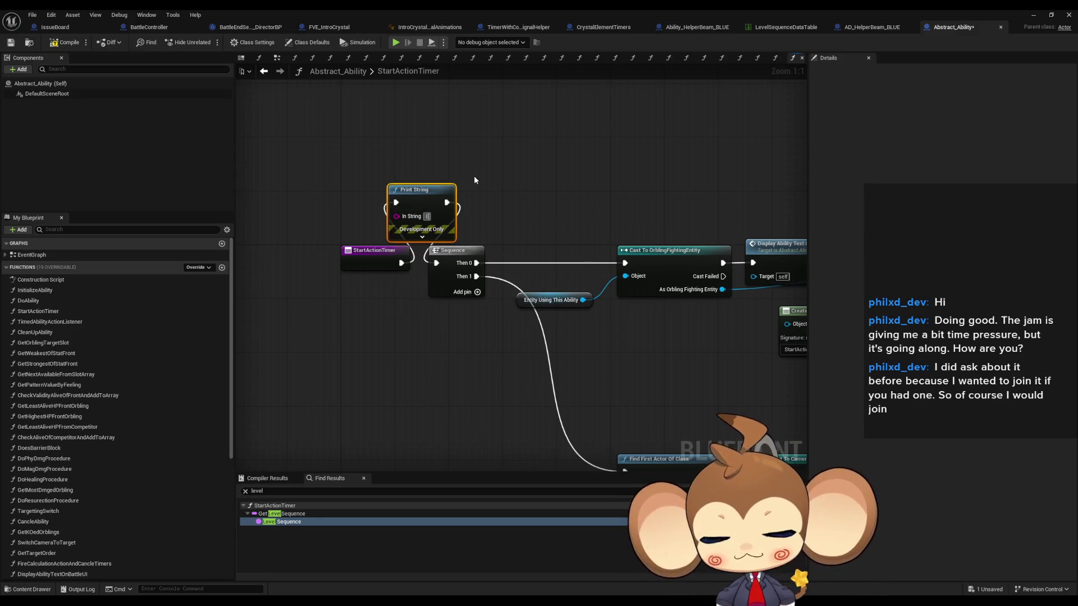
pyautogui.write('rror: started')
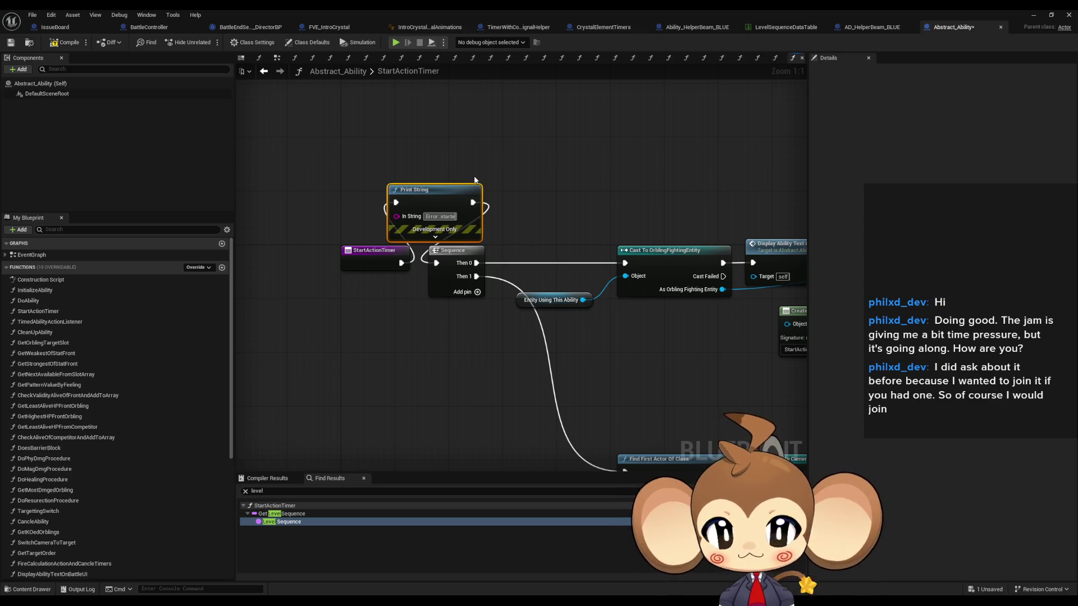
# Step: Paste a copy after Play Sequence and change its text to 'Error: yes'
pyautogui.hotkey('ctrl', 'c')
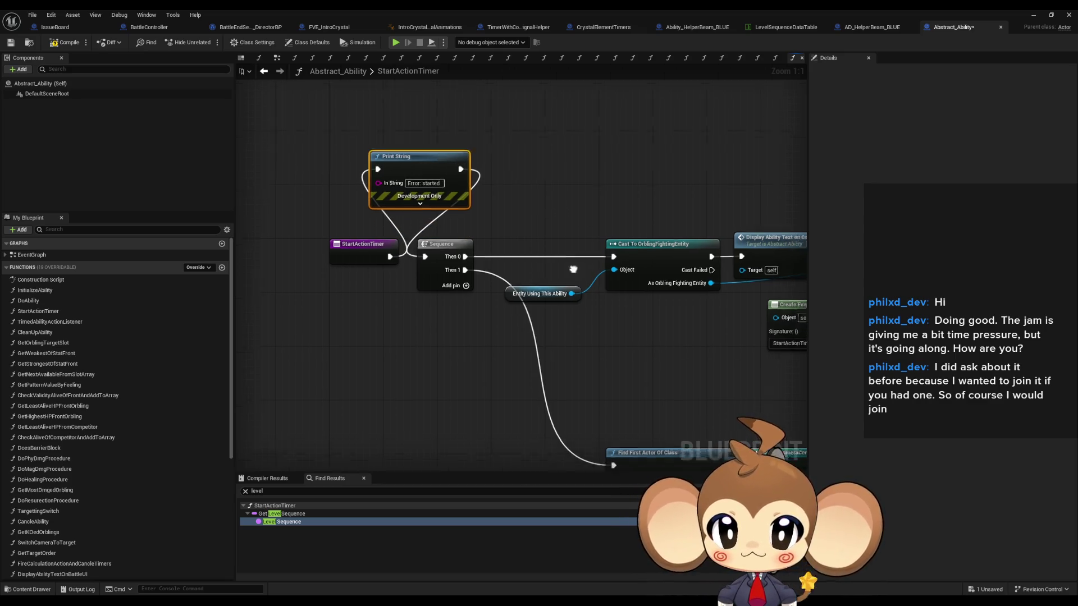
pyautogui.hotkey('ctrl', 'v')
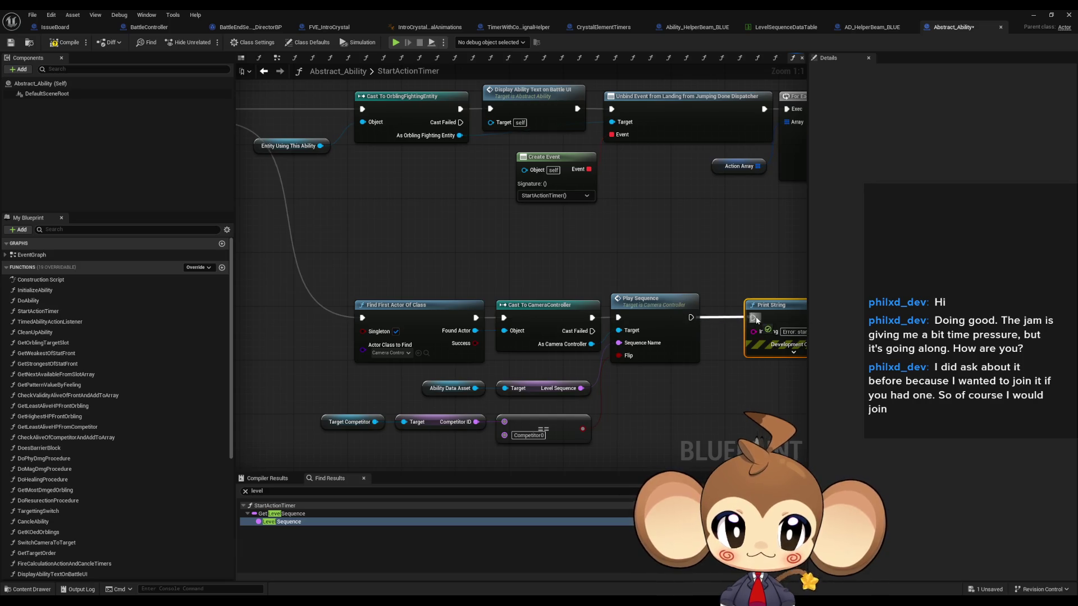
pyautogui.moveTo(756, 320); pyautogui.dragTo(756, 319)
pyautogui.moveTo(785, 313); pyautogui.dragTo(759, 307)
pyautogui.write('ye')
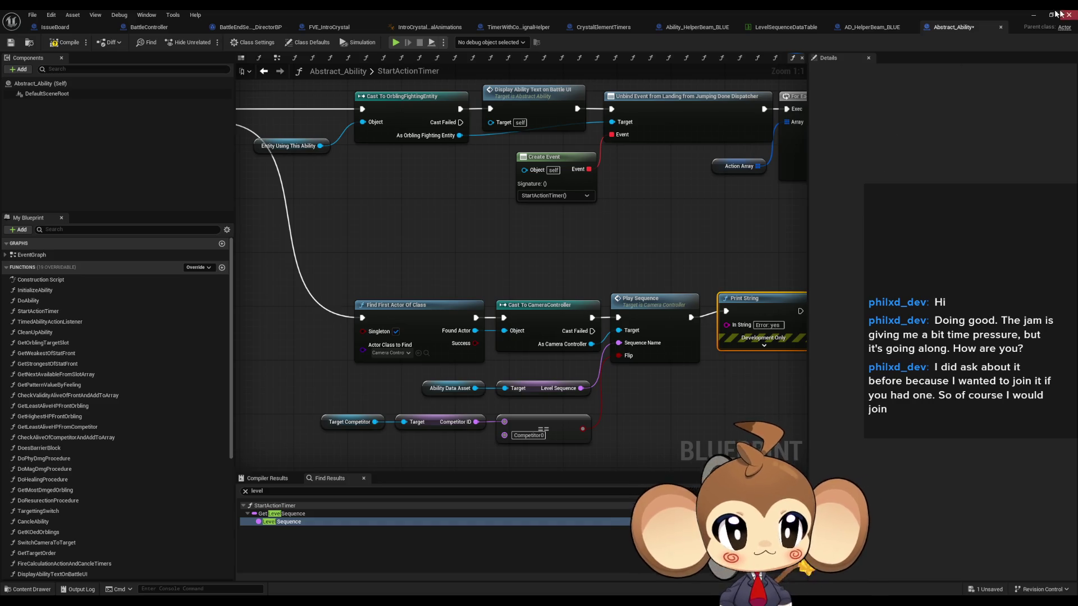
pyautogui.click(1034, 15)
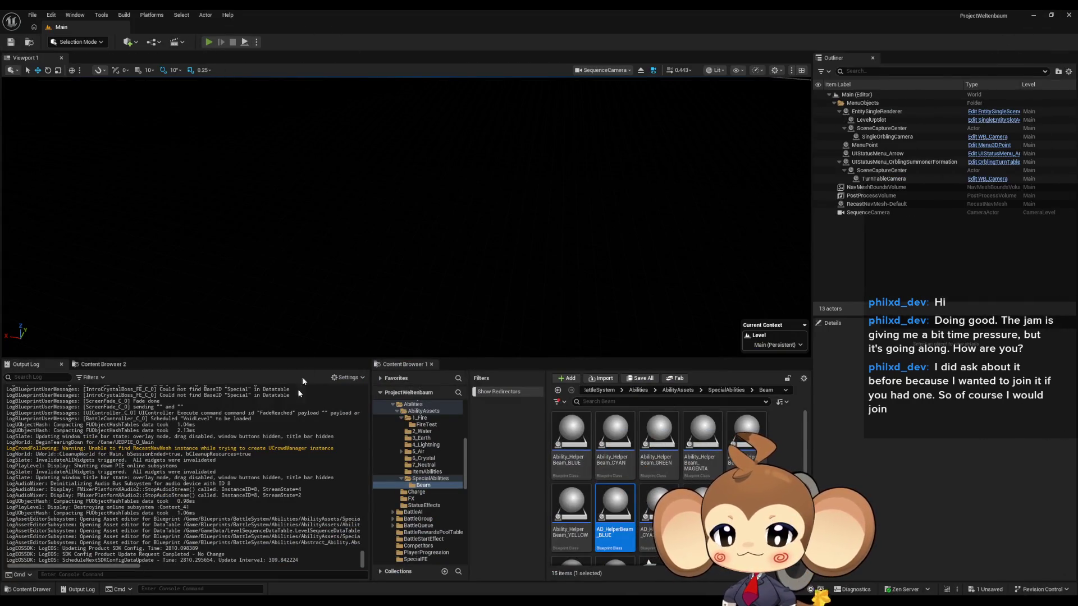
pyautogui.hotkey('alt', 'p')
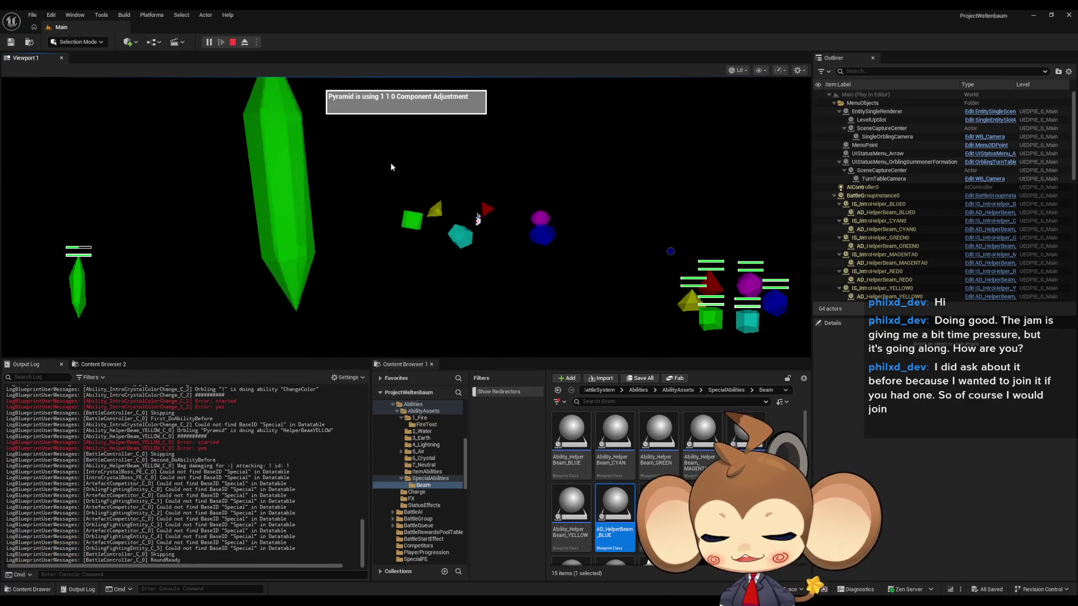
pyautogui.press('Escape')
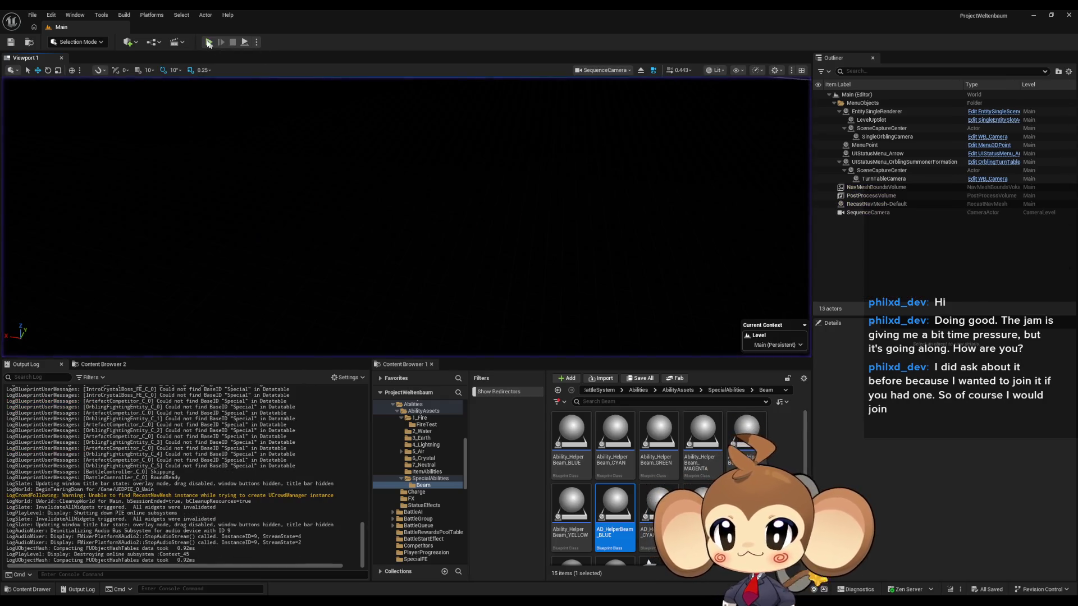
pyautogui.click(209, 42)
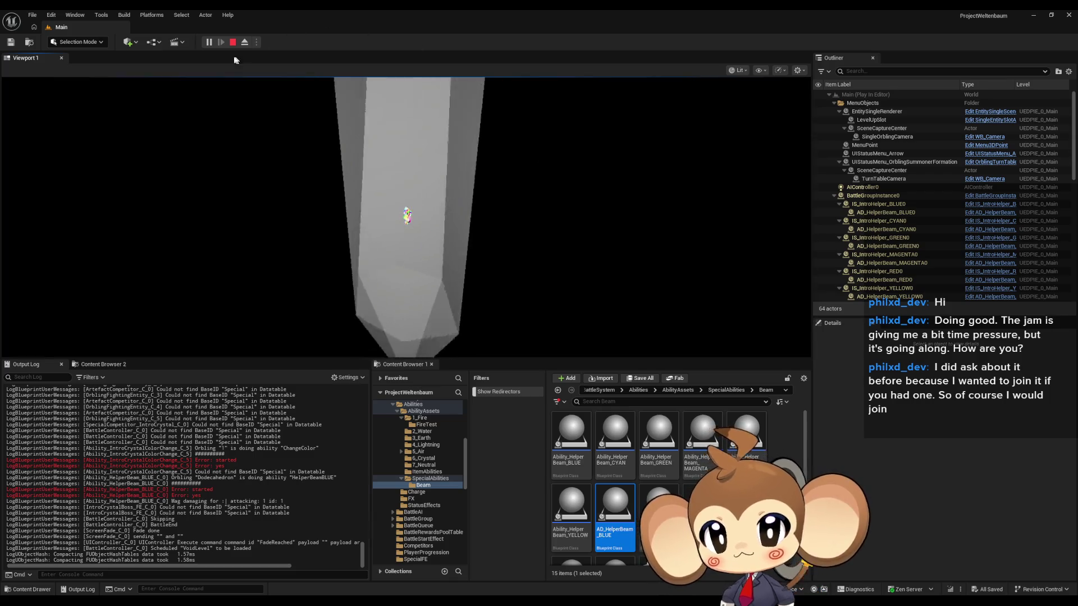
pyautogui.click(229, 45)
pyautogui.moveTo(491, 546)
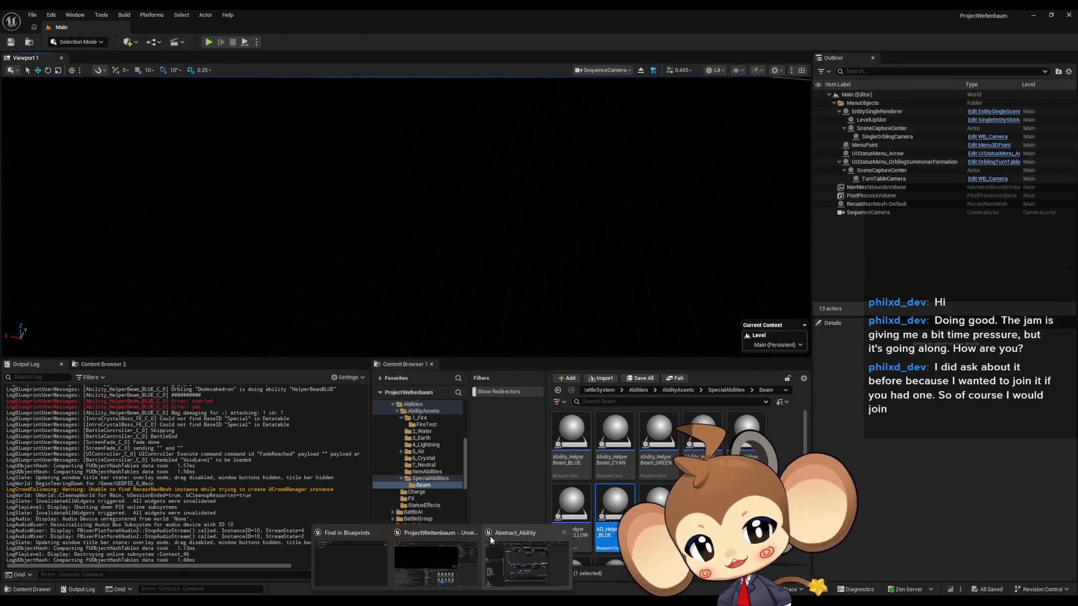
# Step: In Abstract_Ability, wire StartActionTimer directly into the Sequence node and delete the debug Print String node
pyautogui.click(530, 553)
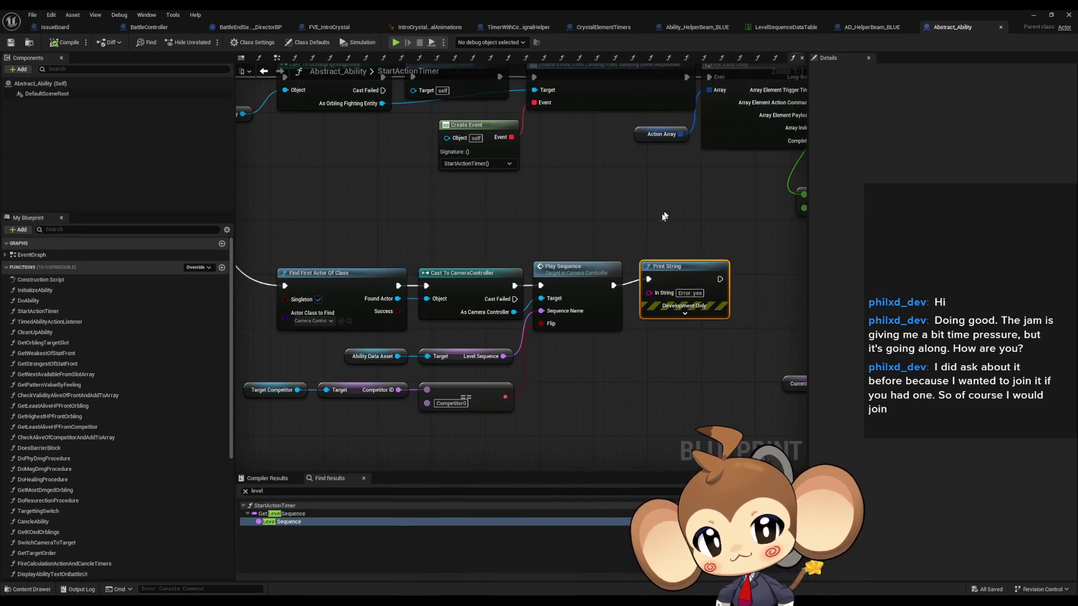
pyautogui.moveTo(477, 263); pyautogui.dragTo(513, 263)
pyautogui.click(505, 162)
pyautogui.press('Delete')
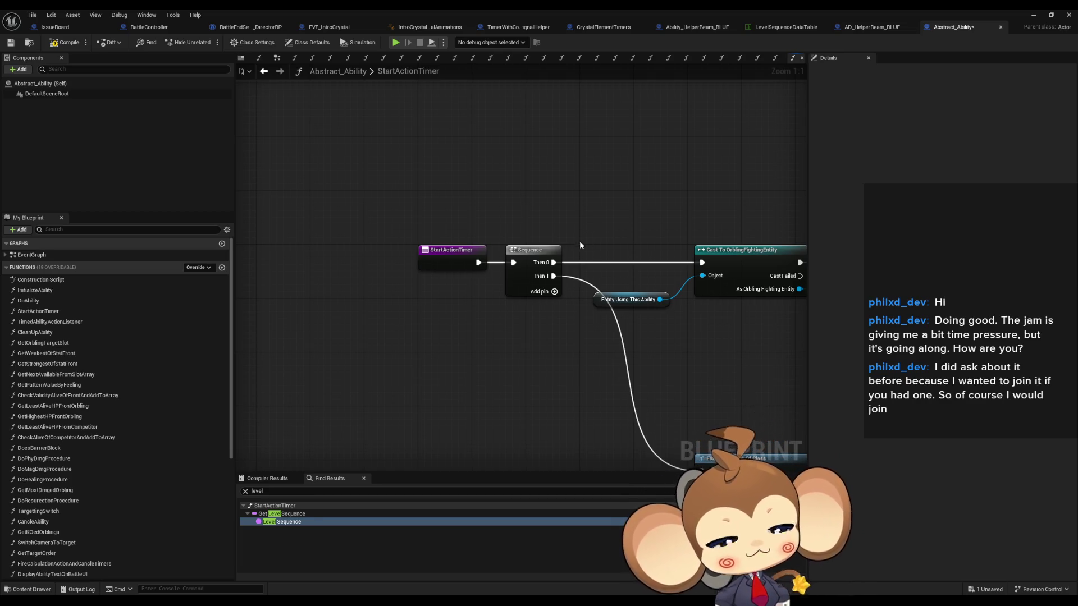
# Step: Review the camera sequence nodes (For Each Loop, SpawnActor, Cast, Target Competitor) and select Play Sequence
pyautogui.click(427, 247)
pyautogui.moveTo(427, 247); pyautogui.dragTo(433, 253)
pyautogui.moveTo(466, 220)
pyautogui.mouseDown()
pyautogui.moveTo(368, 293)
pyautogui.moveTo(449, 329)
pyautogui.moveTo(379, 237)
pyautogui.mouseUp()
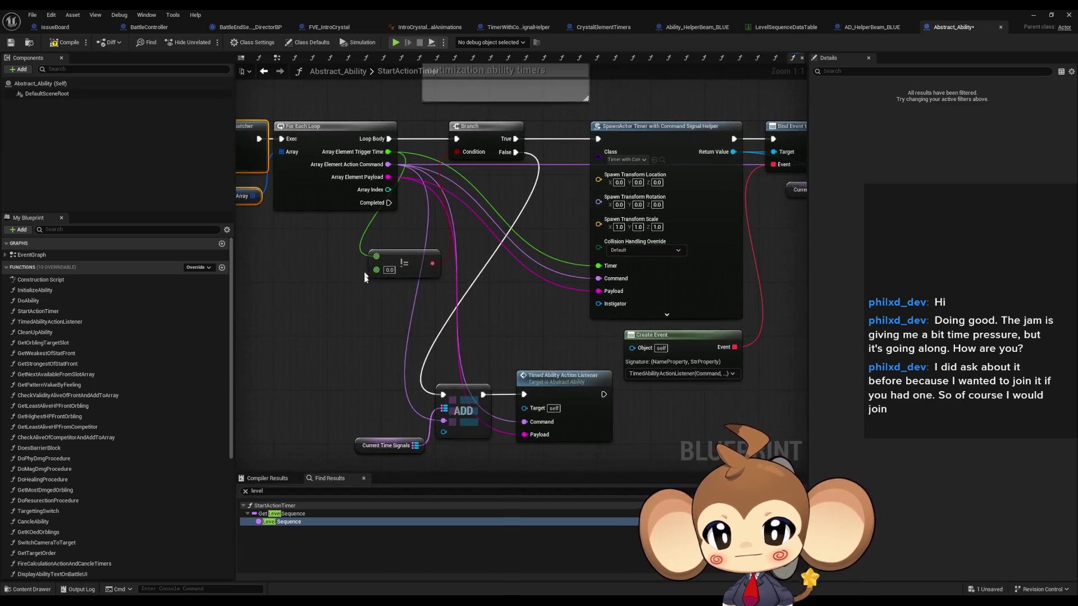
pyautogui.scroll(-5, 393, 247)
pyautogui.scroll(5, 410, 258)
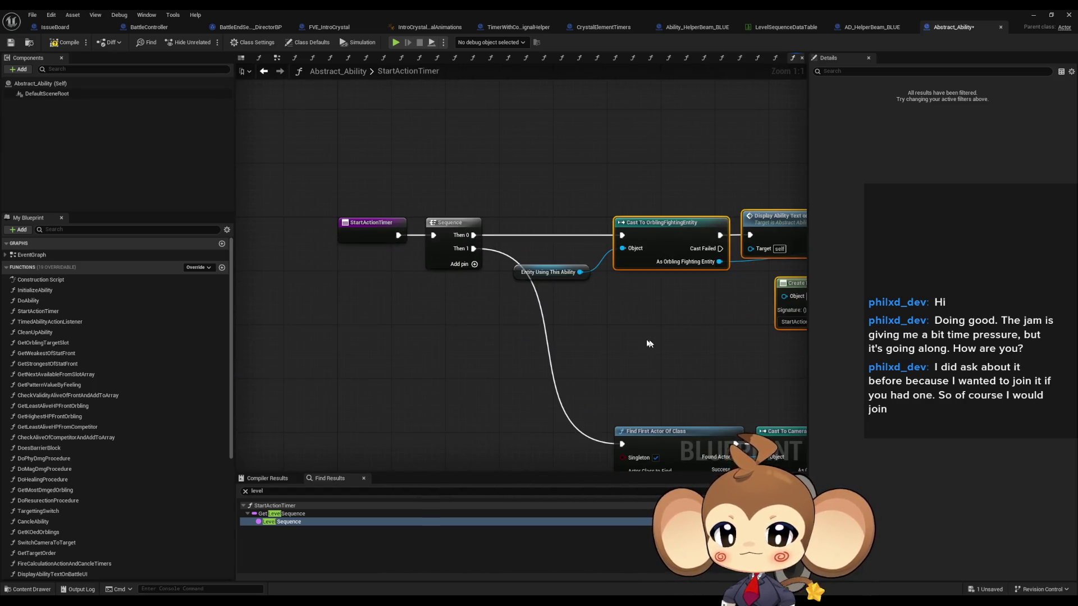
pyautogui.moveTo(418, 305); pyautogui.dragTo(199, 269)
pyautogui.scroll(-1, 417, 305)
pyautogui.moveTo(417, 314); pyautogui.dragTo(386, 257)
pyautogui.moveTo(608, 444); pyautogui.dragTo(608, 423)
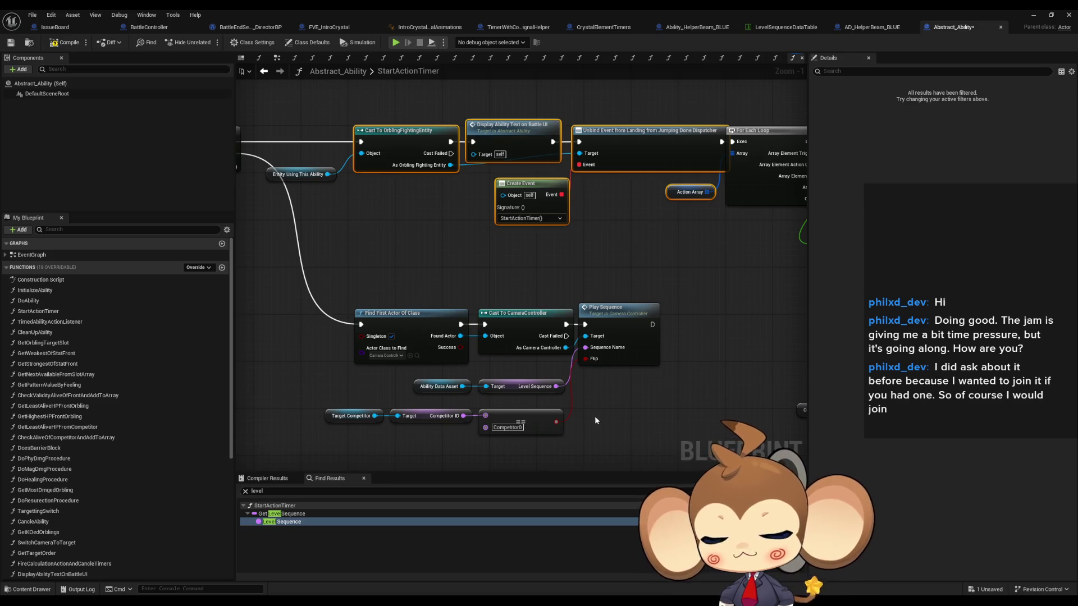
pyautogui.click(646, 412)
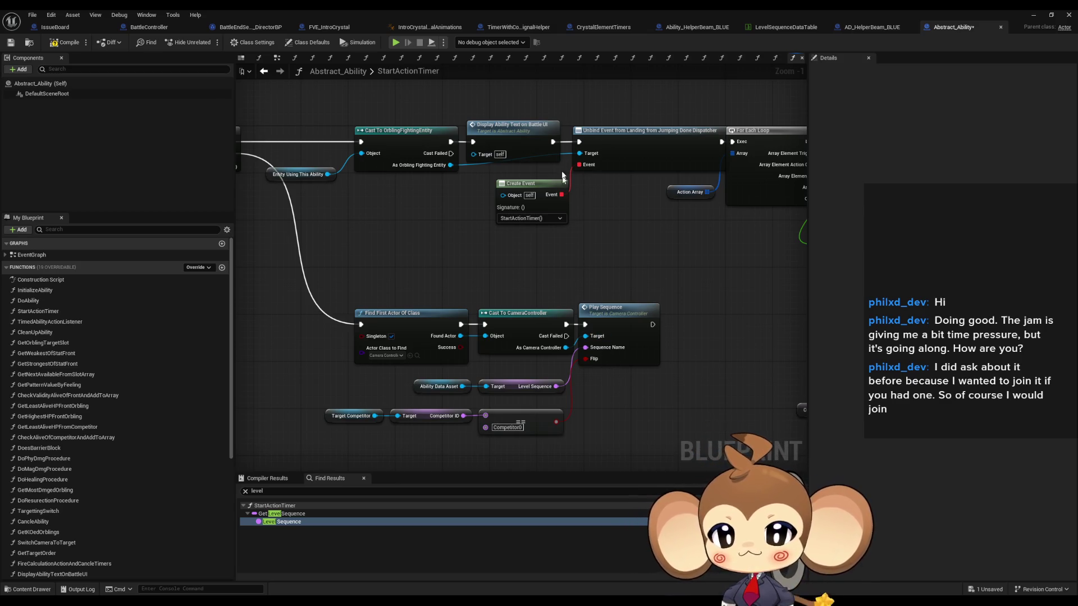
pyautogui.click(618, 335)
# Step: Open CameraController's PlaySequence graph from the Play Sequence call, inspect its nodes, then switch to Paint
pyautogui.doubleClick(618, 336)
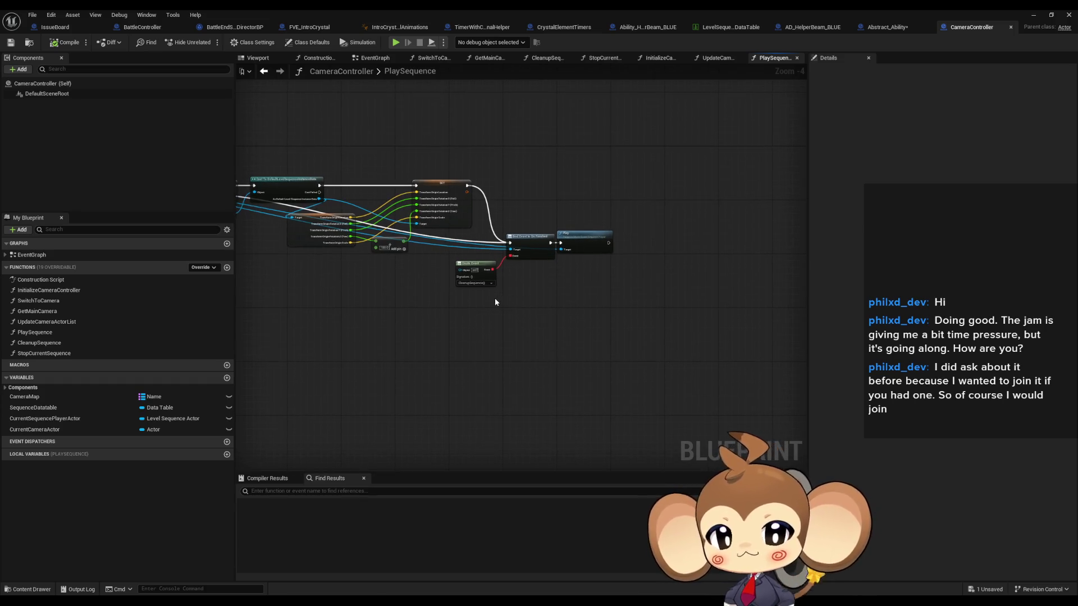
pyautogui.scroll(5, 494, 298)
pyautogui.moveTo(705, 300)
pyautogui.mouseDown()
pyautogui.moveTo(1067, 320)
pyautogui.moveTo(646, 315)
pyautogui.moveTo(589, 499)
pyautogui.mouseUp()
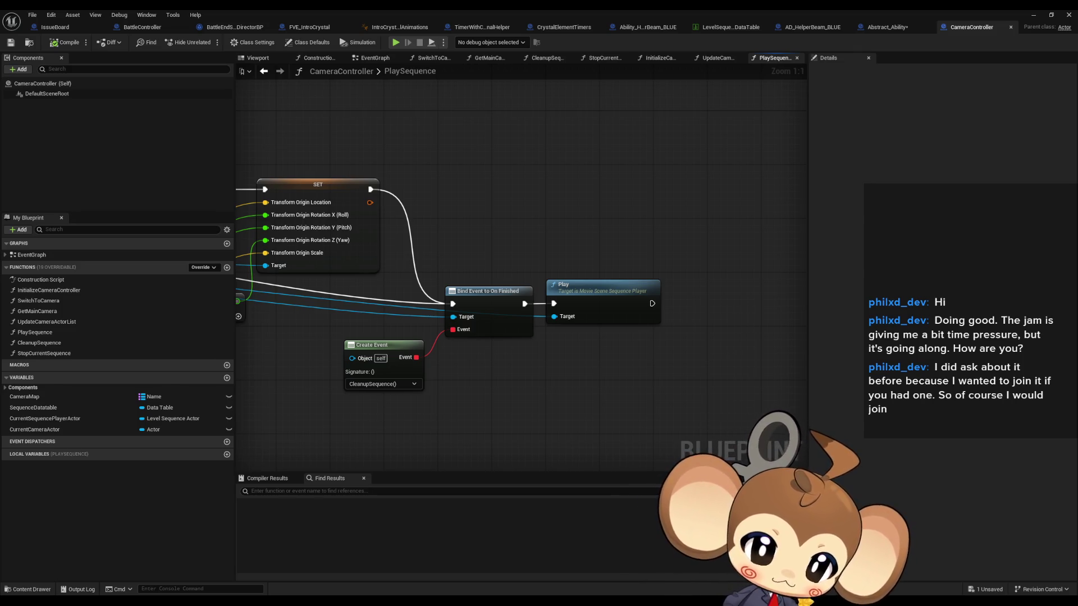
pyautogui.hotkey('alt', 'Tab')
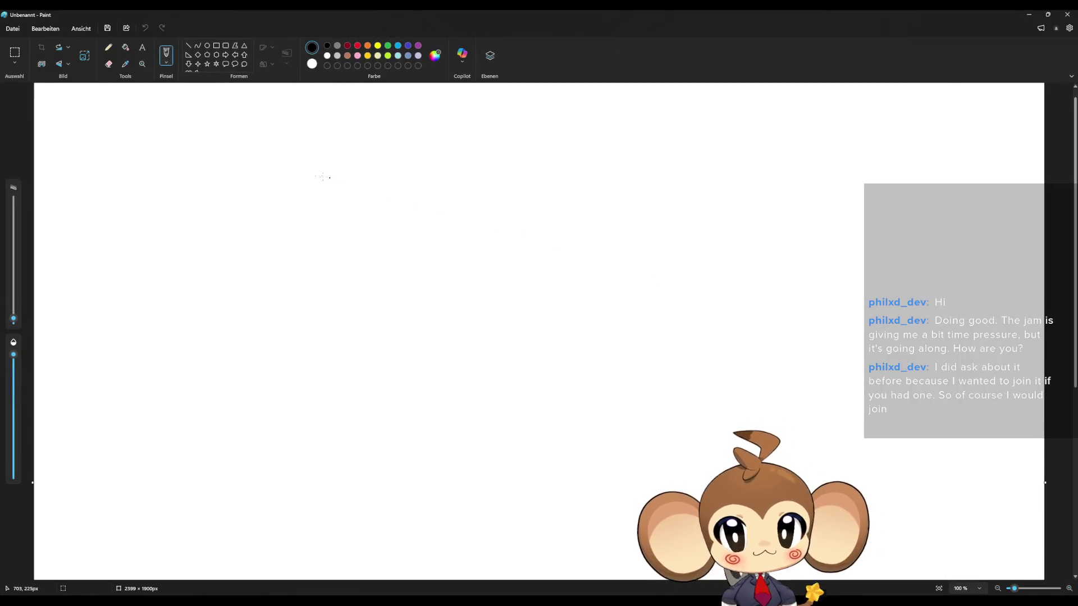
# Step: With a slightly thicker pencil, draw a monkey face with closed eyes, wavy mouth, big ears and hair tuft
pyautogui.click(108, 48)
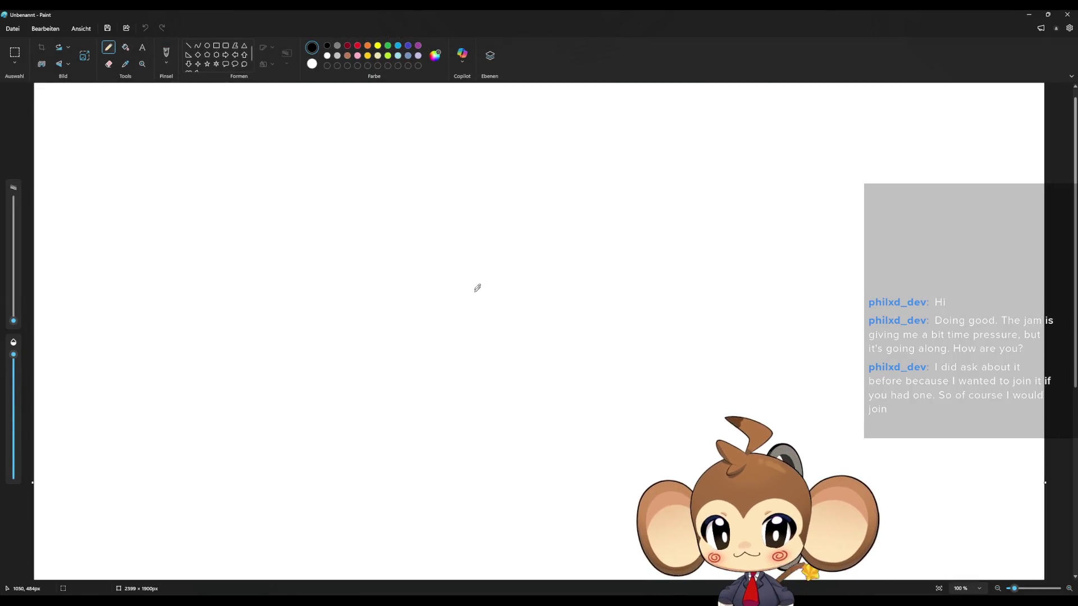
pyautogui.moveTo(16, 322); pyautogui.dragTo(16, 317)
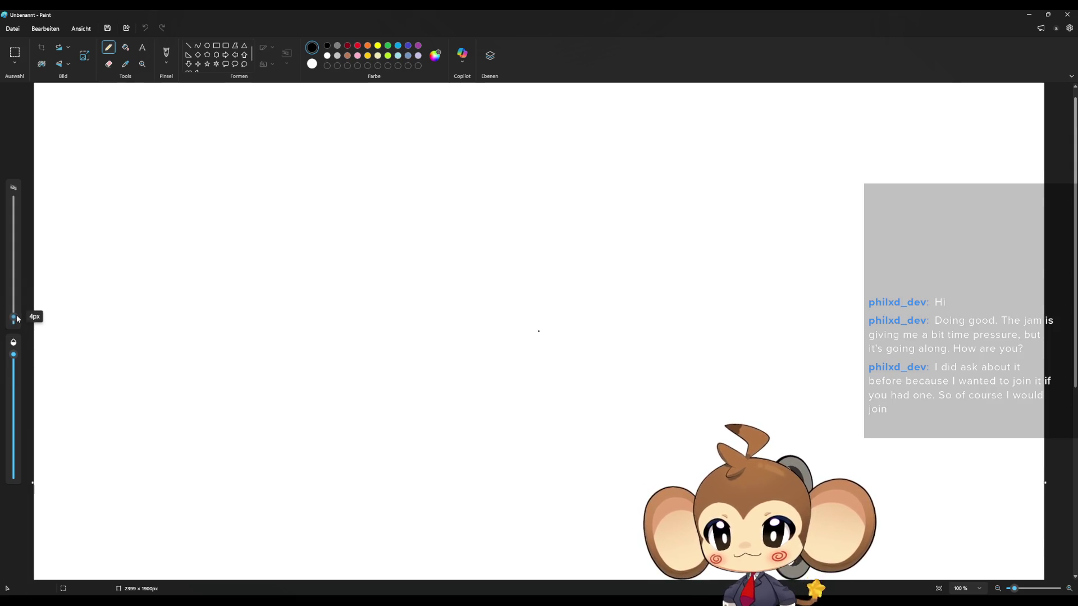
pyautogui.moveTo(455, 309)
pyautogui.mouseDown()
pyautogui.moveTo(477, 301)
pyautogui.moveTo(514, 311)
pyautogui.mouseUp()
pyautogui.moveTo(452, 325); pyautogui.dragTo(519, 335)
pyautogui.moveTo(498, 275)
pyautogui.mouseDown()
pyautogui.moveTo(448, 275)
pyautogui.moveTo(440, 360)
pyautogui.moveTo(528, 348)
pyautogui.moveTo(512, 276)
pyautogui.moveTo(497, 274)
pyautogui.moveTo(441, 310)
pyautogui.moveTo(425, 336)
pyautogui.mouseUp()
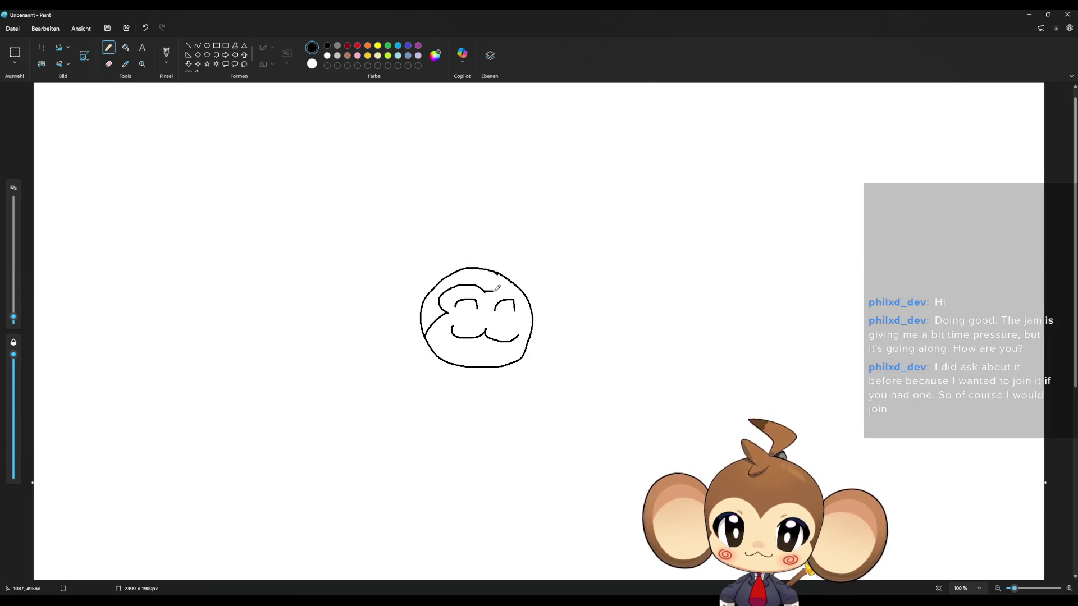
pyautogui.moveTo(486, 290)
pyautogui.mouseDown()
pyautogui.moveTo(530, 300)
pyautogui.moveTo(532, 333)
pyautogui.mouseUp()
pyautogui.moveTo(528, 293)
pyautogui.mouseDown()
pyautogui.moveTo(553, 329)
pyautogui.moveTo(530, 330)
pyautogui.mouseUp()
pyautogui.moveTo(515, 279)
pyautogui.mouseDown()
pyautogui.moveTo(620, 323)
pyautogui.moveTo(527, 336)
pyautogui.mouseUp()
pyautogui.moveTo(425, 297)
pyautogui.mouseDown()
pyautogui.moveTo(384, 306)
pyautogui.moveTo(420, 325)
pyautogui.moveTo(423, 269)
pyautogui.moveTo(391, 334)
pyautogui.moveTo(423, 336)
pyautogui.mouseUp()
pyautogui.moveTo(474, 269); pyautogui.dragTo(470, 212)
# Step: Write BRB below the face and add a dark red spiral on the cheek
pyautogui.moveTo(374, 387)
pyautogui.mouseDown()
pyautogui.moveTo(395, 375)
pyautogui.moveTo(371, 405)
pyautogui.mouseUp()
pyautogui.moveTo(418, 375); pyautogui.dragTo(440, 422)
pyautogui.moveTo(454, 388); pyautogui.dragTo(457, 408)
pyautogui.click(348, 46)
pyautogui.moveTo(456, 315); pyautogui.dragTo(517, 323)
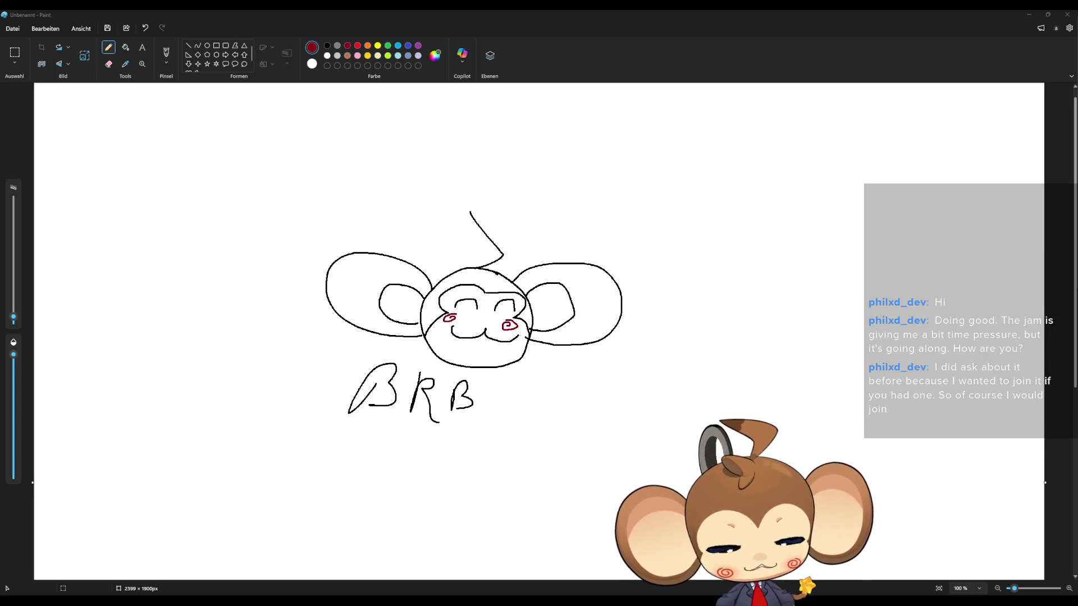
# Step: Close Paint without saving the drawing and return to the IssueBoard Blueprint
pyautogui.click(1068, 16)
pyautogui.click(527, 325)
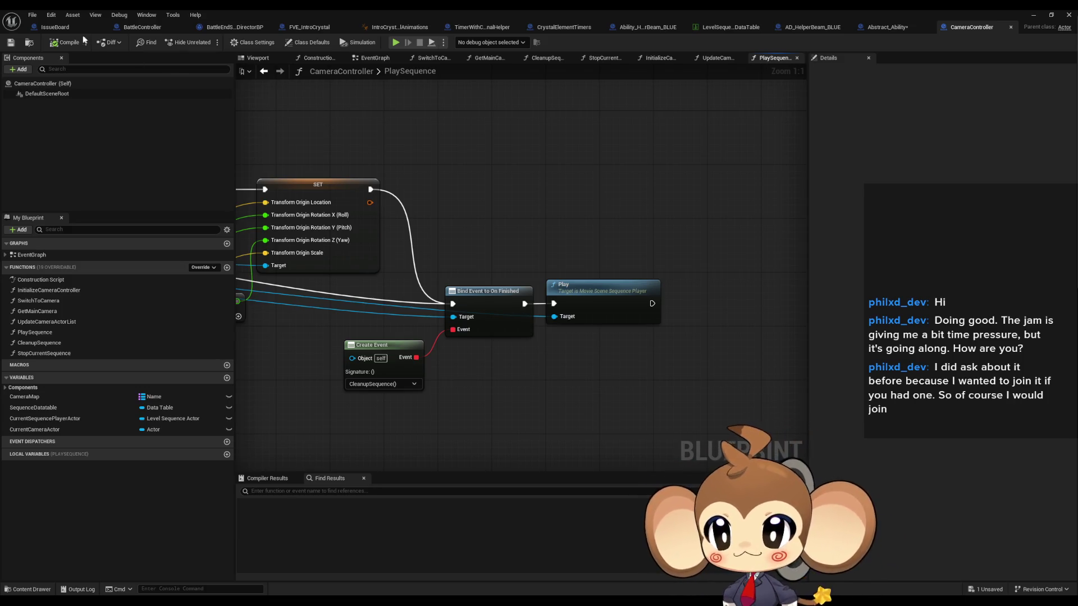
pyautogui.click(56, 27)
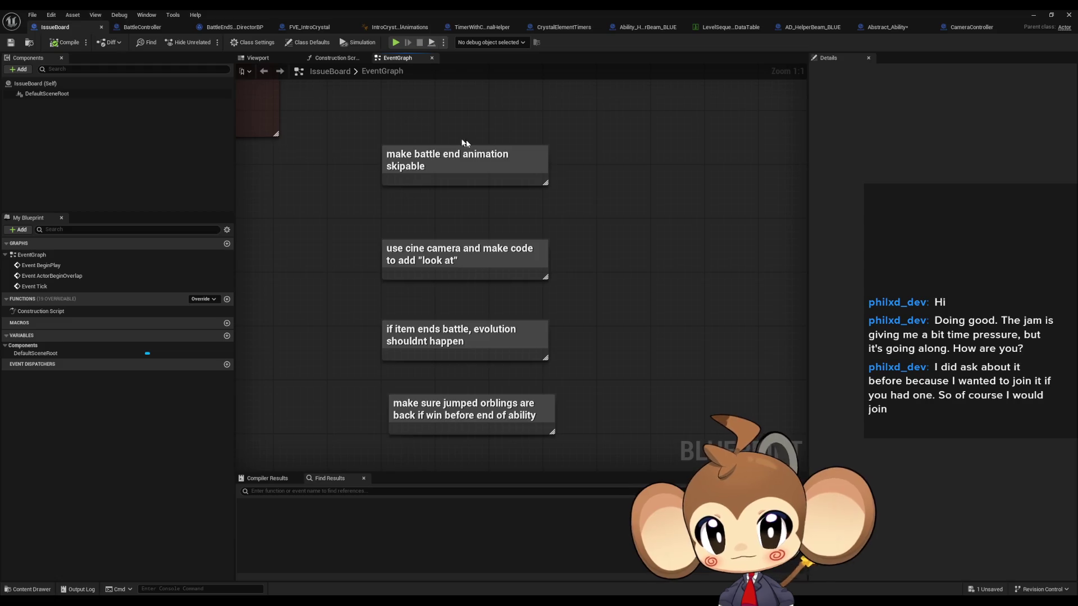
# Step: Review the issue notes and nudge the jumped orblings note up slightly
pyautogui.click(483, 148)
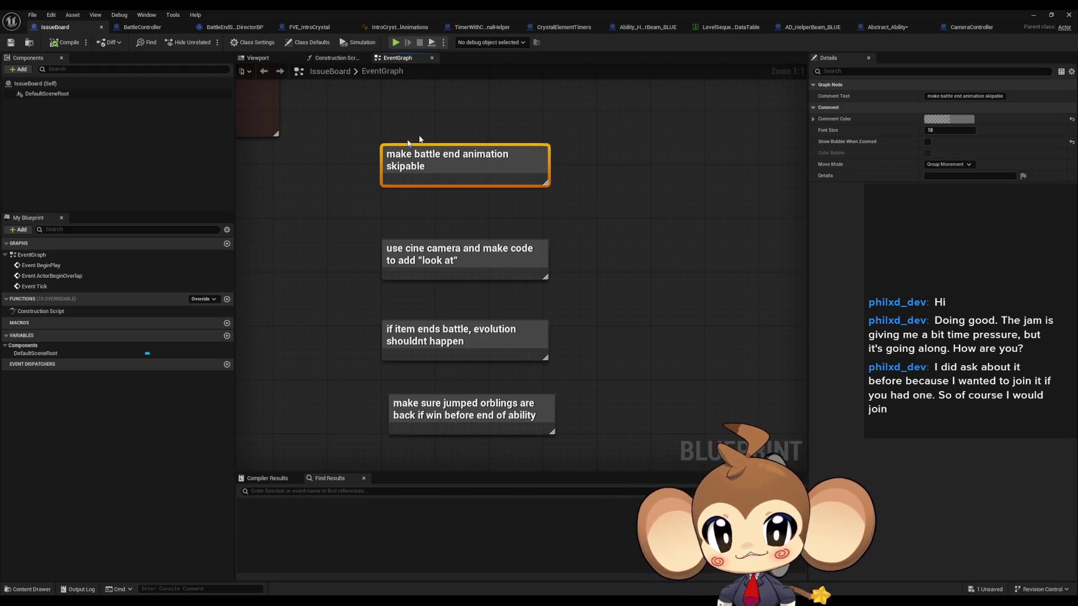
pyautogui.click(517, 243)
pyautogui.click(600, 308)
pyautogui.moveTo(655, 267)
pyautogui.mouseDown()
pyautogui.moveTo(616, 270)
pyautogui.moveTo(609, 257)
pyautogui.mouseUp()
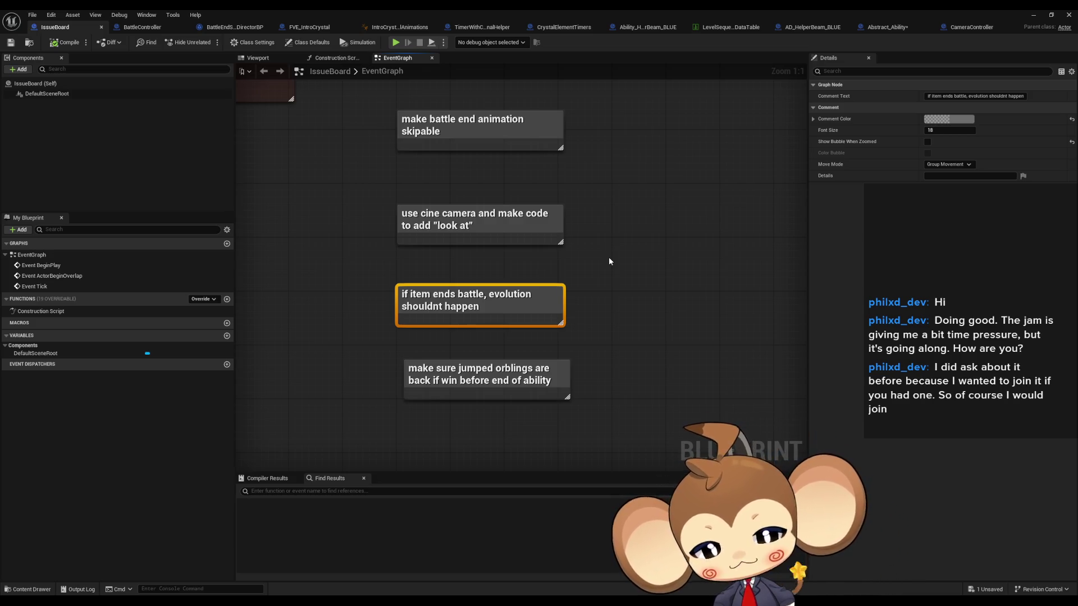
pyautogui.click(462, 377)
pyautogui.moveTo(461, 377); pyautogui.dragTo(456, 372)
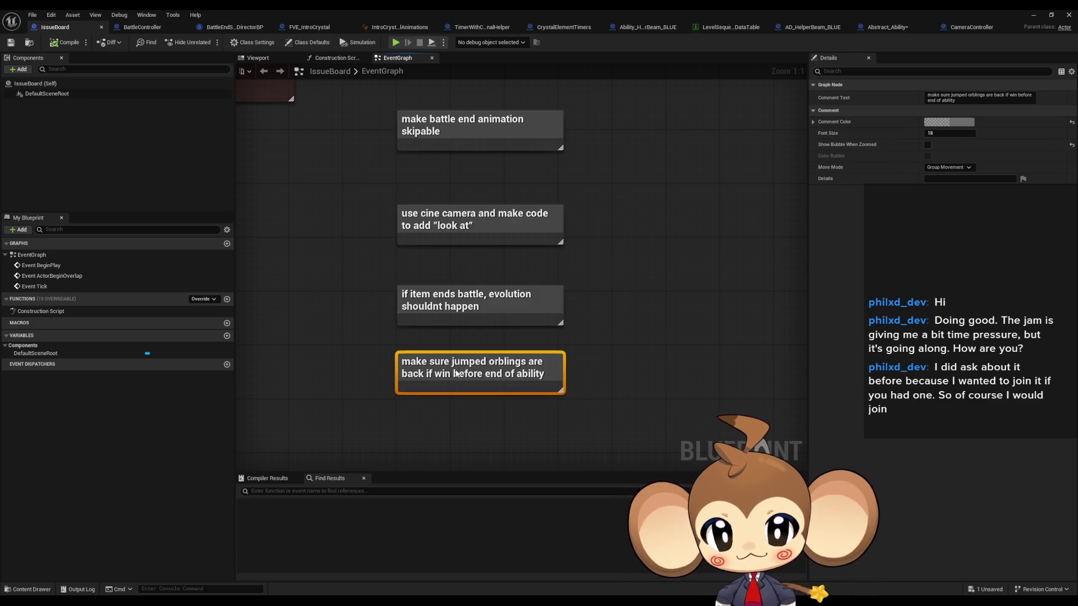
pyautogui.click(638, 330)
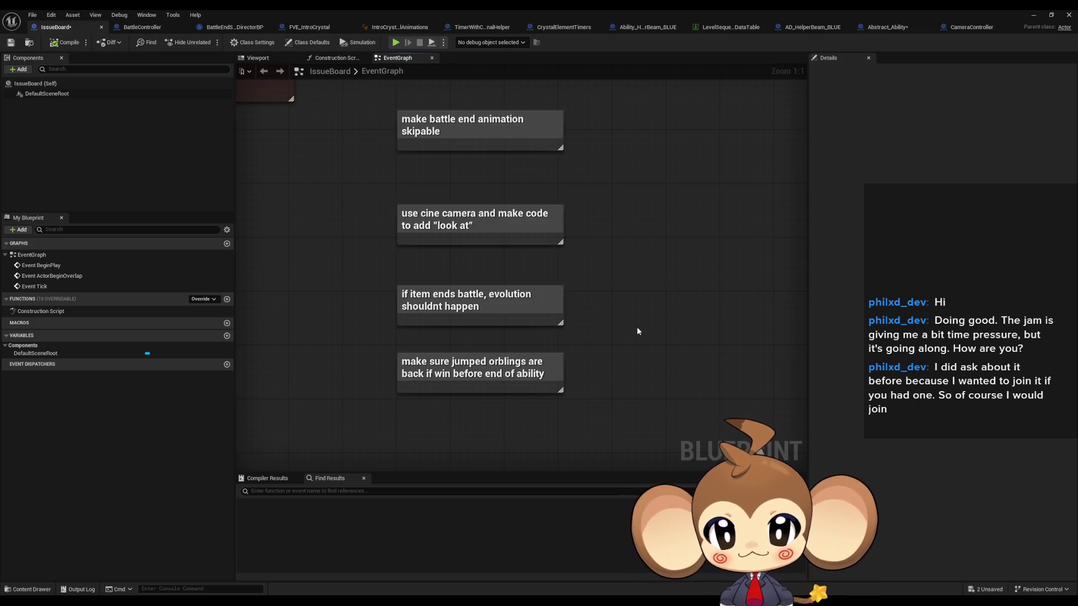
# Step: Delete the 'make battle end animation skipable' note, then switch to the BattleController Blueprint
pyautogui.click(492, 138)
pyautogui.press('Delete')
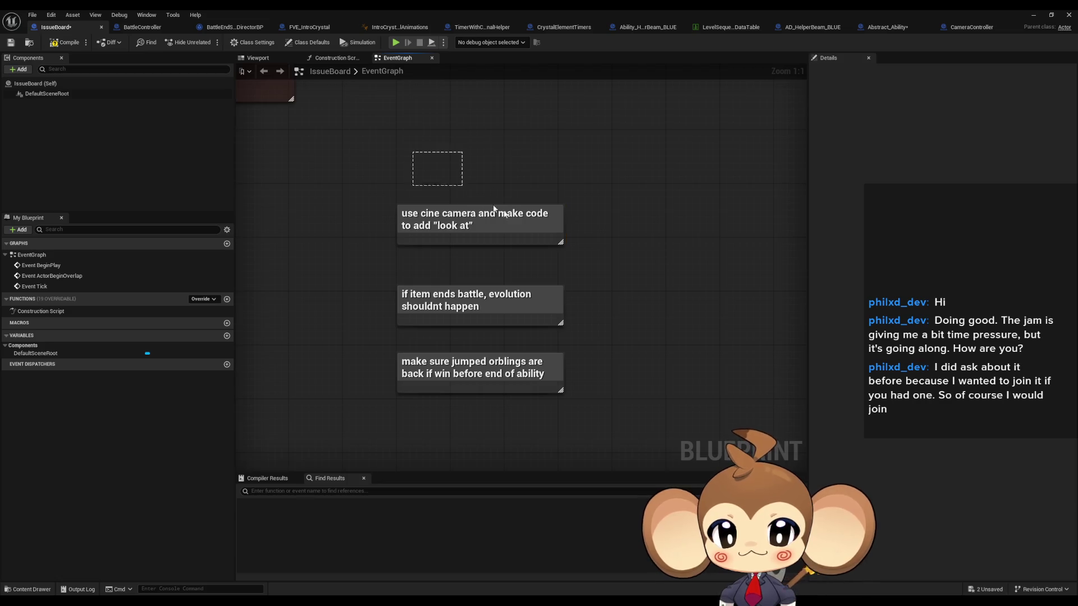
pyautogui.moveTo(480, 199); pyautogui.dragTo(585, 234)
pyautogui.moveTo(397, 263)
pyautogui.mouseDown()
pyautogui.moveTo(448, 281)
pyautogui.moveTo(614, 304)
pyautogui.mouseUp()
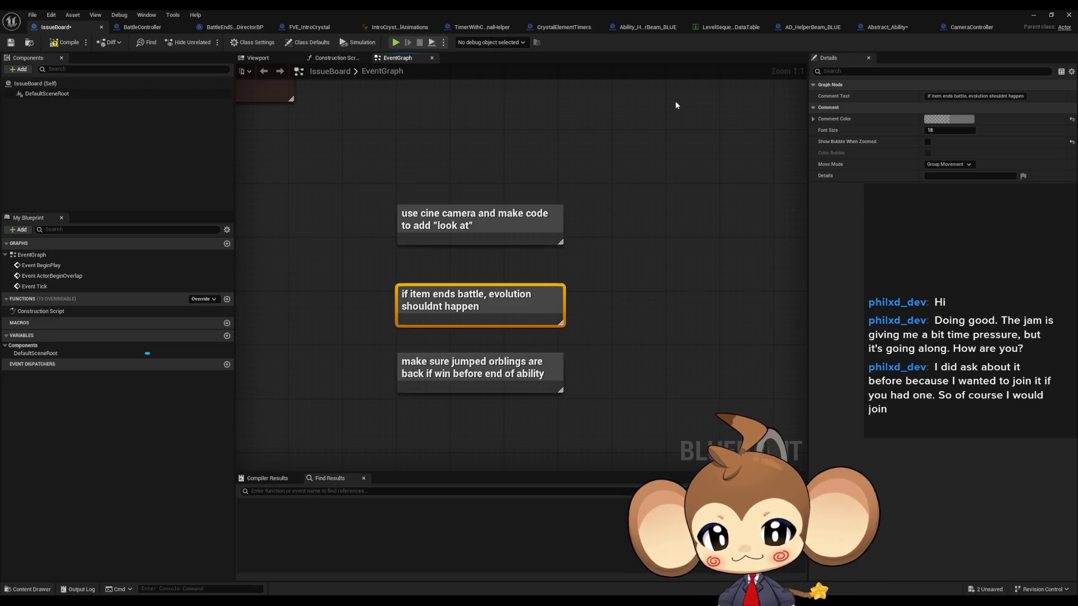
pyautogui.click(584, 141)
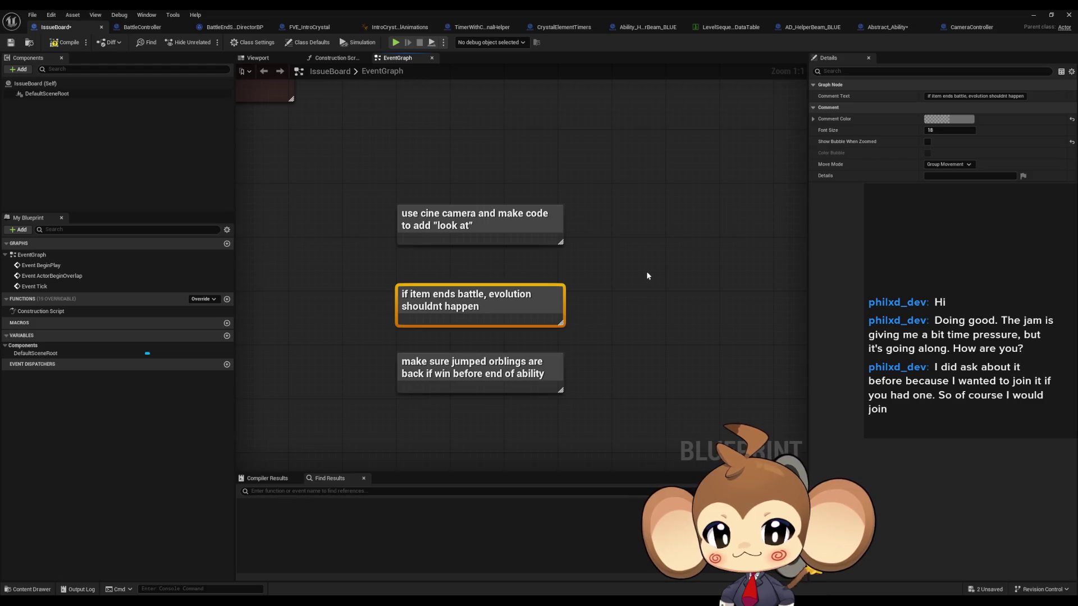
pyautogui.click(141, 27)
pyautogui.click(343, 207)
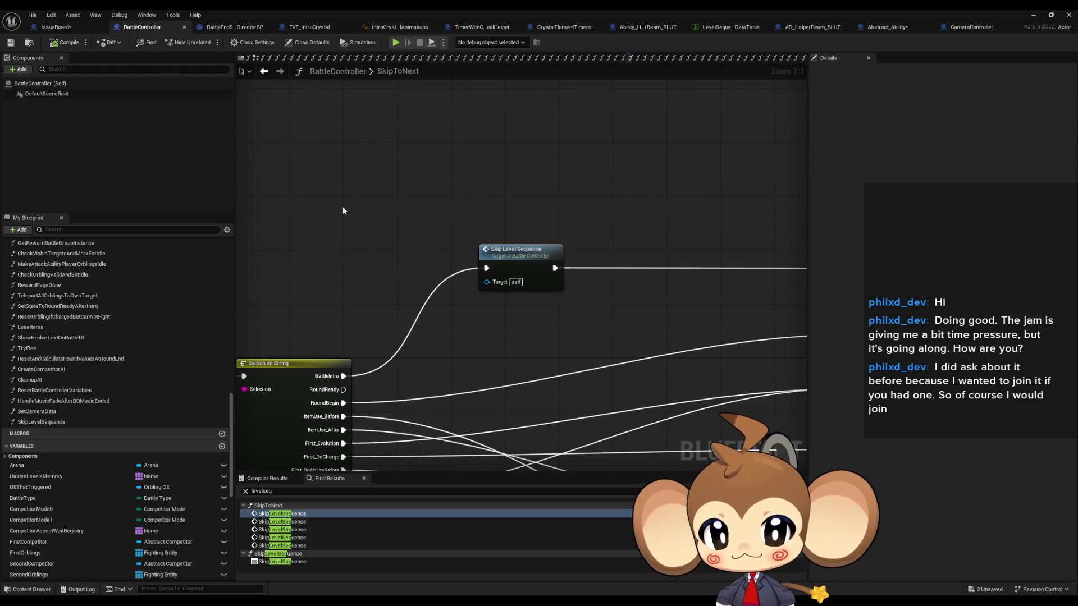
# Step: Open the AfterItemAbilityUse function graph from My Blueprint and check its entry node's actions
pyautogui.scroll(-3, 344, 212)
pyautogui.moveTo(359, 233); pyautogui.dragTo(480, 217)
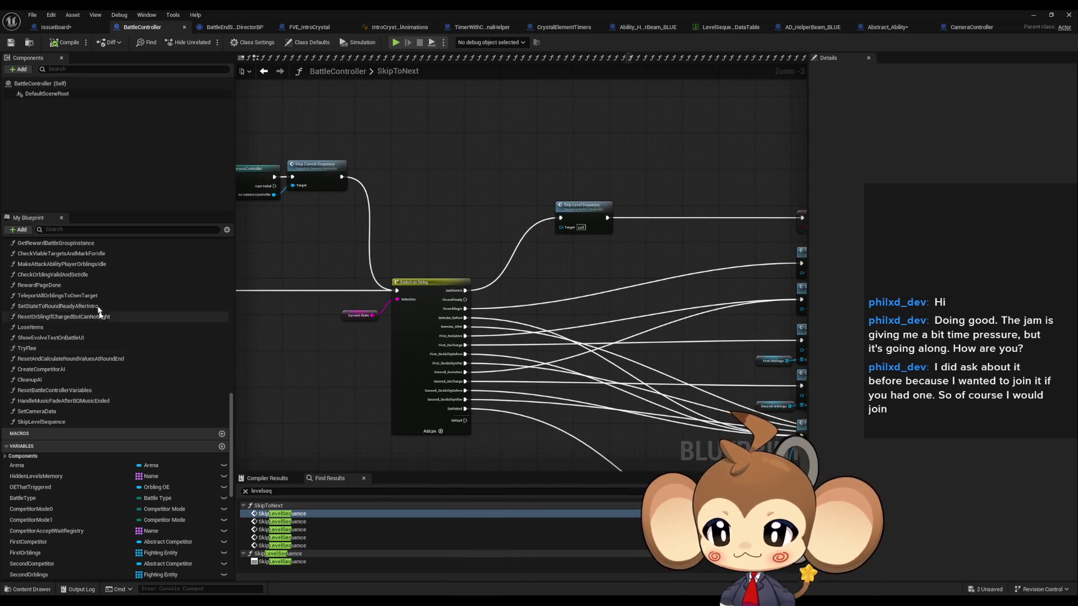
pyautogui.scroll(10, 87, 308)
pyautogui.scroll(12, 88, 313)
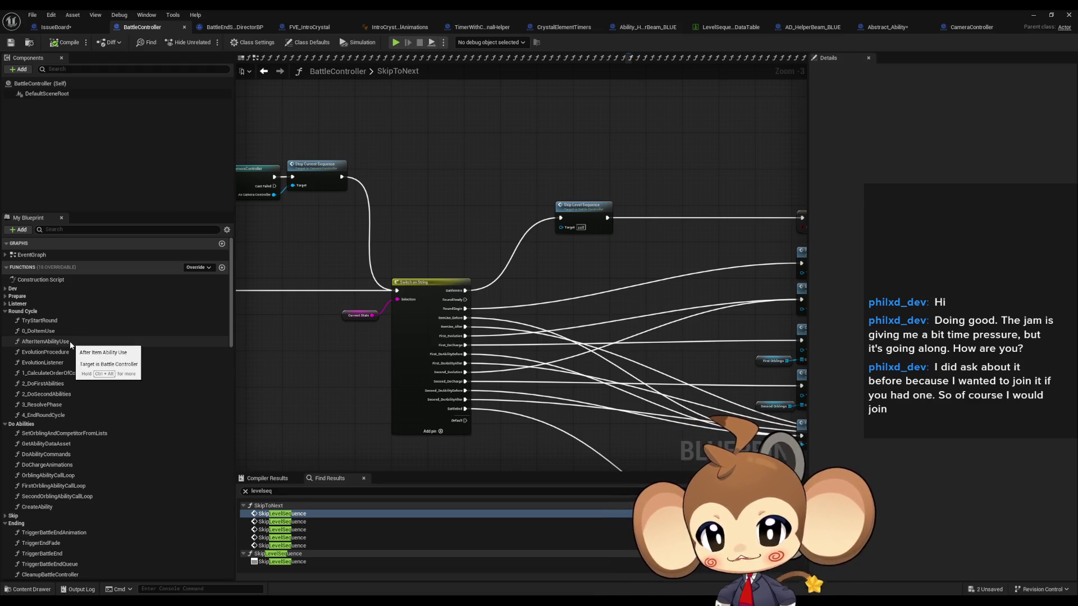
pyautogui.click(45, 342)
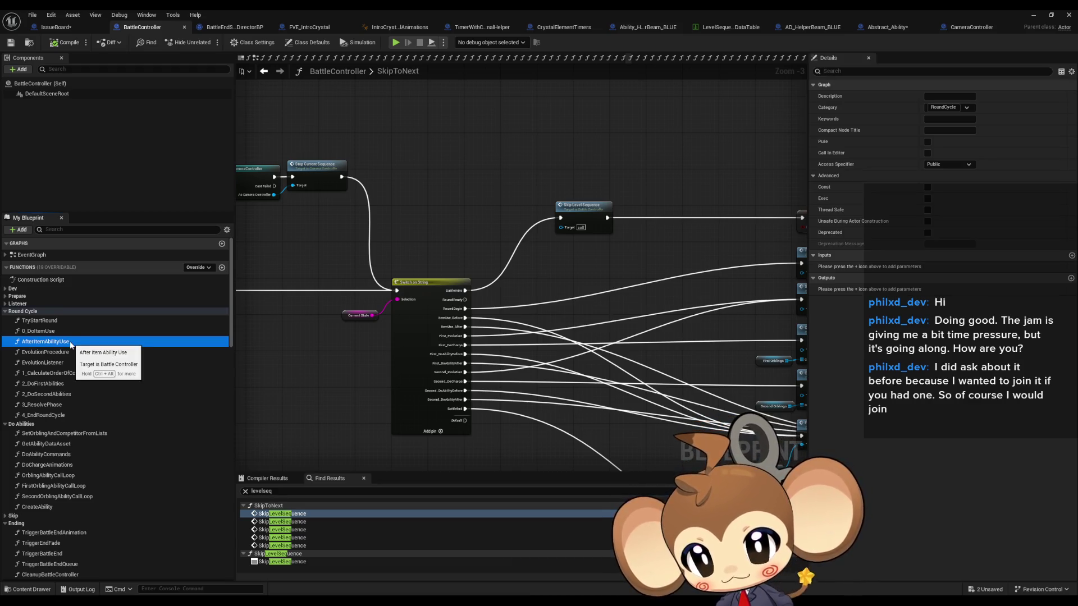
pyautogui.doubleClick(44, 342)
pyautogui.scroll(-5, 390, 322)
pyautogui.scroll(9, 460, 310)
pyautogui.rightClick(365, 278)
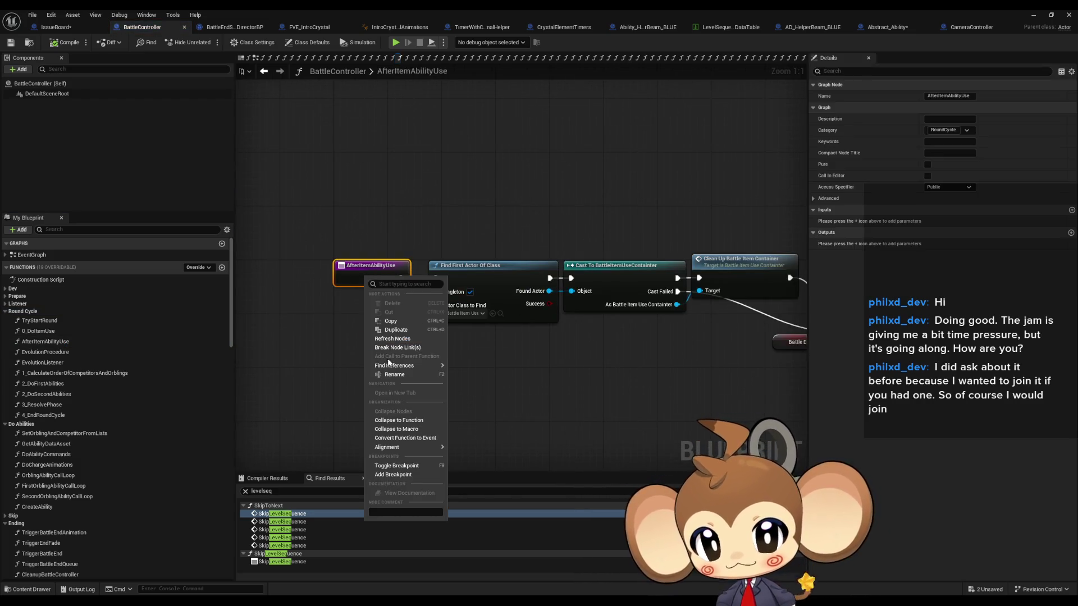
pyautogui.press('Escape')
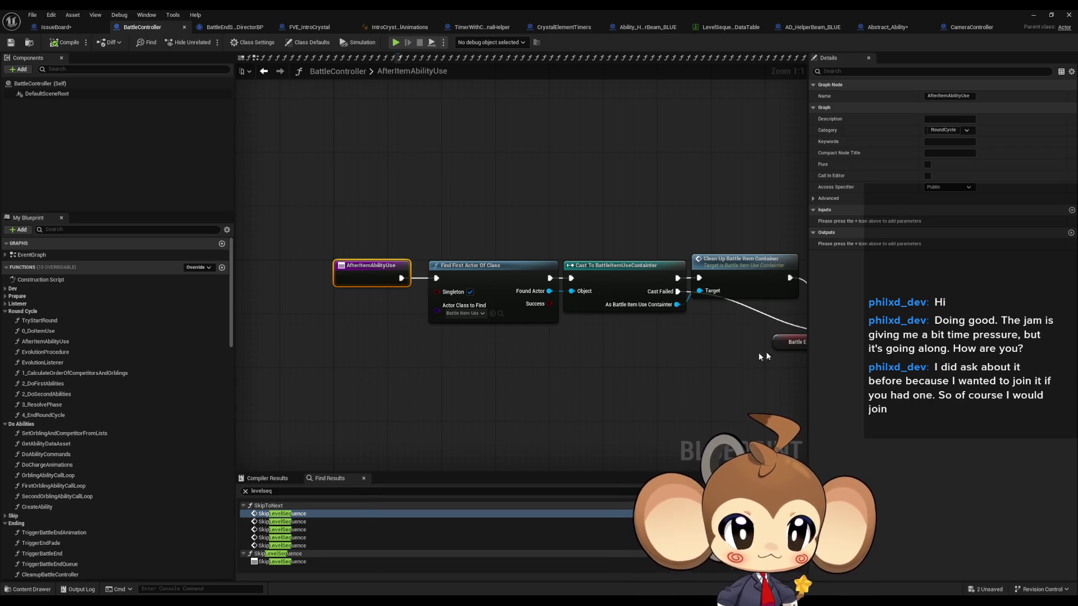
# Step: Go back to 0_DoItemUse, find its After Item Ability Use call, and open it
pyautogui.hotkey('alt', 'Left')
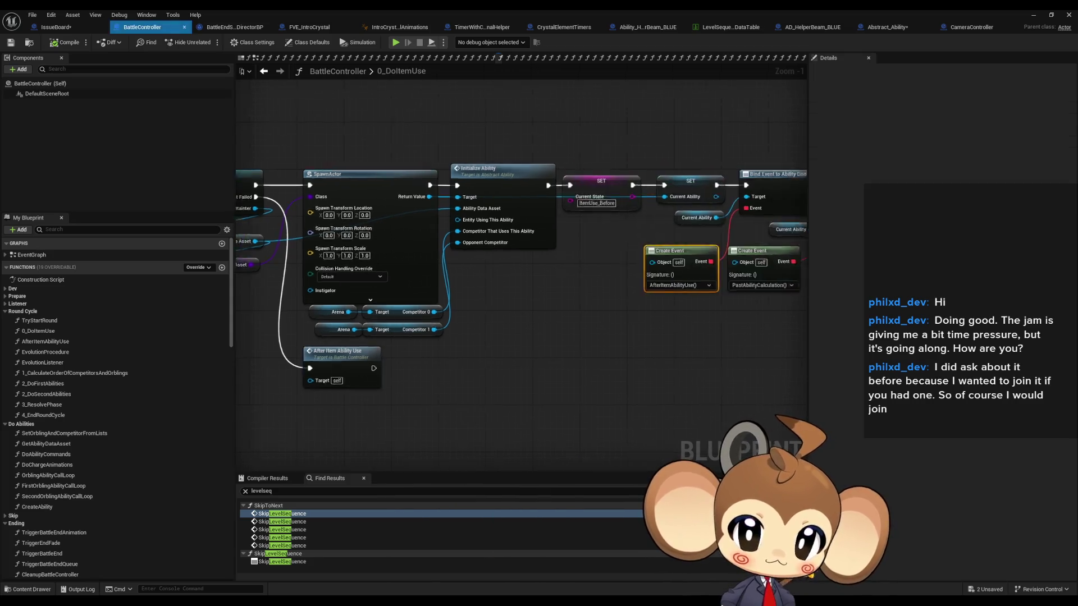
pyautogui.scroll(-4, 488, 374)
pyautogui.scroll(4, 453, 302)
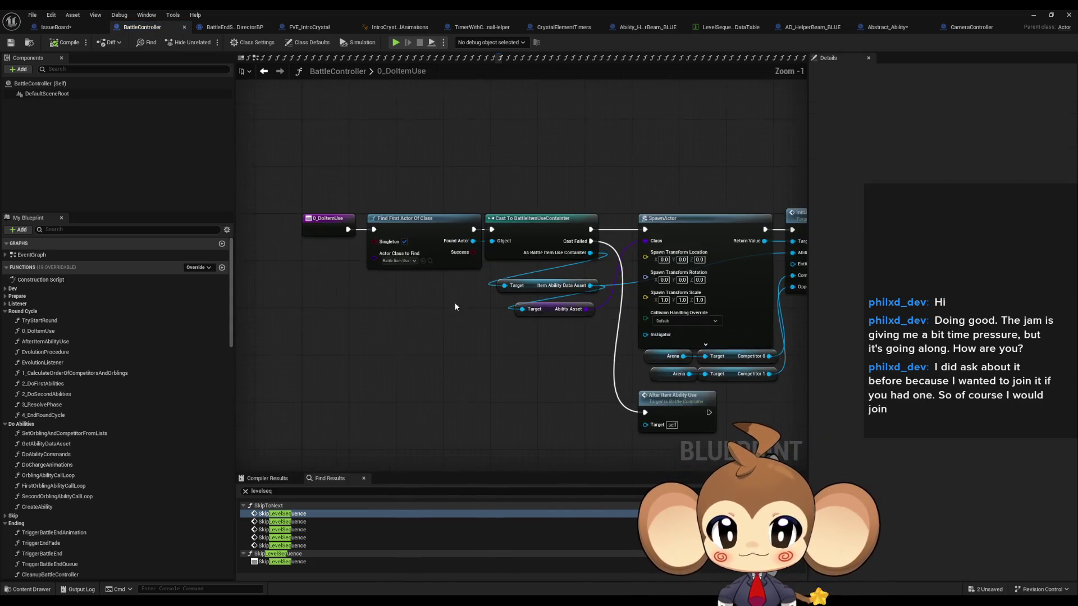
pyautogui.click(341, 227)
pyautogui.moveTo(685, 280); pyautogui.dragTo(602, 276)
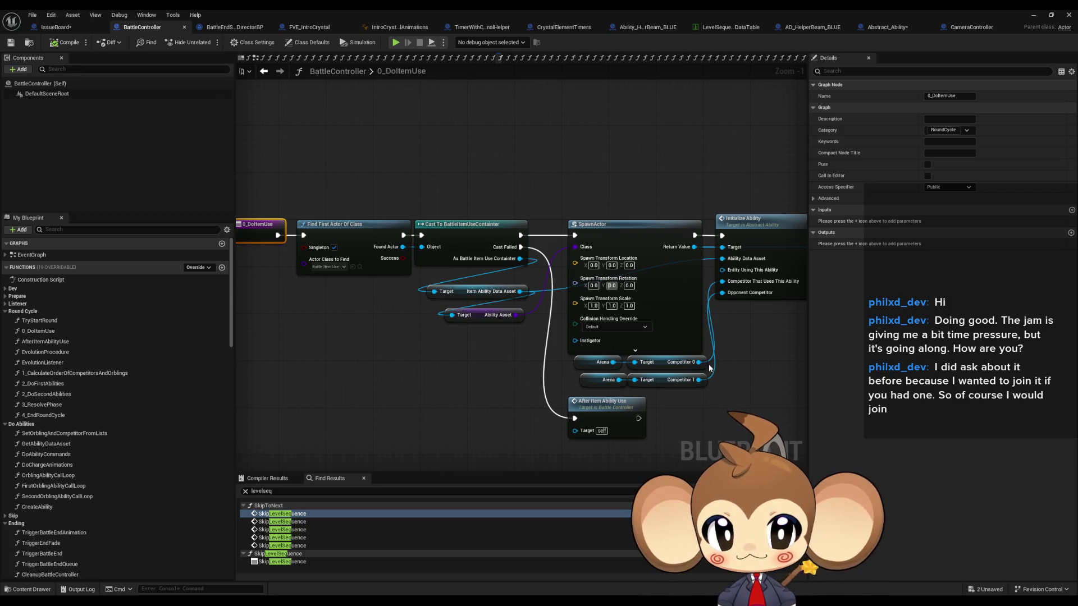
pyautogui.moveTo(708, 368); pyautogui.dragTo(767, 359)
pyautogui.moveTo(572, 203); pyautogui.dragTo(206, 188)
pyautogui.moveTo(469, 334)
pyautogui.mouseDown()
pyautogui.moveTo(367, 328)
pyautogui.moveTo(416, 329)
pyautogui.moveTo(394, 329)
pyautogui.mouseUp()
pyautogui.moveTo(587, 343); pyautogui.dragTo(845, 252)
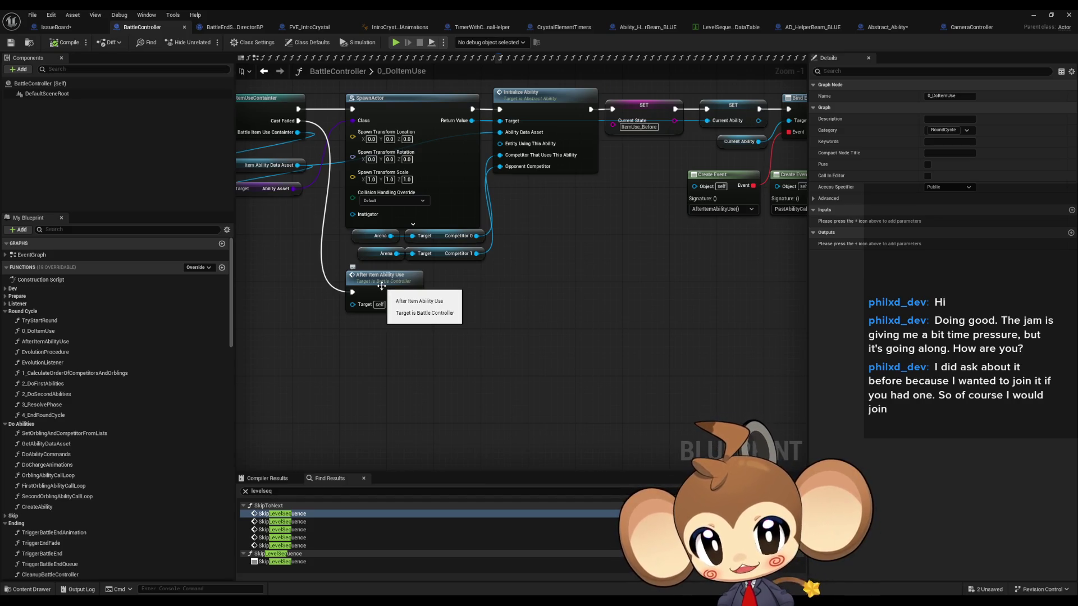
pyautogui.doubleClick(382, 286)
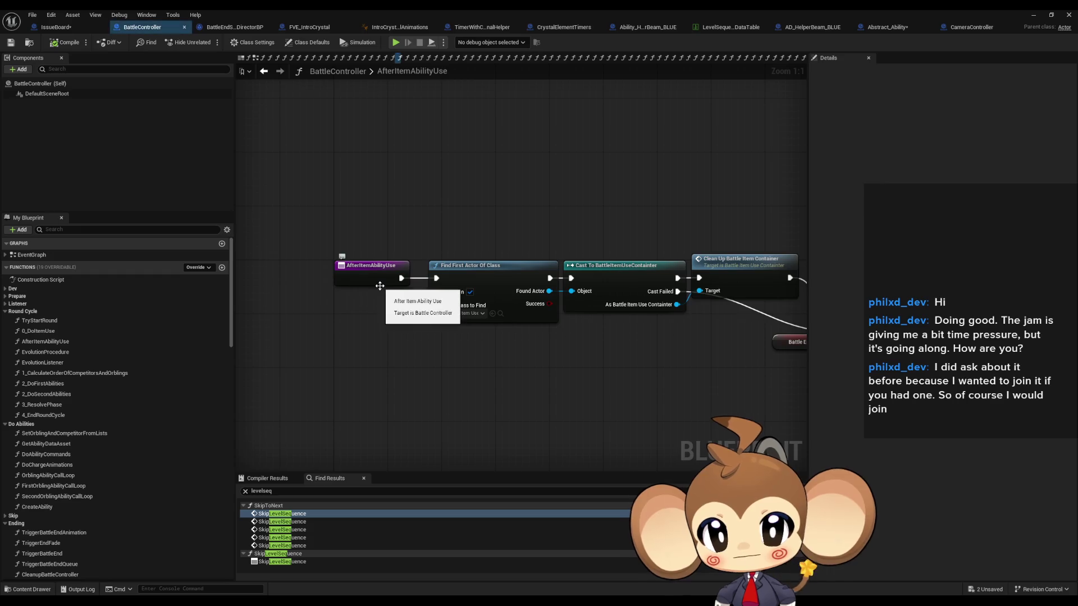
pyautogui.scroll(-1, 428, 202)
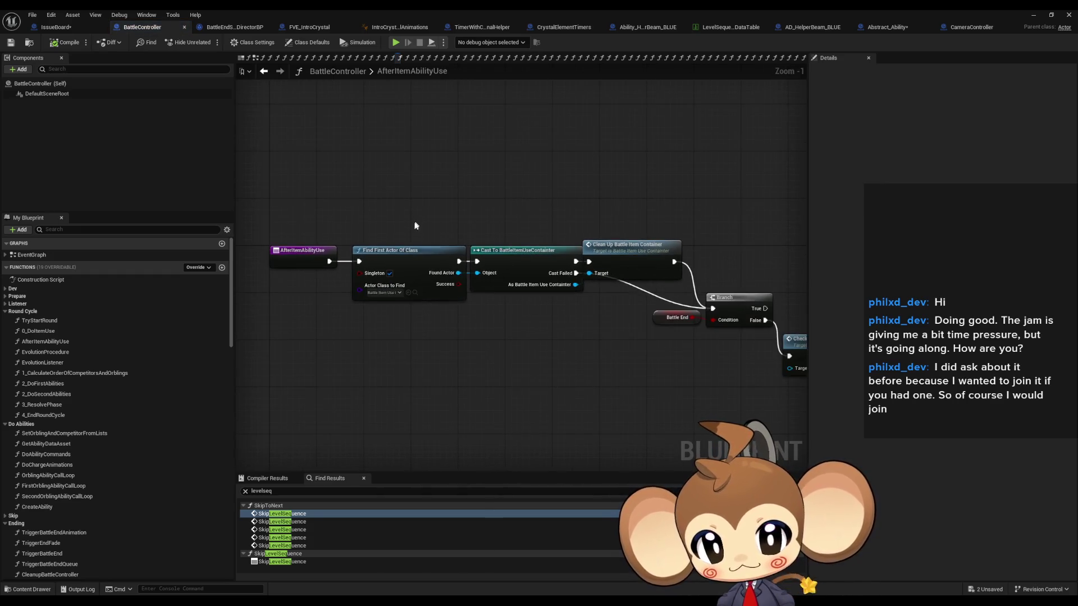
pyautogui.scroll(1, 416, 224)
pyautogui.moveTo(650, 199); pyautogui.dragTo(683, 274)
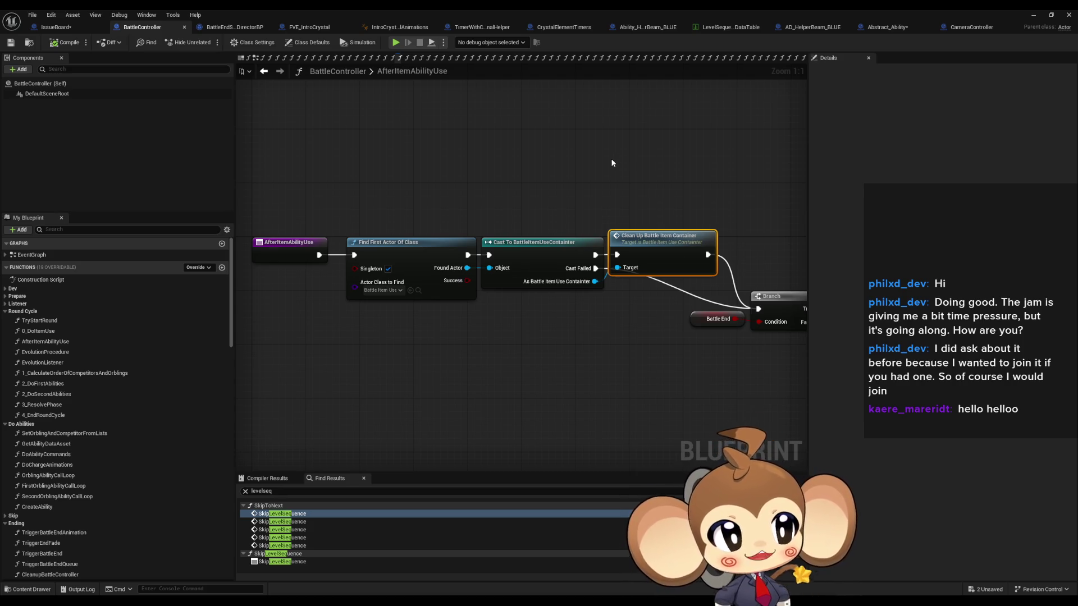
pyautogui.moveTo(643, 162); pyautogui.dragTo(628, 159)
pyautogui.scroll(-2, 628, 159)
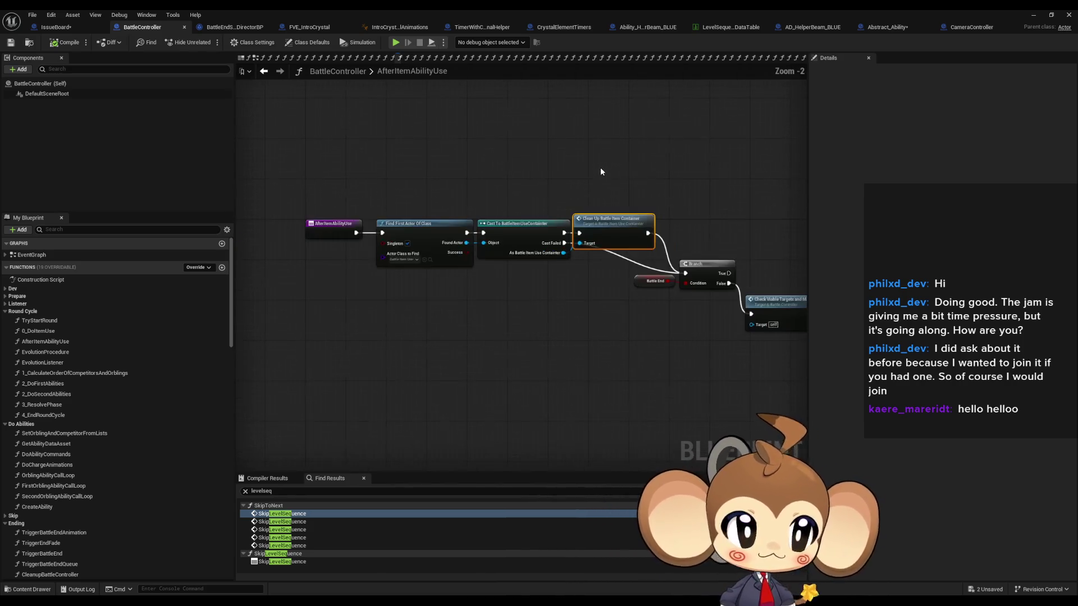
pyautogui.moveTo(678, 217)
pyautogui.mouseDown()
pyautogui.moveTo(596, 197)
pyautogui.moveTo(410, 207)
pyautogui.moveTo(413, 169)
pyautogui.moveTo(696, 365)
pyautogui.moveTo(762, 391)
pyautogui.mouseUp()
pyautogui.scroll(1, 640, 217)
pyautogui.scroll(1, 409, 207)
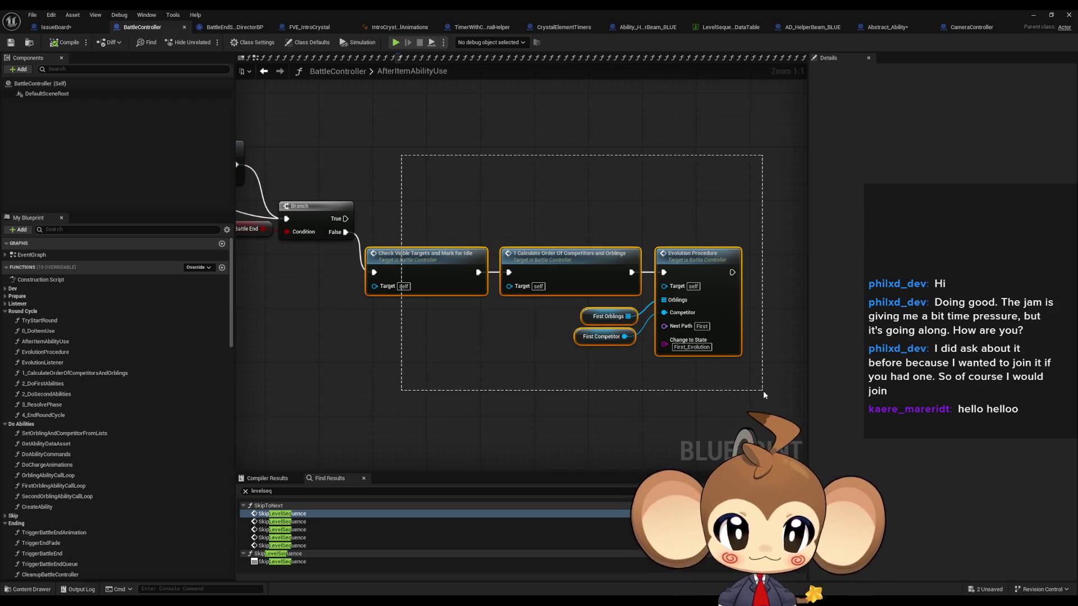
pyautogui.moveTo(763, 390); pyautogui.dragTo(753, 391)
pyautogui.click(587, 274)
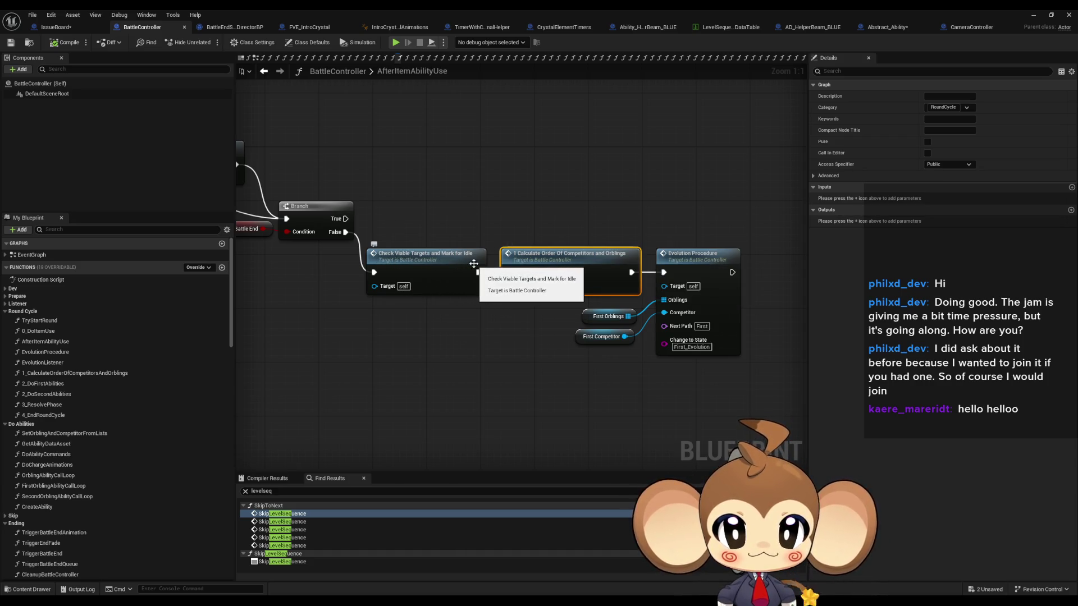
pyautogui.moveTo(474, 263)
pyautogui.mouseDown()
pyautogui.moveTo(521, 243)
pyautogui.moveTo(392, 205)
pyautogui.moveTo(582, 193)
pyautogui.mouseUp()
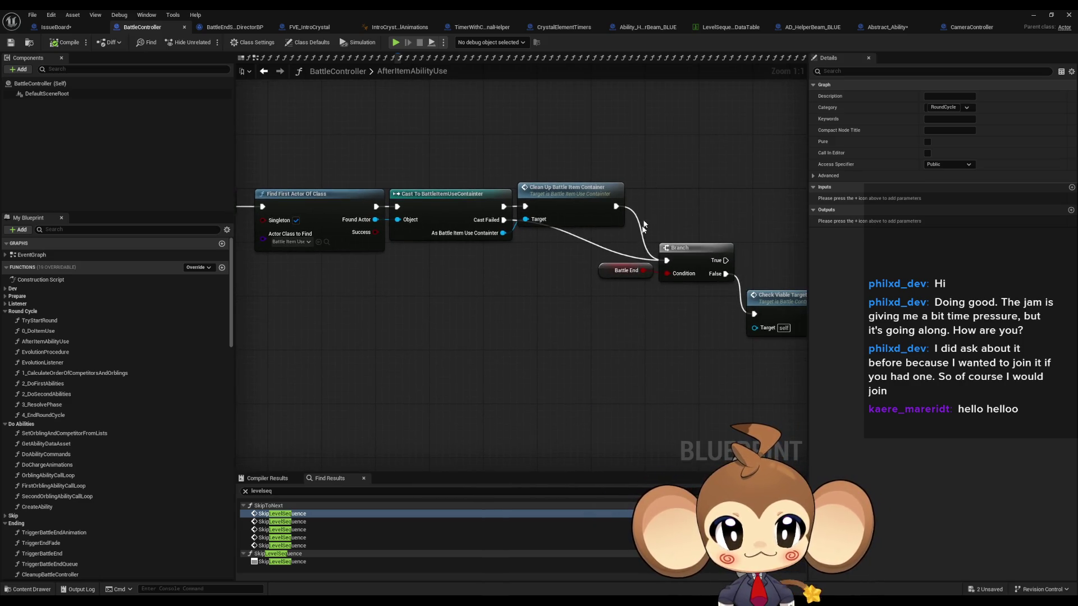
pyautogui.moveTo(587, 243); pyautogui.dragTo(734, 290)
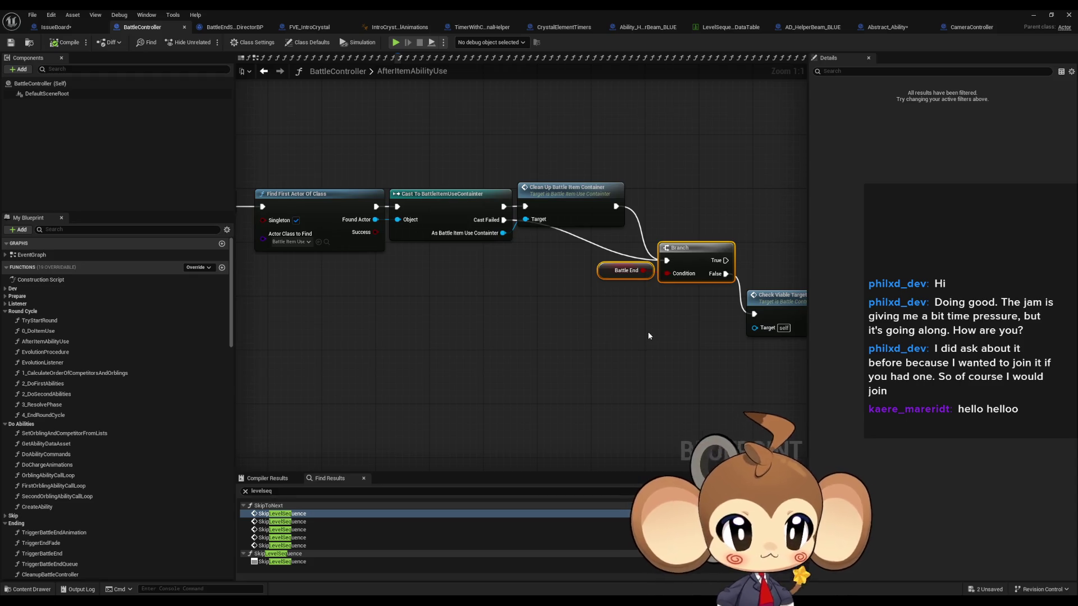
pyautogui.moveTo(648, 336); pyautogui.dragTo(590, 351)
pyautogui.click(590, 351)
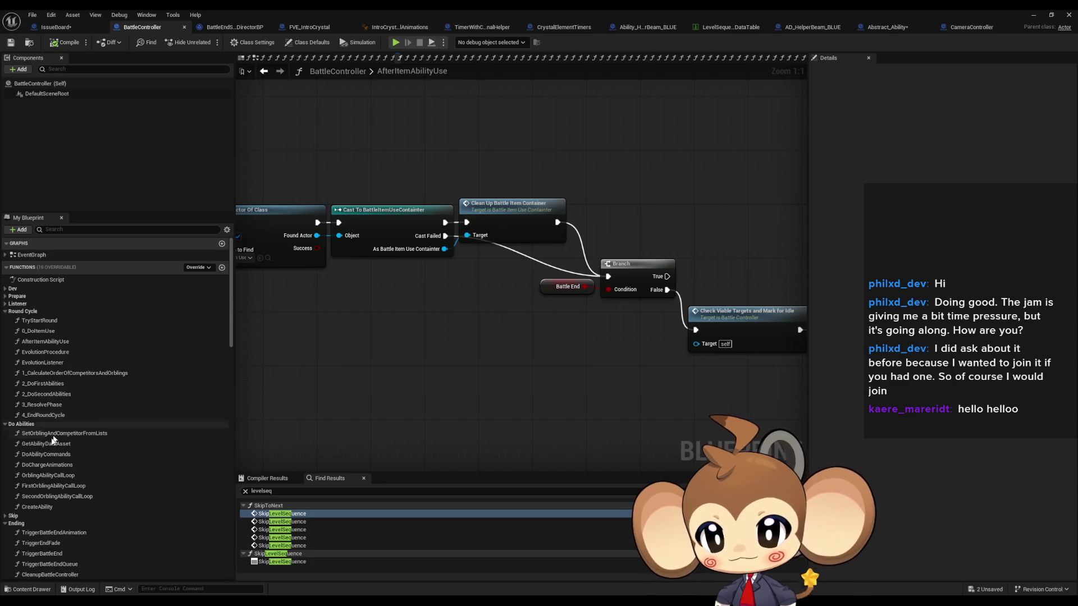
# Step: Insert a Trigger End Fade call fed by Clean Up and Cast Failed, leading into the Branch
pyautogui.scroll(-1, 52, 491)
pyautogui.moveTo(41, 530); pyautogui.dragTo(511, 330)
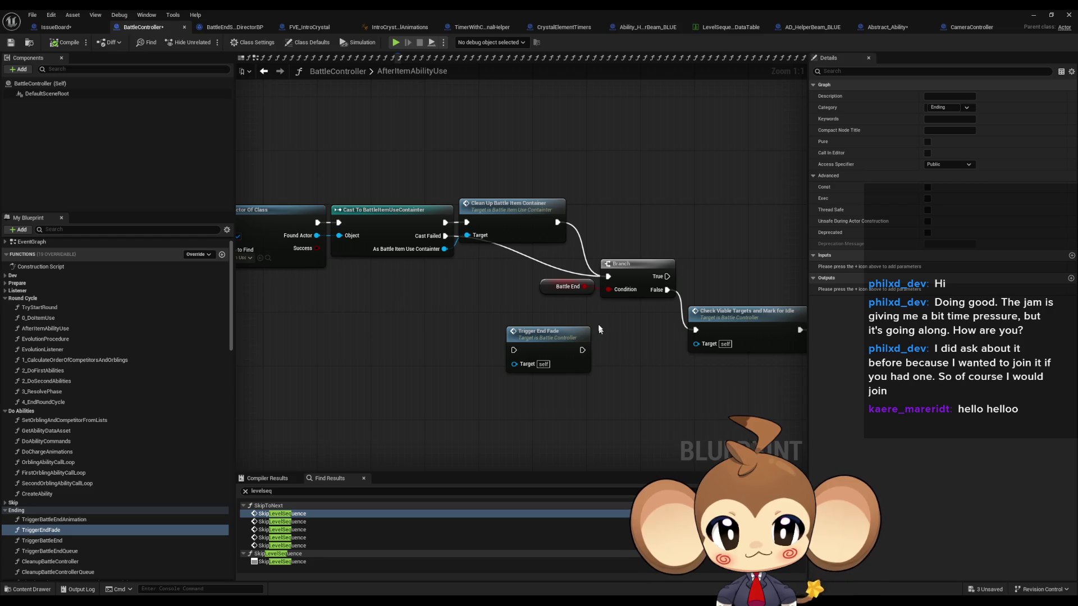
pyautogui.click(635, 264)
pyautogui.moveTo(582, 350); pyautogui.dragTo(608, 276)
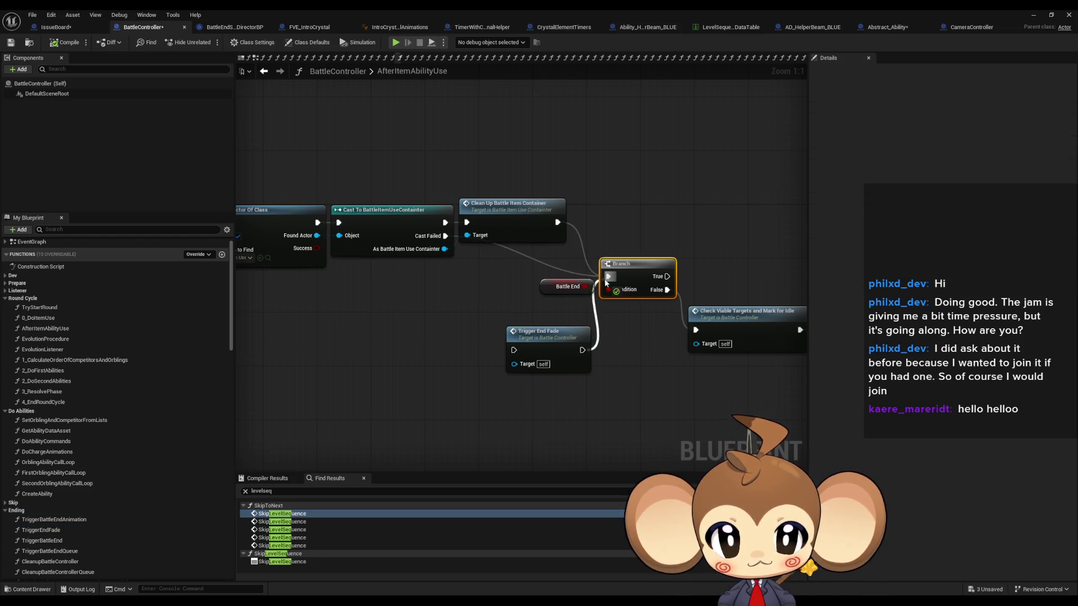
pyautogui.moveTo(558, 222)
pyautogui.mouseDown()
pyautogui.moveTo(511, 363)
pyautogui.moveTo(514, 350)
pyautogui.mouseUp()
pyautogui.moveTo(445, 235)
pyautogui.mouseDown()
pyautogui.moveTo(488, 251)
pyautogui.moveTo(451, 243)
pyautogui.moveTo(514, 351)
pyautogui.mouseUp()
# Step: Try moving the Branch chain further down, then undo twice to restore its position
pyautogui.moveTo(655, 350); pyautogui.dragTo(560, 333)
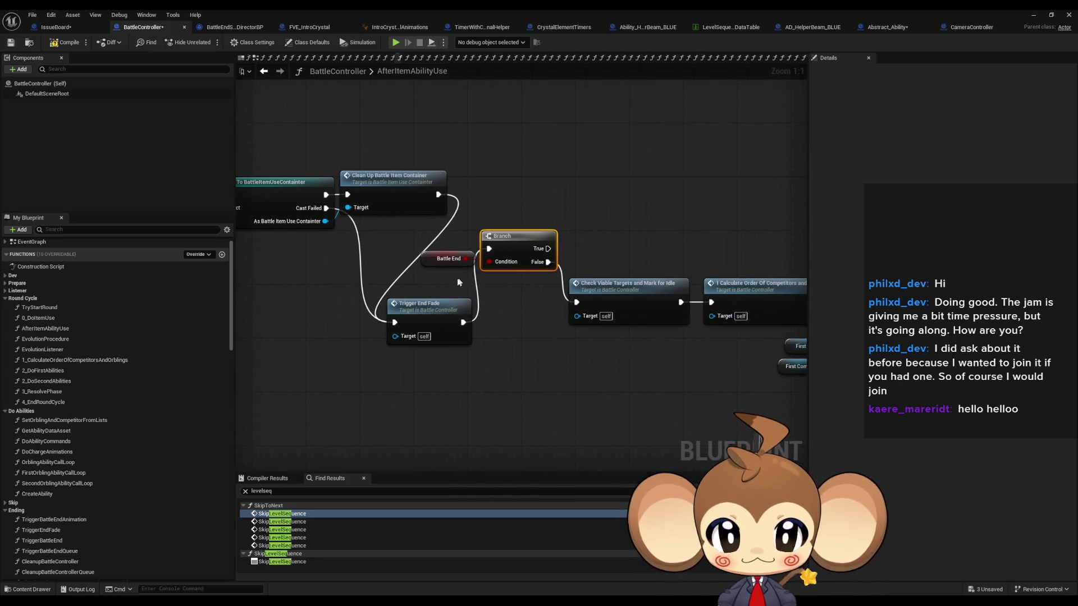
pyautogui.scroll(-2, 433, 216)
pyautogui.moveTo(433, 216); pyautogui.dragTo(663, 325)
pyautogui.scroll(2, 449, 252)
pyautogui.moveTo(498, 269); pyautogui.dragTo(501, 370)
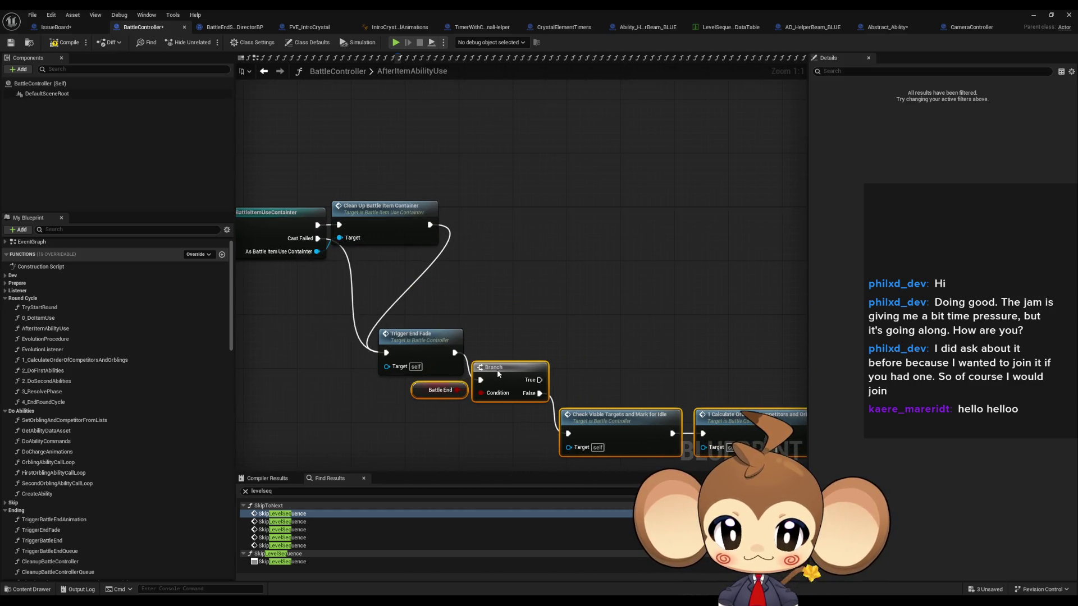
pyautogui.hotkey('ctrl', 'z')
pyautogui.hotkey('ctrl', 'z')
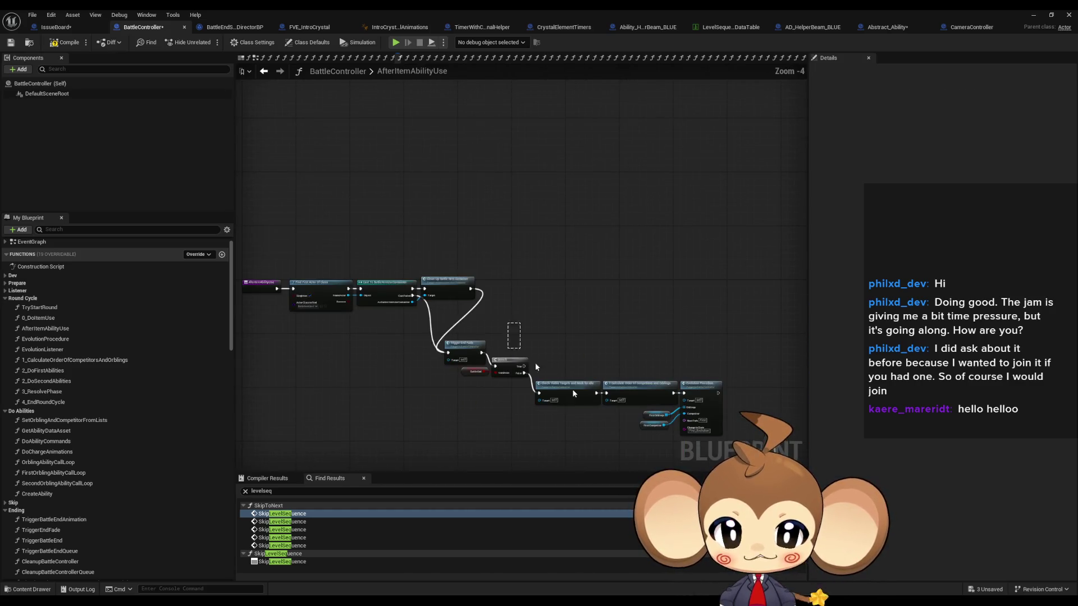
pyautogui.hotkey('ctrl', 'z')
pyautogui.hotkey('ctrl', 'z')
pyautogui.hotkey('ctrl', 'z')
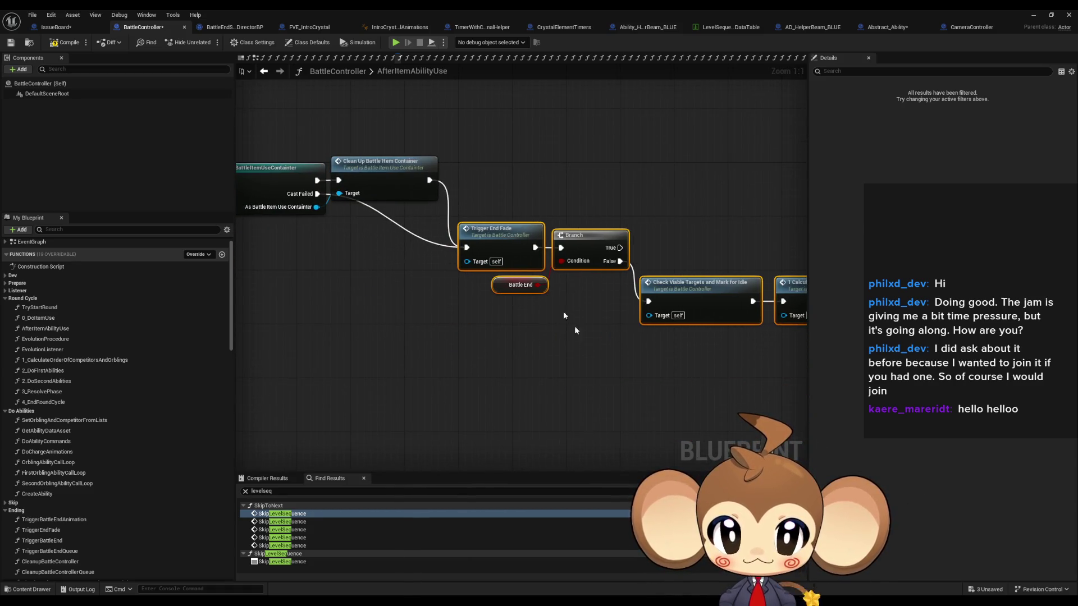
# Step: List all references to the BattleEnd variable via Find References on the Battle End node
pyautogui.rightClick(502, 285)
pyautogui.rightClick(501, 285)
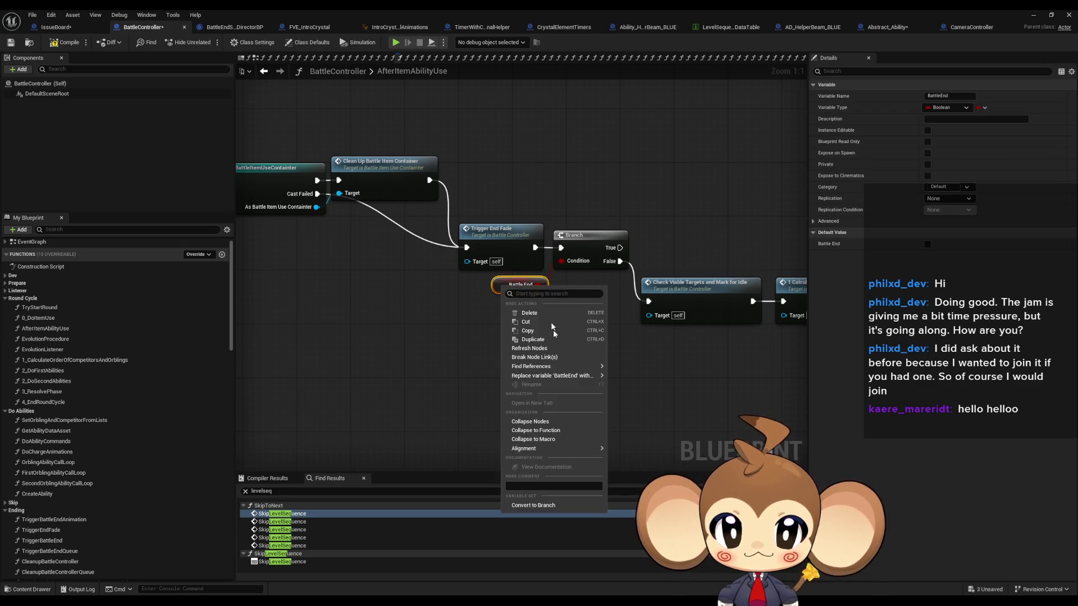
pyautogui.moveTo(595, 376)
pyautogui.moveTo(561, 366)
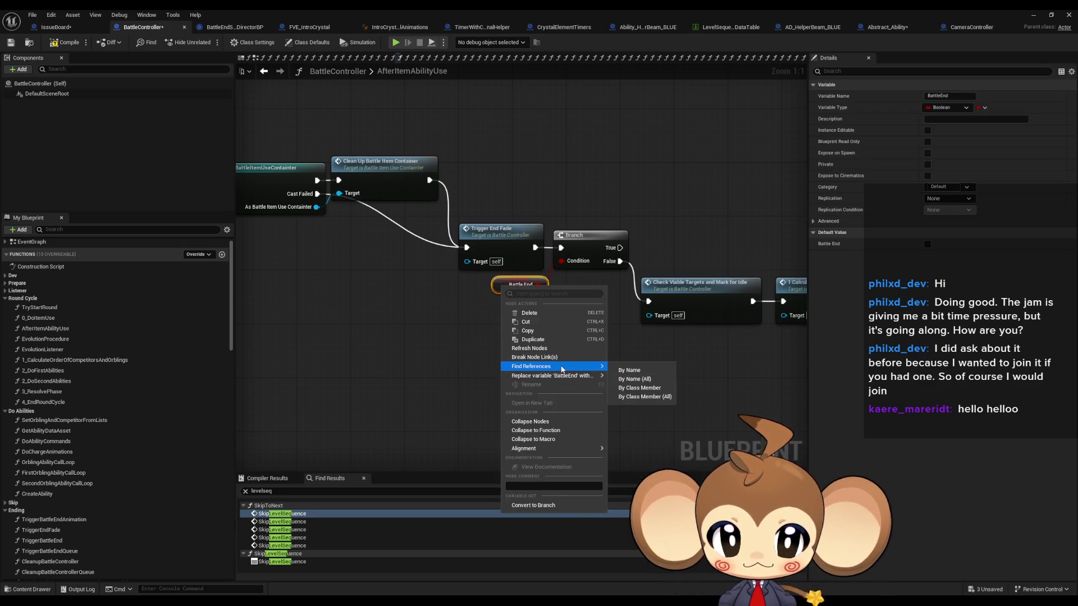
pyautogui.click(631, 377)
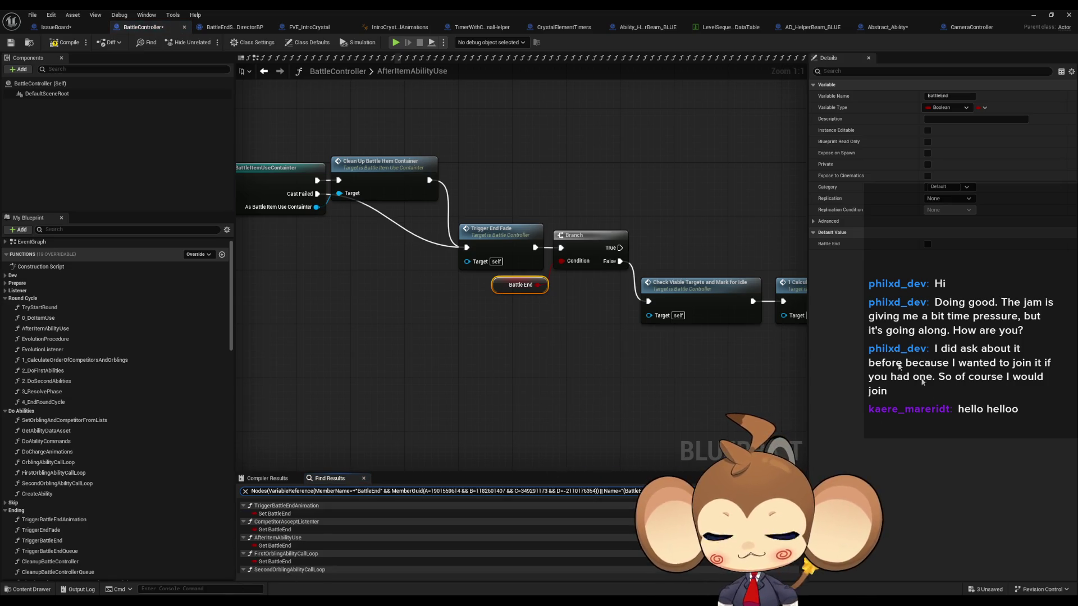
# Step: Check the BattleEnd set location, the CompetitorAcceptListener read, and the AfterItemAbilityUse read
pyautogui.click(275, 515)
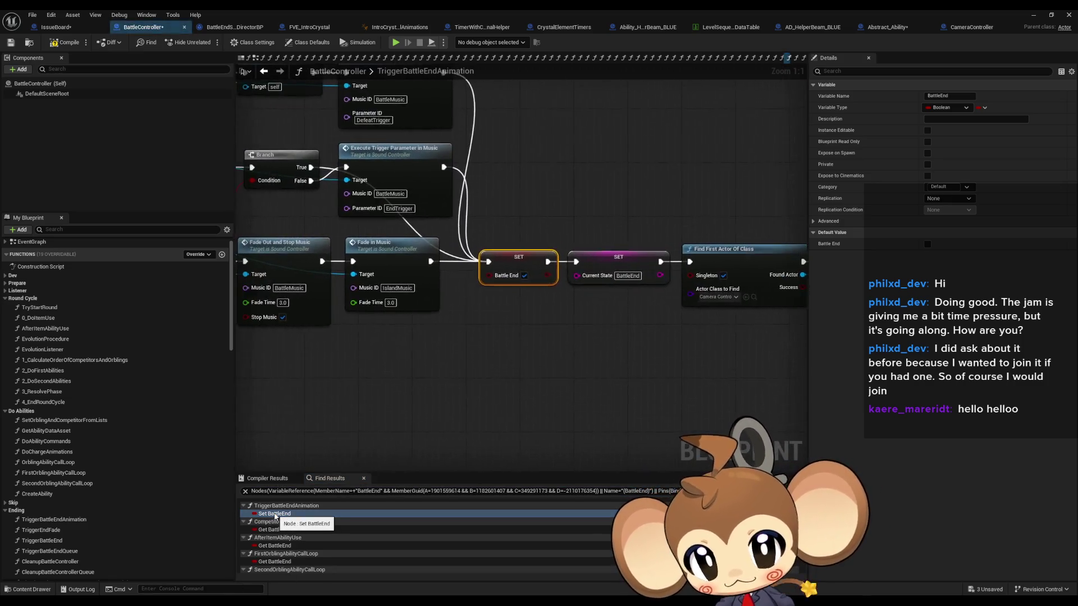
pyautogui.click(278, 530)
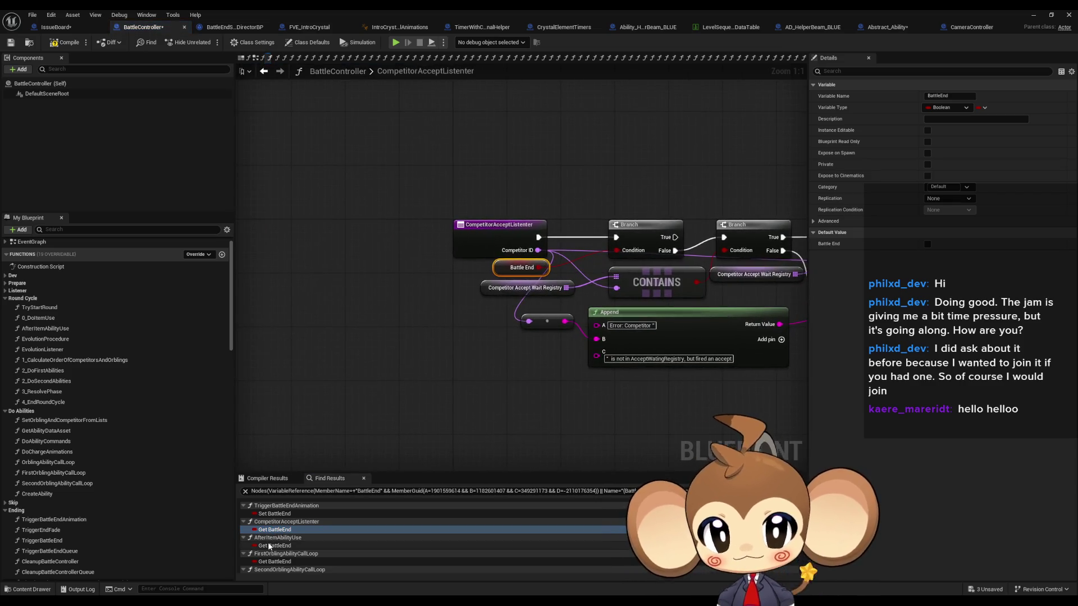
pyautogui.click(486, 235)
pyautogui.moveTo(561, 364); pyautogui.dragTo(459, 389)
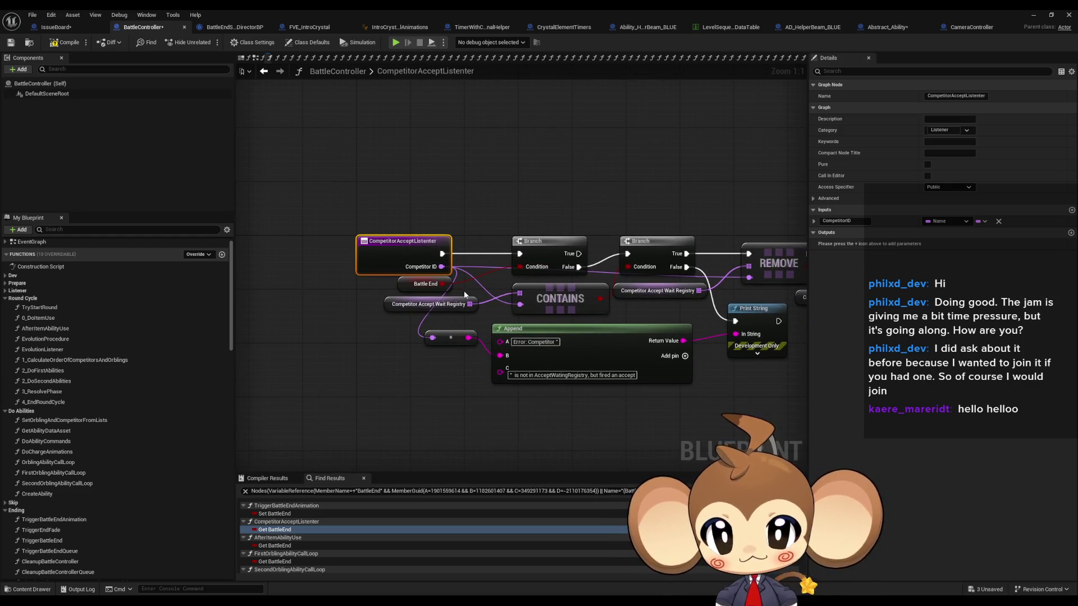
pyautogui.doubleClick(275, 546)
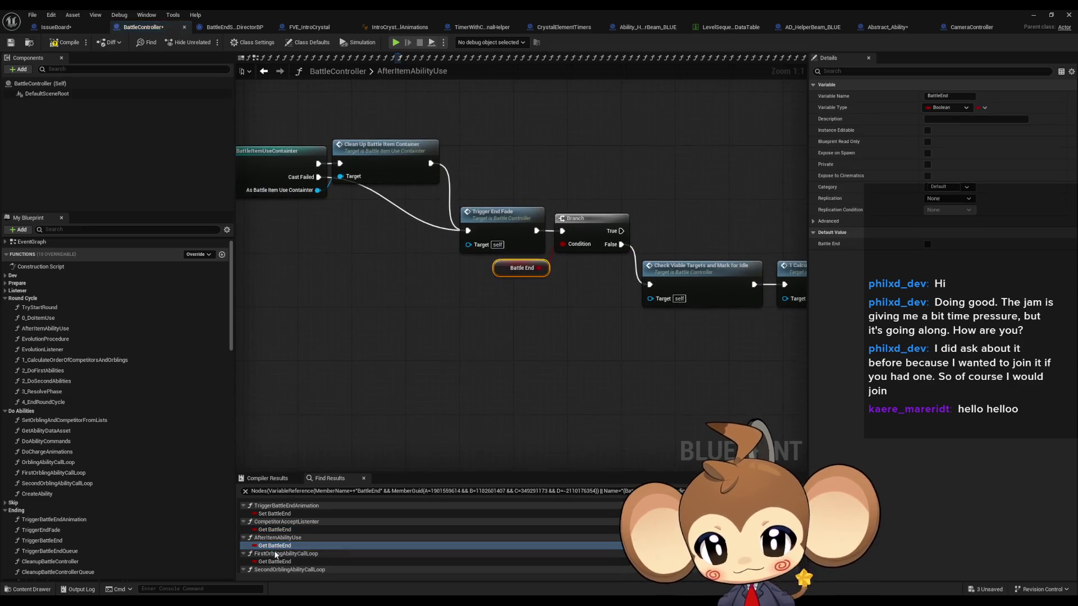
# Step: Check the reads in both Orbling ability call loops and 3_ResolvePhase, ending at 4_EndRoundCycle
pyautogui.doubleClick(273, 562)
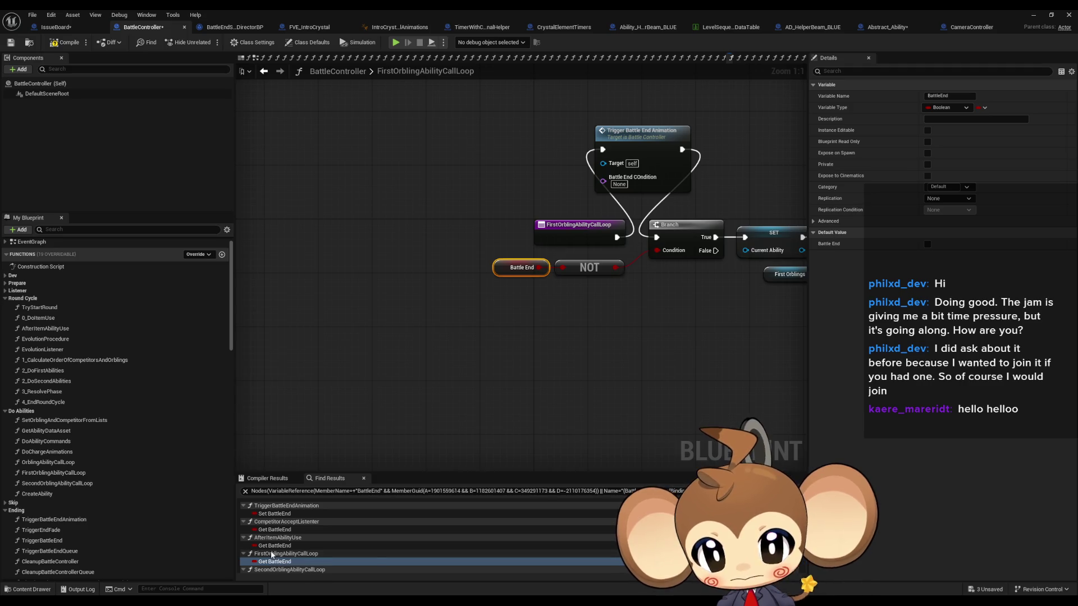
pyautogui.scroll(-2, 270, 555)
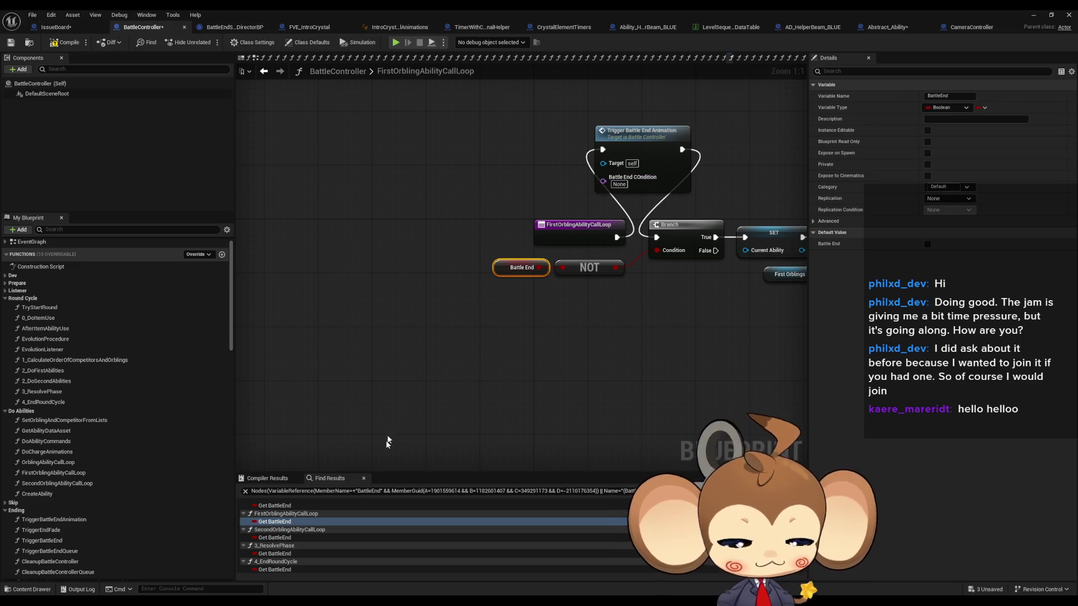
pyautogui.click(275, 538)
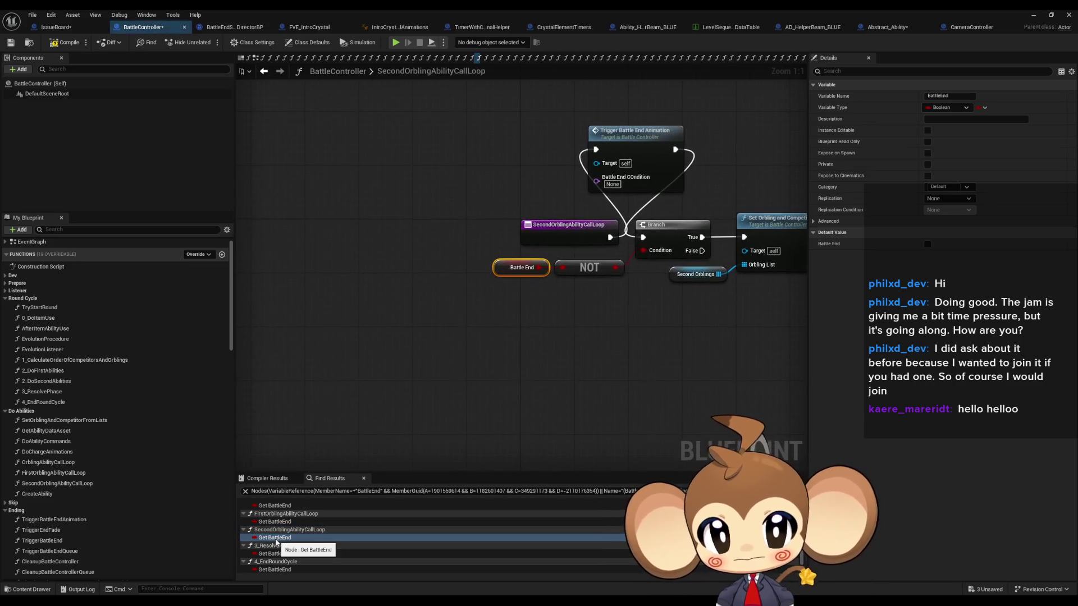
pyautogui.click(273, 554)
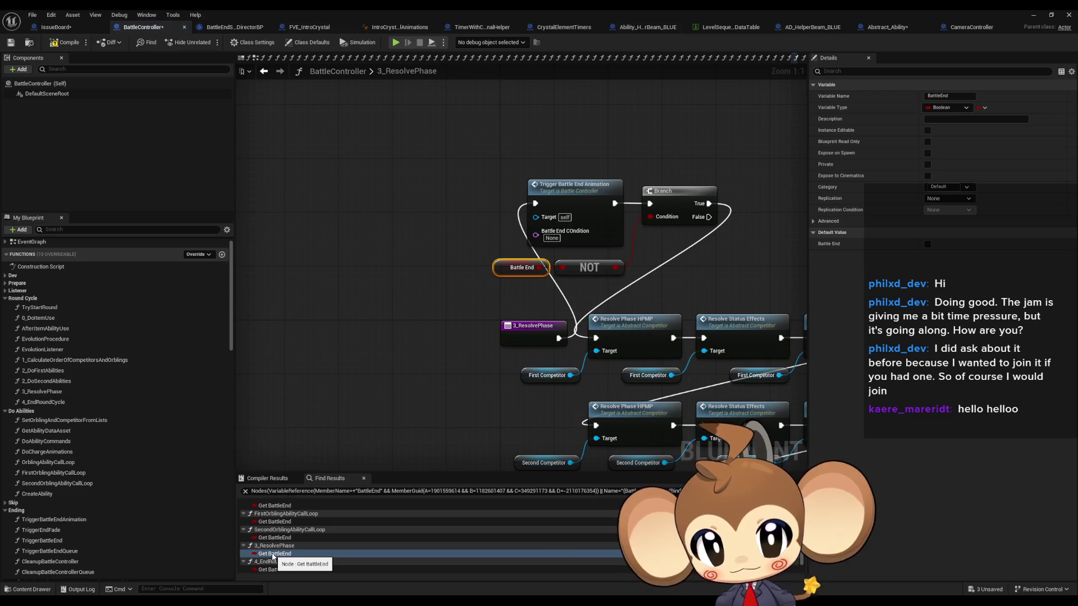
pyautogui.click(274, 538)
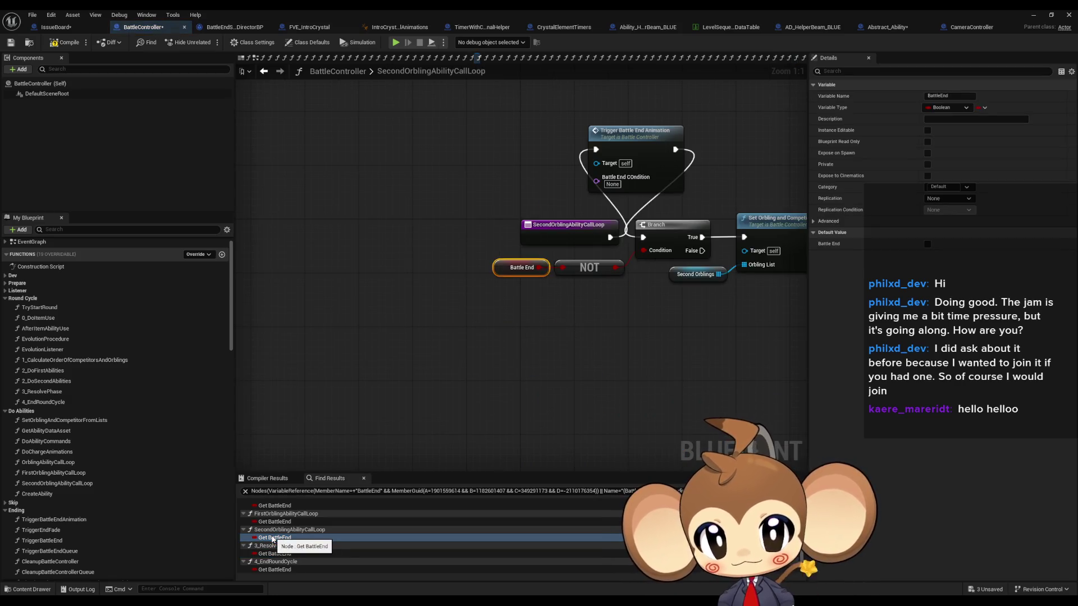
pyautogui.click(273, 553)
pyautogui.click(274, 562)
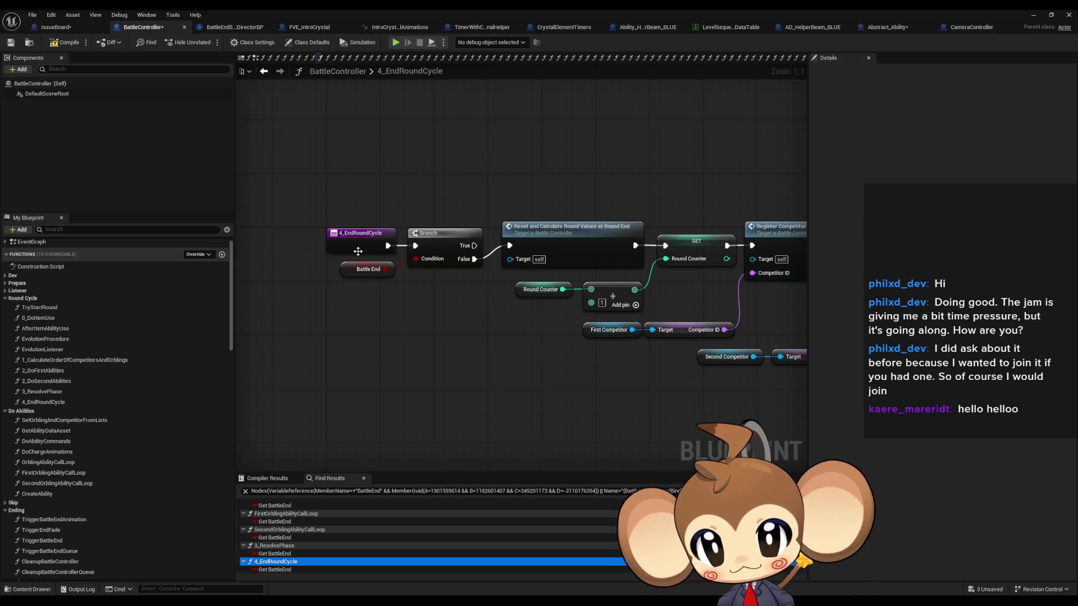
pyautogui.moveTo(414, 298); pyautogui.dragTo(428, 296)
pyautogui.scroll(-1, 291, 553)
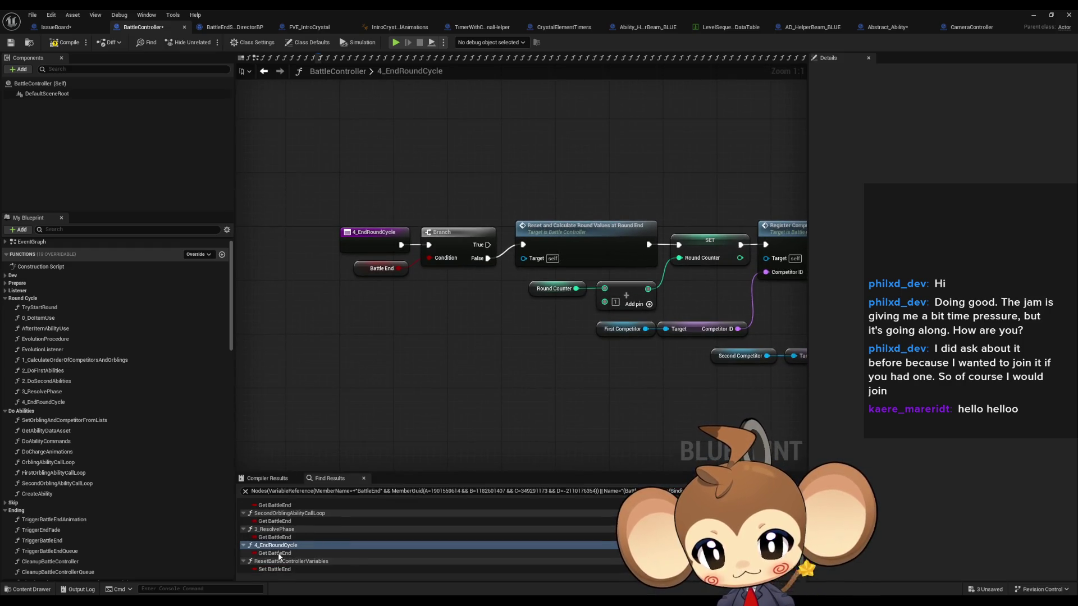
pyautogui.scroll(-2, 590, 331)
pyautogui.moveTo(590, 332)
pyautogui.mouseDown()
pyautogui.moveTo(188, 310)
pyautogui.moveTo(726, 324)
pyautogui.mouseUp()
pyautogui.moveTo(337, 348); pyautogui.dragTo(532, 361)
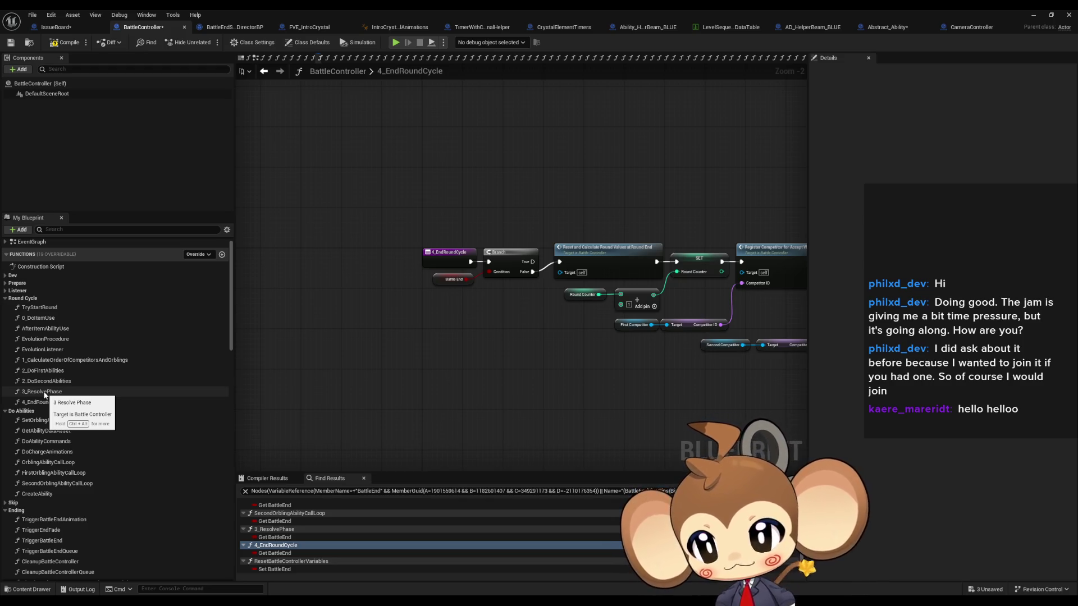
pyautogui.click(71, 529)
# Step: Place a Trigger End Fade call between the 4_EndRoundCycle entry and the Branch
pyautogui.moveTo(71, 529)
pyautogui.mouseDown()
pyautogui.moveTo(454, 303)
pyautogui.moveTo(443, 306)
pyautogui.mouseUp()
pyautogui.scroll(2, 491, 328)
pyautogui.moveTo(503, 325)
pyautogui.mouseDown()
pyautogui.moveTo(489, 243)
pyautogui.moveTo(435, 324)
pyautogui.mouseUp()
pyautogui.scroll(-2, 571, 299)
pyautogui.moveTo(578, 264); pyautogui.dragTo(537, 299)
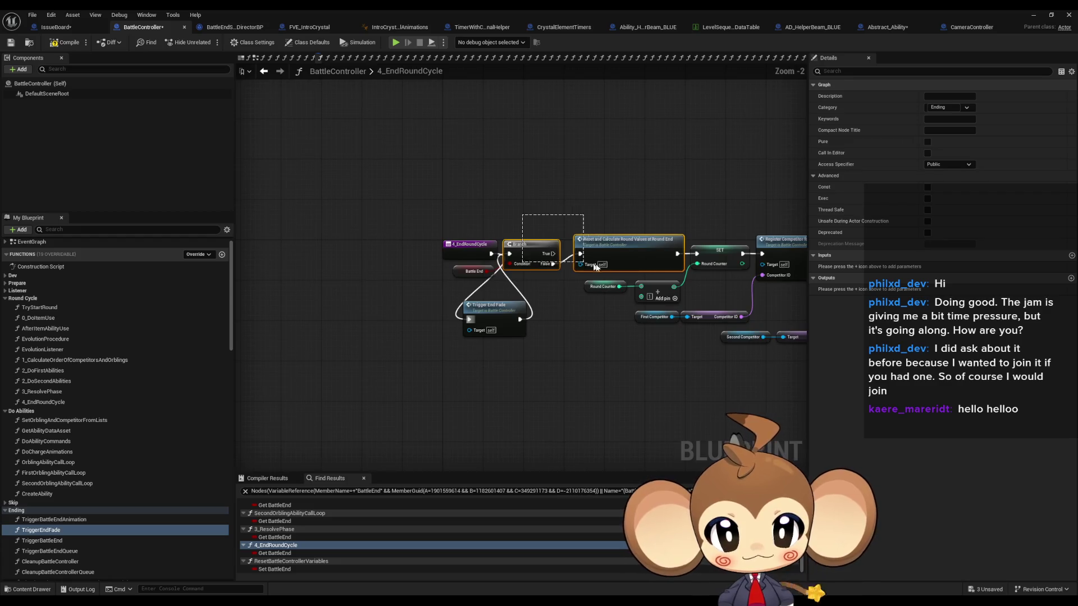
pyautogui.scroll(2, 505, 297)
pyautogui.scroll(-5, 631, 312)
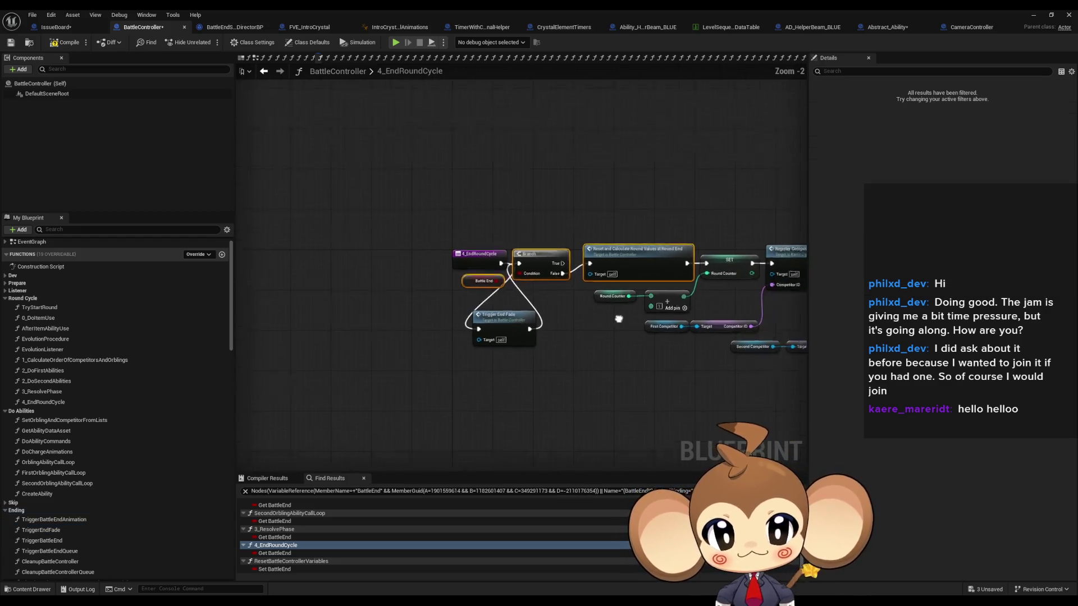
# Step: Shift the Branch chain and line Trigger End Fade and Battle End up beside the entry
pyautogui.moveTo(366, 221)
pyautogui.mouseDown()
pyautogui.moveTo(758, 372)
pyautogui.moveTo(801, 375)
pyautogui.mouseUp()
pyautogui.scroll(6, 558, 285)
pyautogui.moveTo(556, 245)
pyautogui.mouseDown()
pyautogui.moveTo(615, 351)
pyautogui.moveTo(567, 338)
pyautogui.mouseUp()
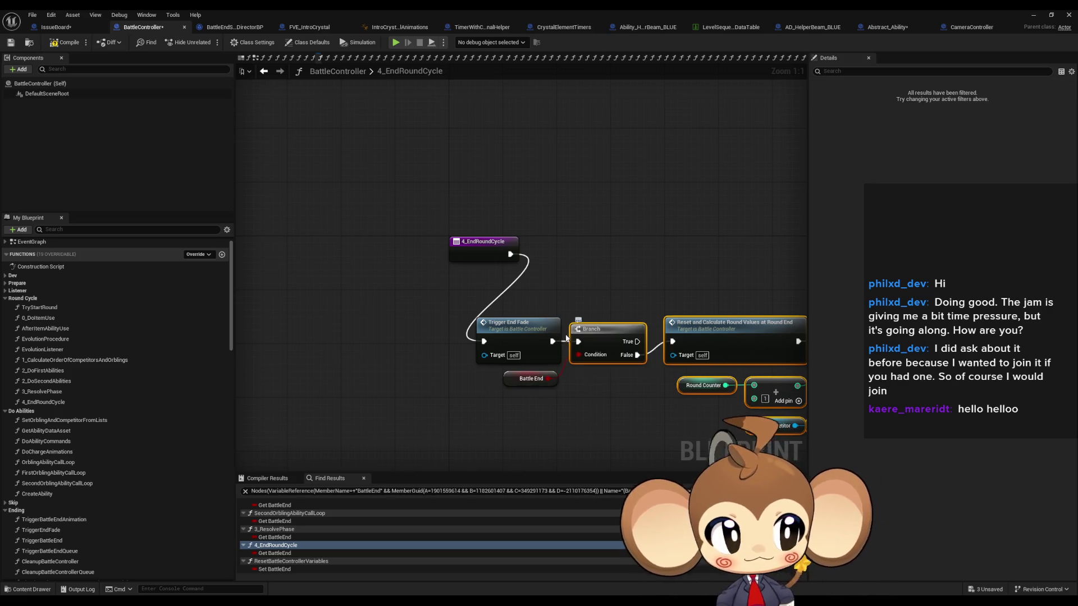
pyautogui.moveTo(508, 299); pyautogui.dragTo(537, 418)
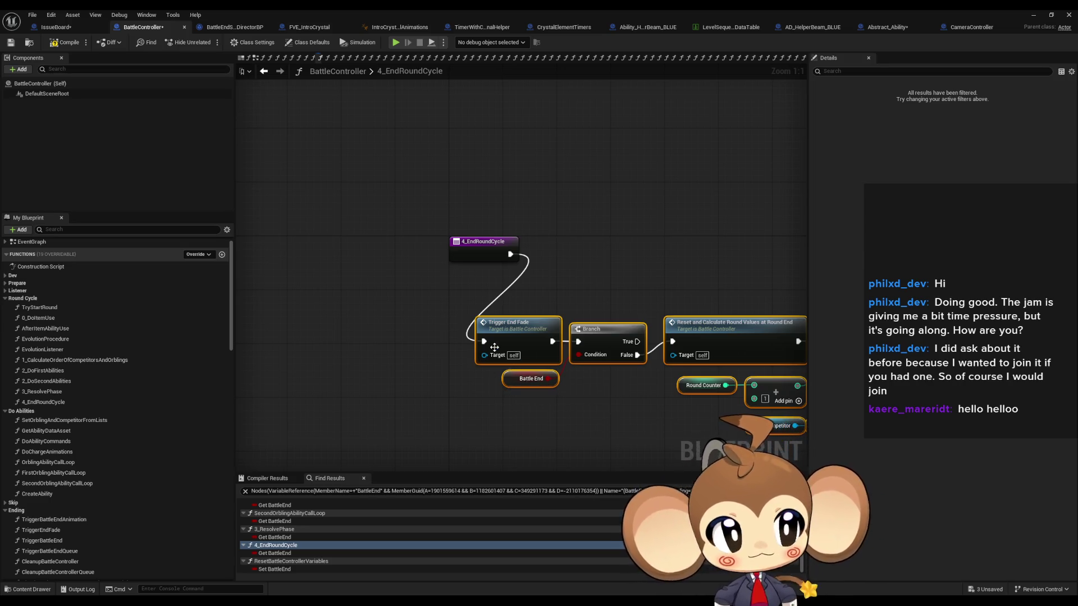
pyautogui.moveTo(510, 338)
pyautogui.mouseDown()
pyautogui.moveTo(548, 319)
pyautogui.moveTo(562, 250)
pyautogui.mouseUp()
pyautogui.click(547, 345)
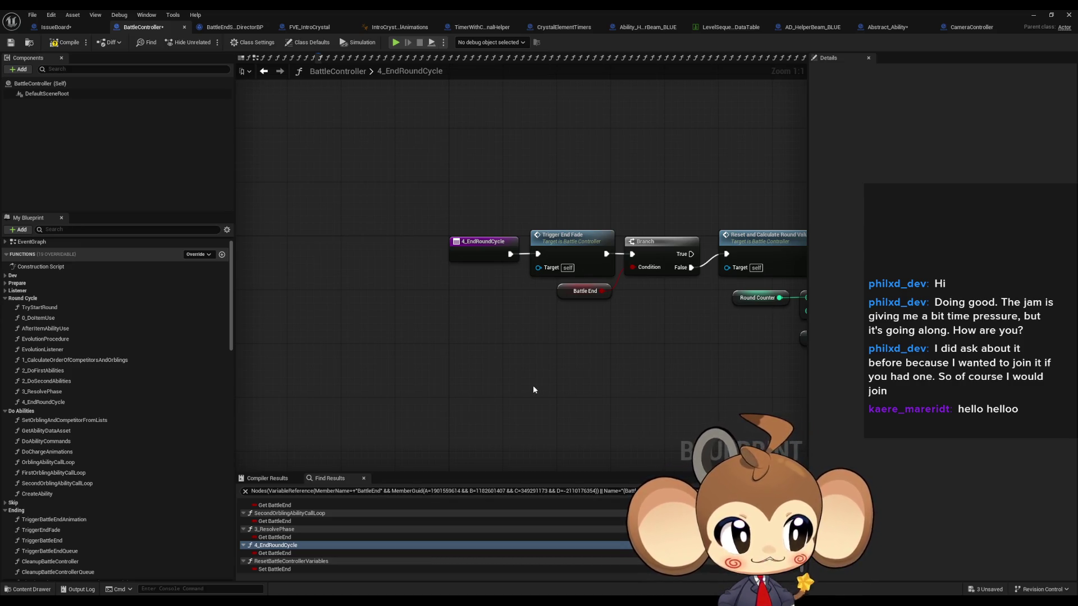
pyautogui.scroll(-2, 511, 398)
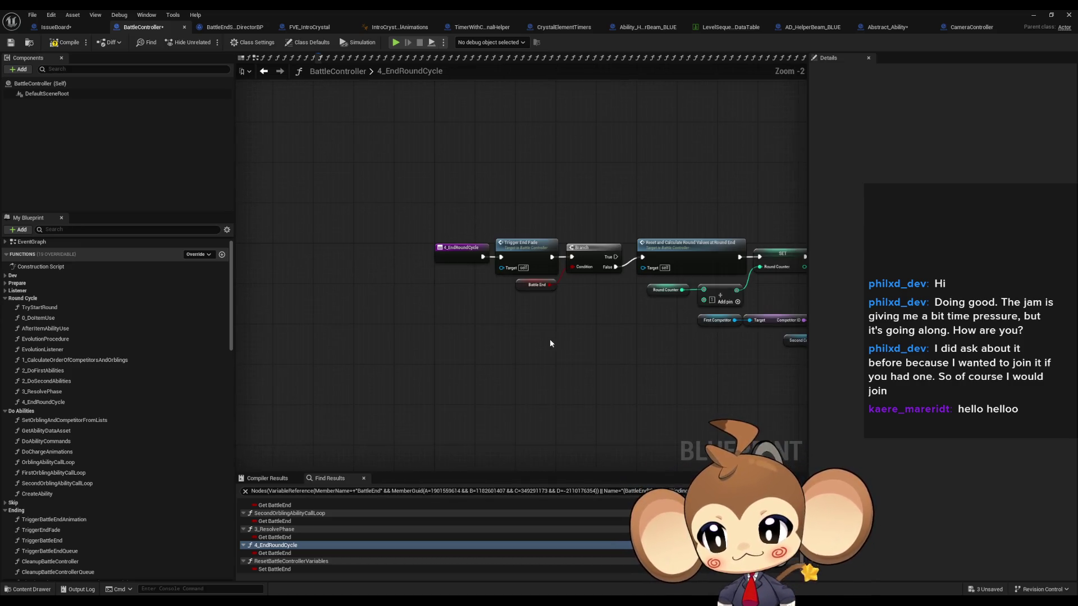
pyautogui.moveTo(640, 317); pyautogui.dragTo(513, 310)
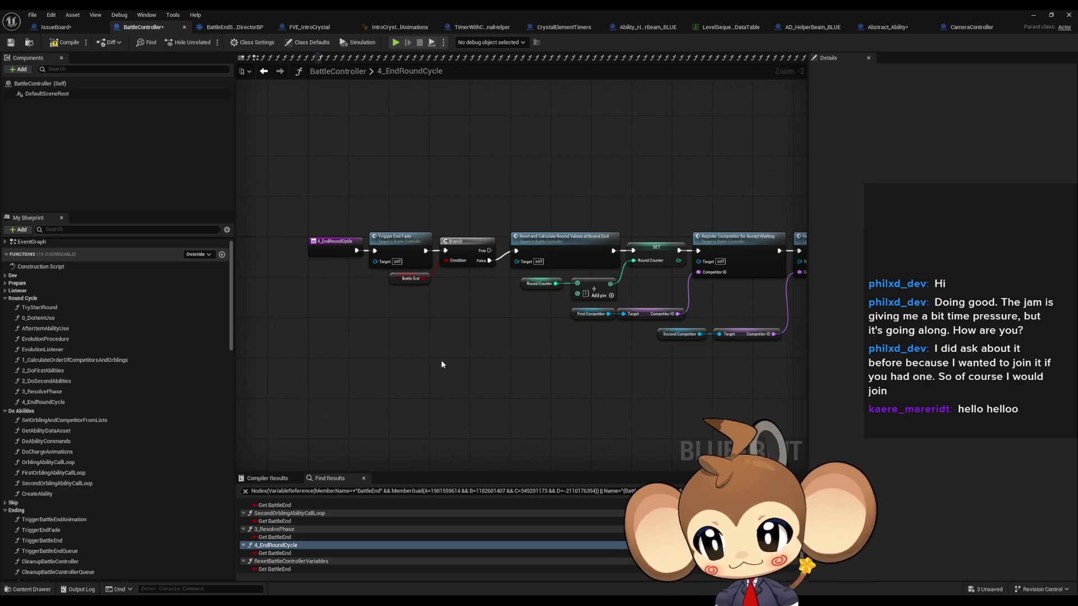
# Step: Inspect the Battle End variable node and return to the BattleEnd read in 3_ResolvePhase
pyautogui.scroll(-1, 322, 334)
pyautogui.scroll(-1, 308, 339)
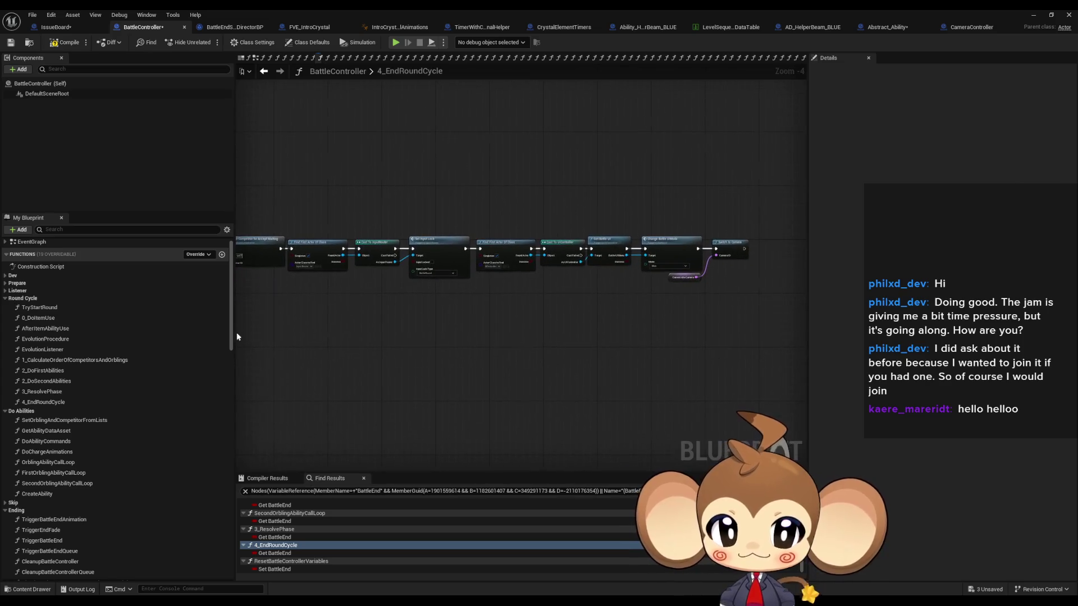
pyautogui.scroll(4, 604, 305)
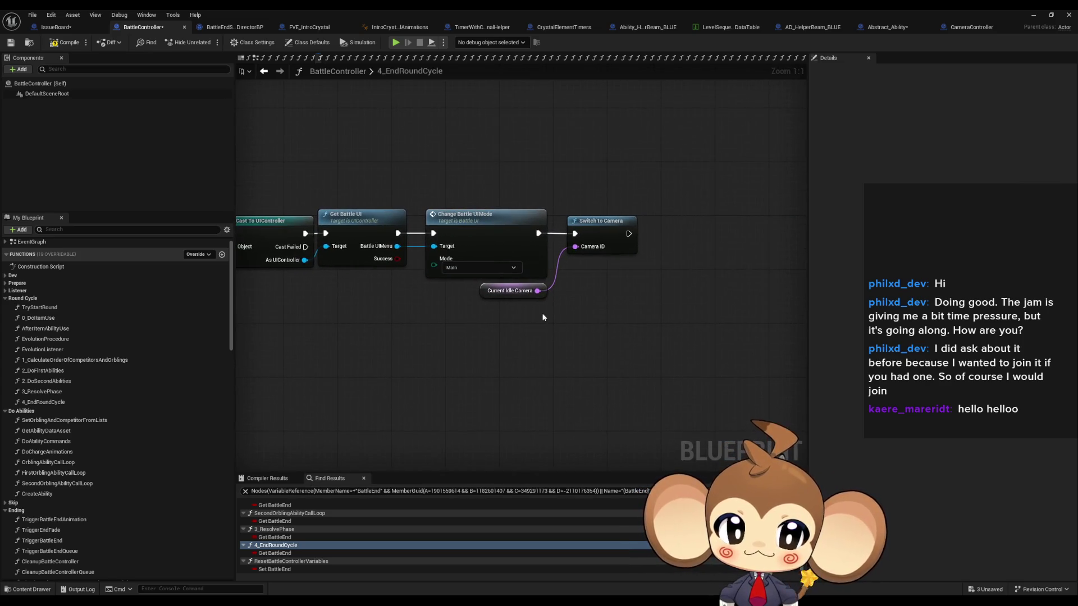
pyautogui.scroll(-5, 534, 331)
pyautogui.scroll(-2, 483, 308)
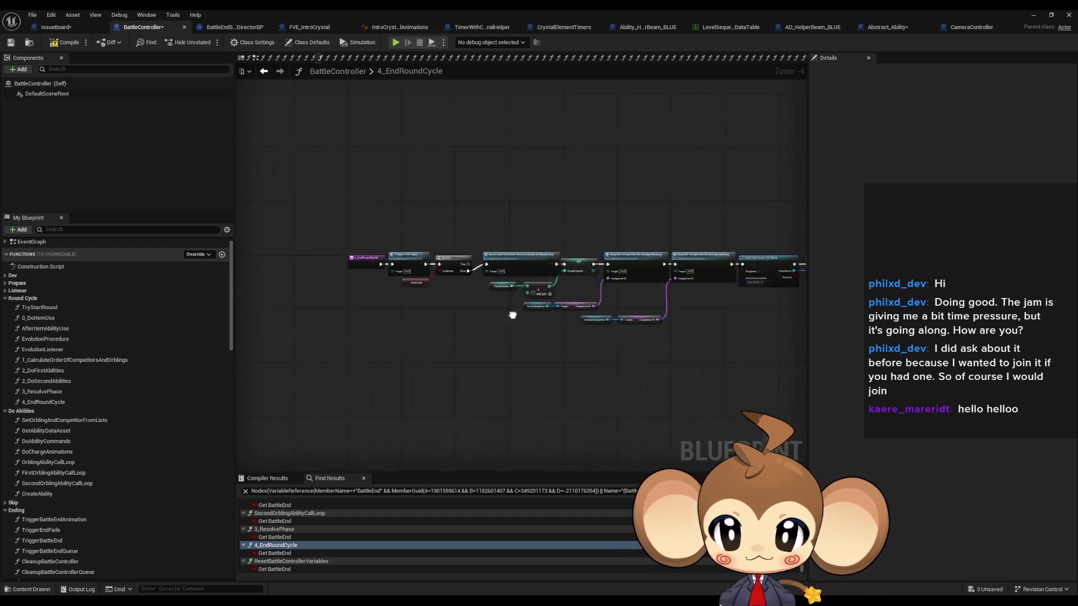
pyautogui.scroll(6, 473, 298)
pyautogui.click(494, 270)
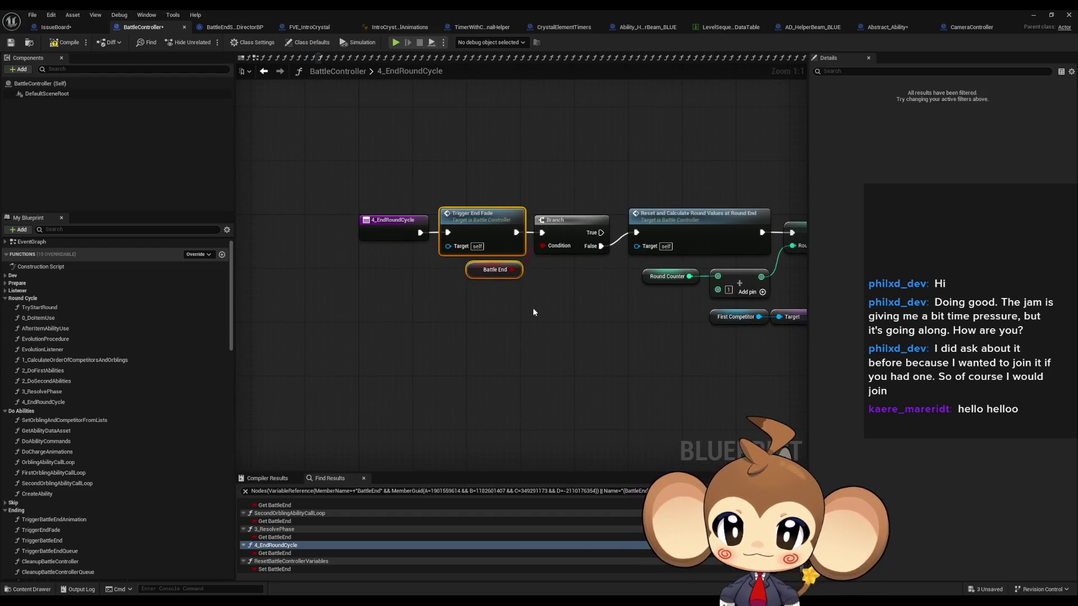
pyautogui.click(535, 306)
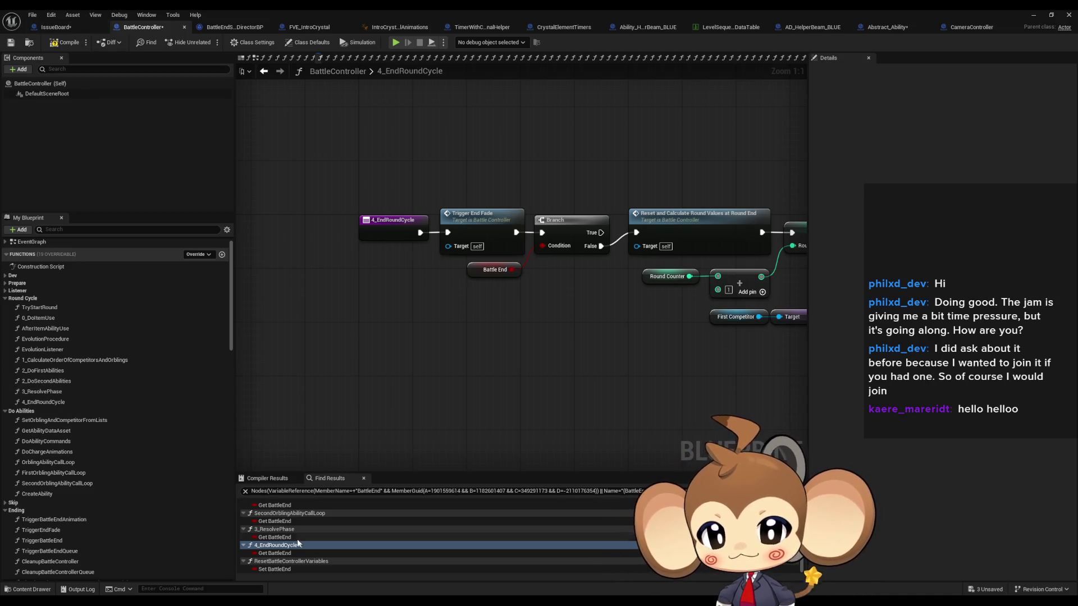
pyautogui.click(274, 537)
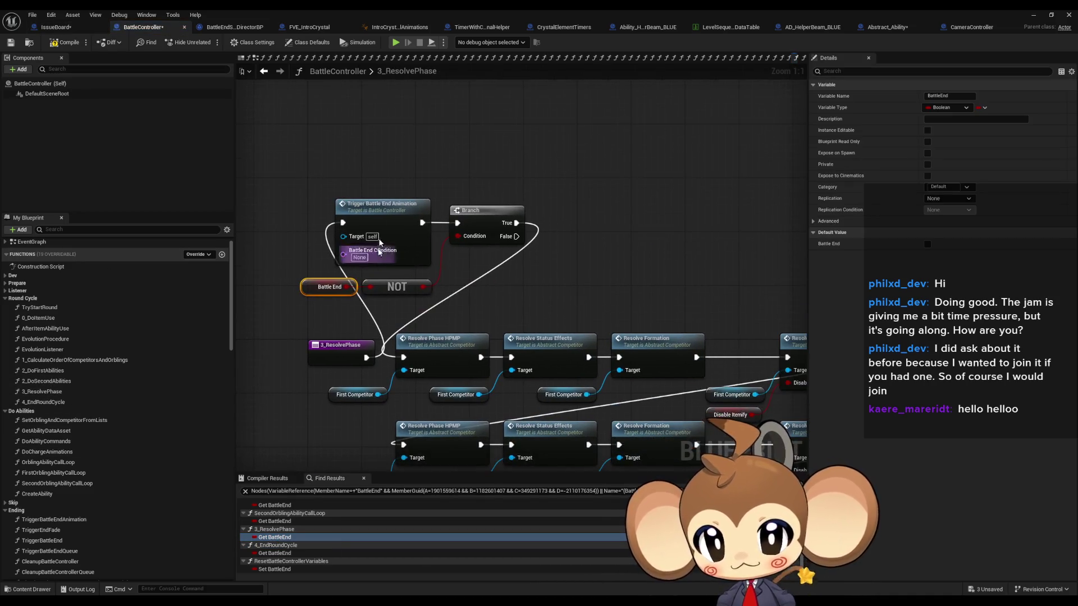
# Step: Open TriggerBattleEndAnimation and delete its Battle End Condition input from the entry node
pyautogui.doubleClick(376, 261)
pyautogui.scroll(-4, 378, 220)
pyautogui.scroll(4, 393, 264)
pyautogui.click(380, 250)
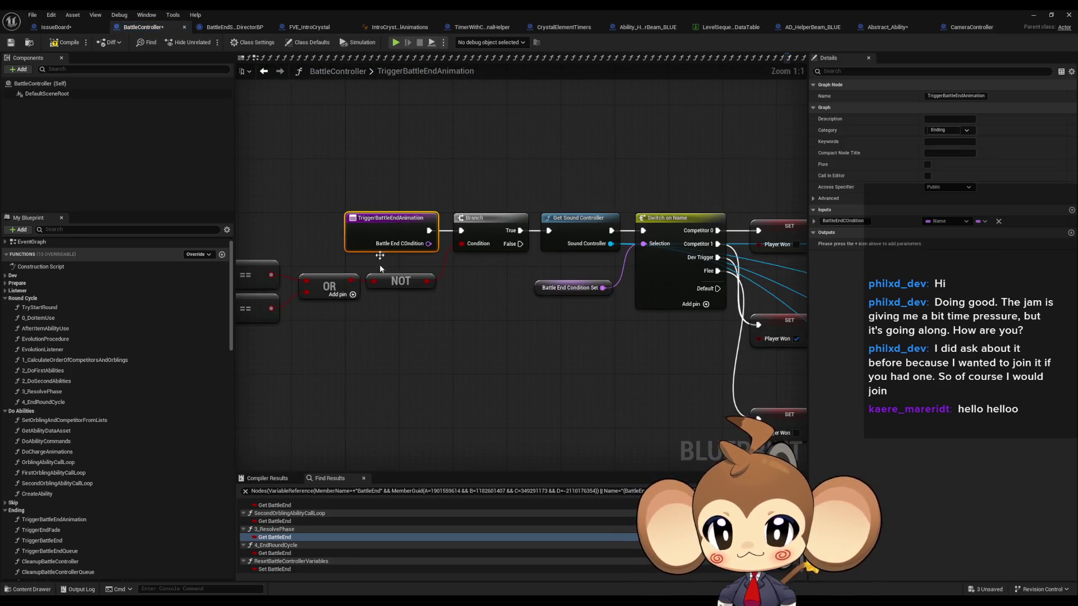
pyautogui.click(999, 223)
pyautogui.click(453, 399)
pyautogui.scroll(3, 263, 508)
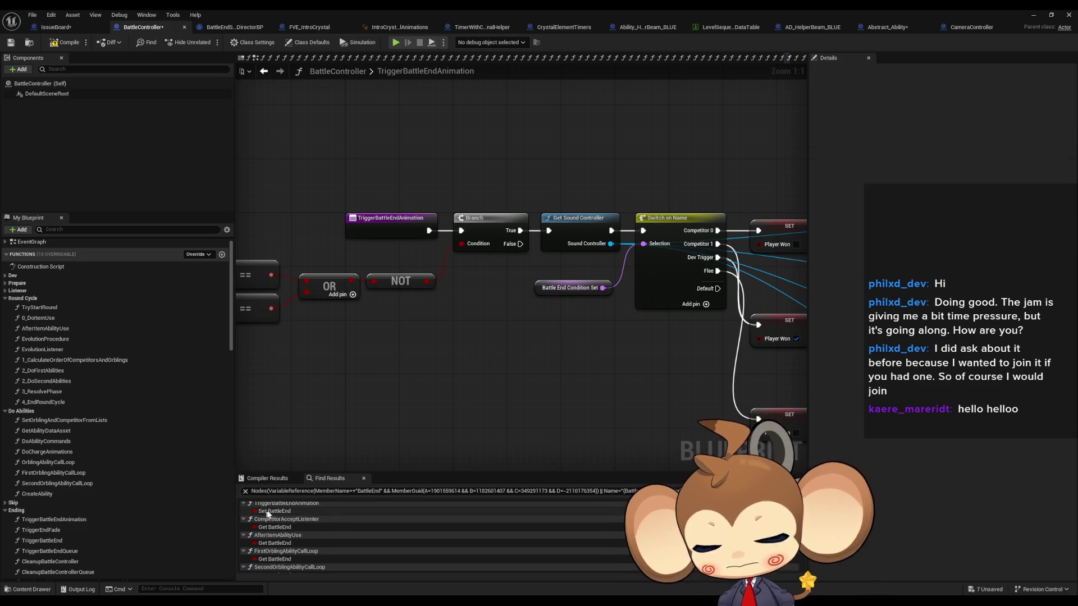
# Step: In FirstOrblingAbilityCallLoop, line the Branch, Battle End and NOT chain up after Trigger Battle End Animation
pyautogui.doubleClick(278, 529)
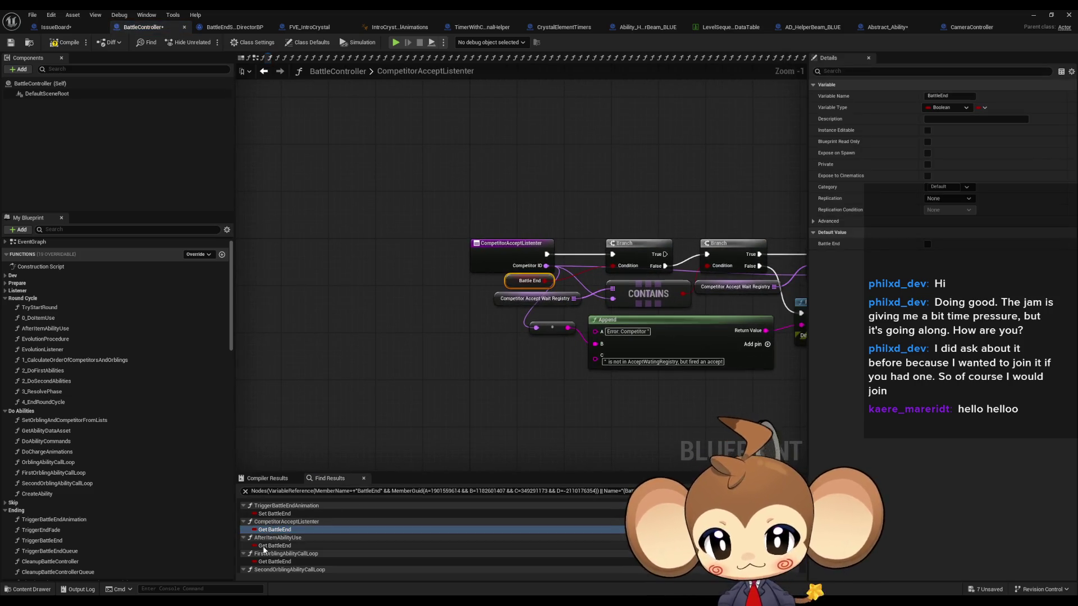
pyautogui.doubleClick(265, 546)
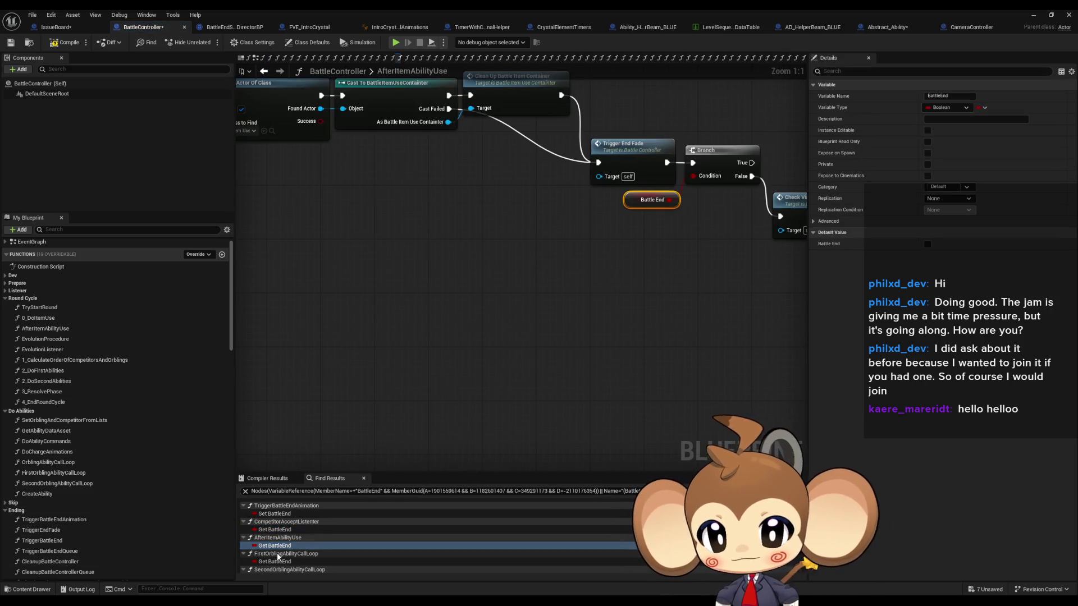
pyautogui.doubleClick(276, 560)
pyautogui.moveTo(317, 265); pyautogui.dragTo(520, 319)
pyautogui.scroll(-3, 447, 320)
pyautogui.scroll(5, 341, 309)
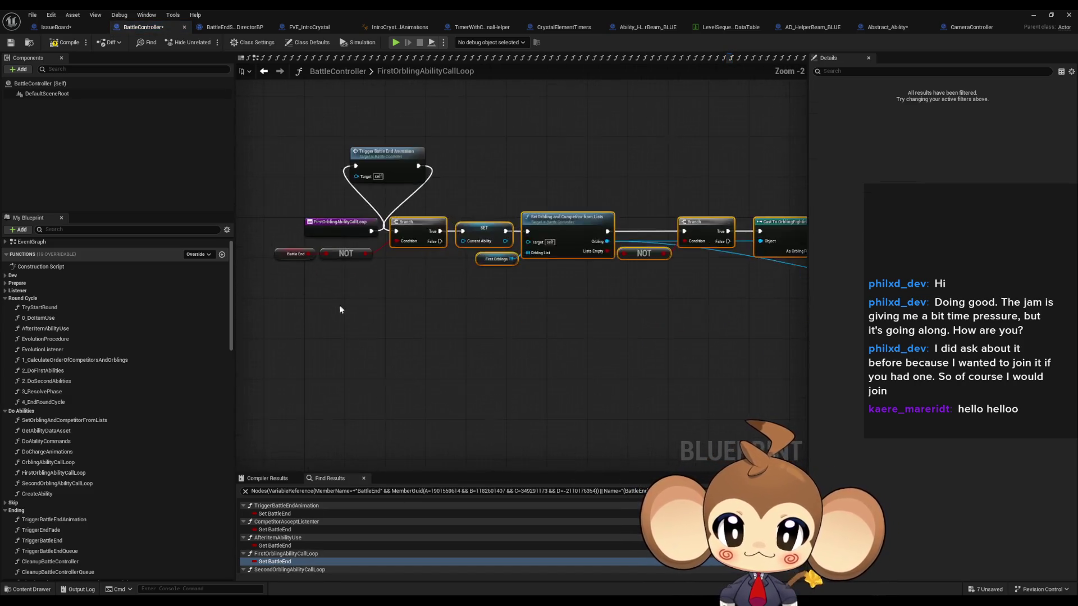
pyautogui.scroll(2, 340, 309)
pyautogui.moveTo(373, 276); pyautogui.dragTo(485, 303)
pyautogui.moveTo(510, 241)
pyautogui.mouseDown()
pyautogui.moveTo(566, 162)
pyautogui.moveTo(557, 154)
pyautogui.moveTo(570, 157)
pyautogui.mouseUp()
pyautogui.moveTo(489, 152); pyautogui.dragTo(529, 241)
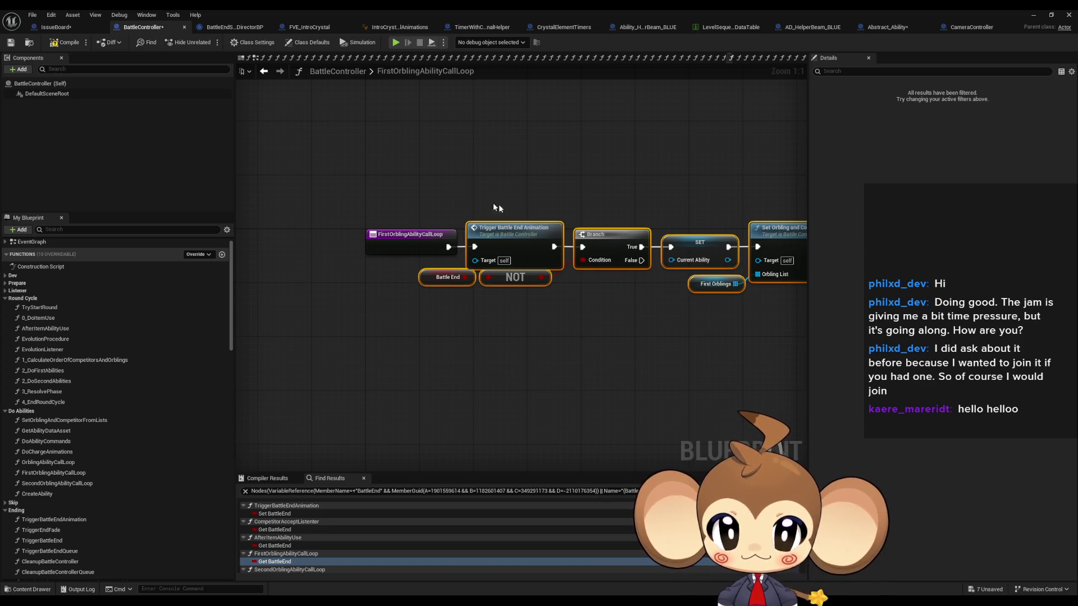
# Step: In SecondOrblingAbilityCallLoop, move the branch chain so the end-animation call sits in line
pyautogui.scroll(-3, 280, 539)
pyautogui.click(285, 523)
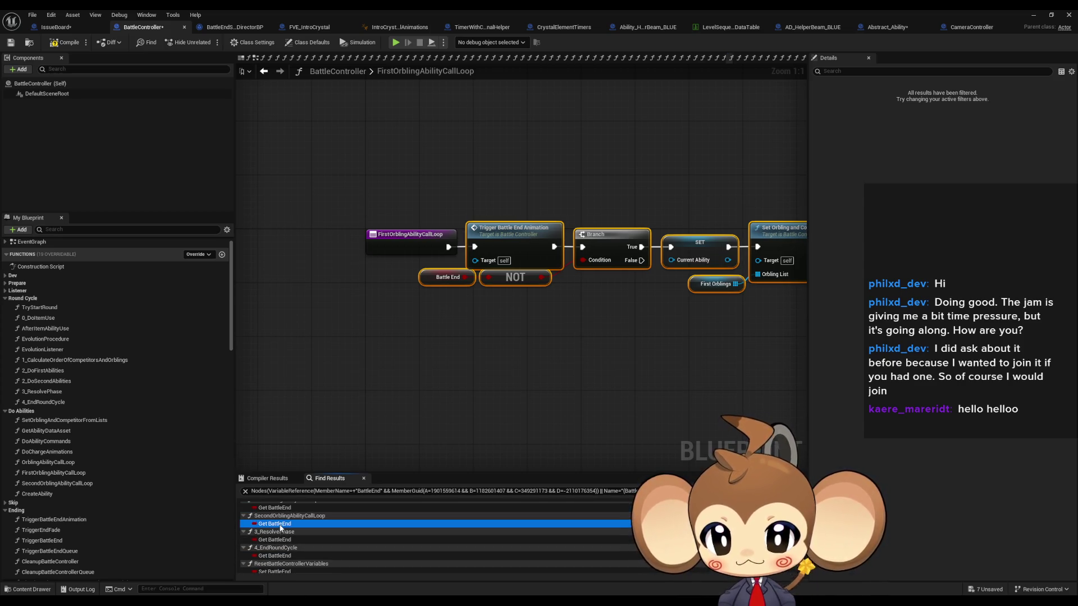
pyautogui.scroll(-10, 488, 359)
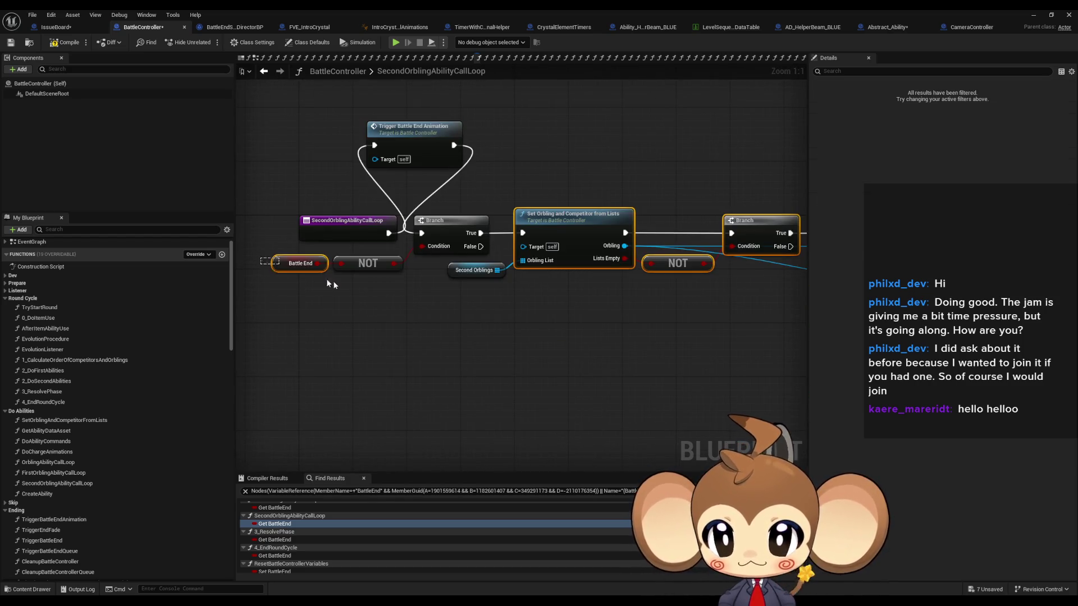
pyautogui.moveTo(461, 223)
pyautogui.mouseDown()
pyautogui.moveTo(510, 139)
pyautogui.moveTo(459, 224)
pyautogui.mouseUp()
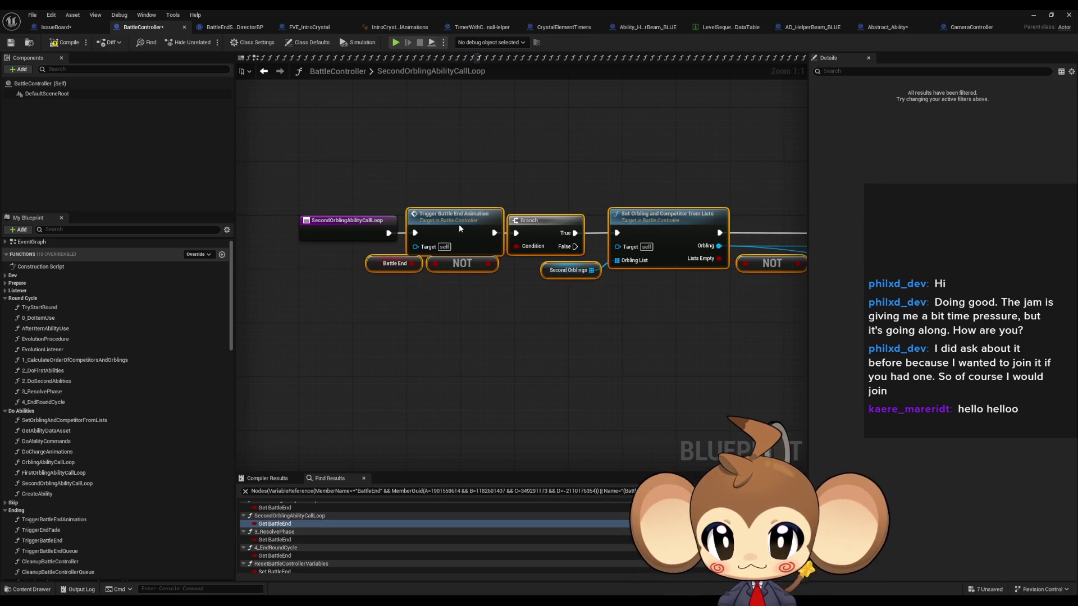
# Step: In 3_ResolvePhase, place Trigger Battle End Animation, Branch, Battle End and NOT beside the entry
pyautogui.click(277, 540)
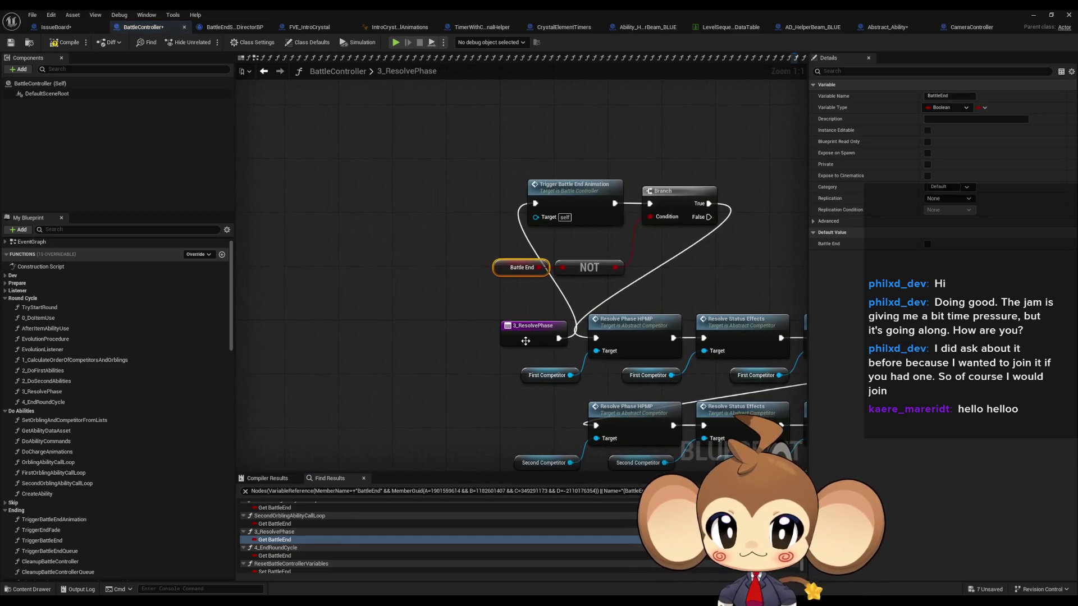
pyautogui.moveTo(433, 371); pyautogui.dragTo(581, 293)
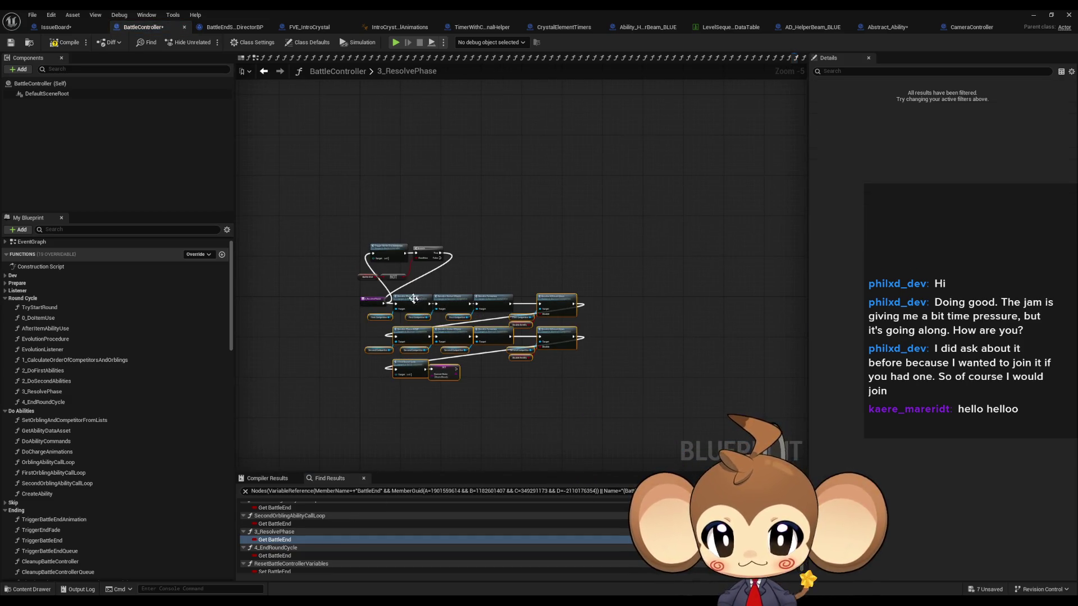
pyautogui.scroll(5, 414, 290)
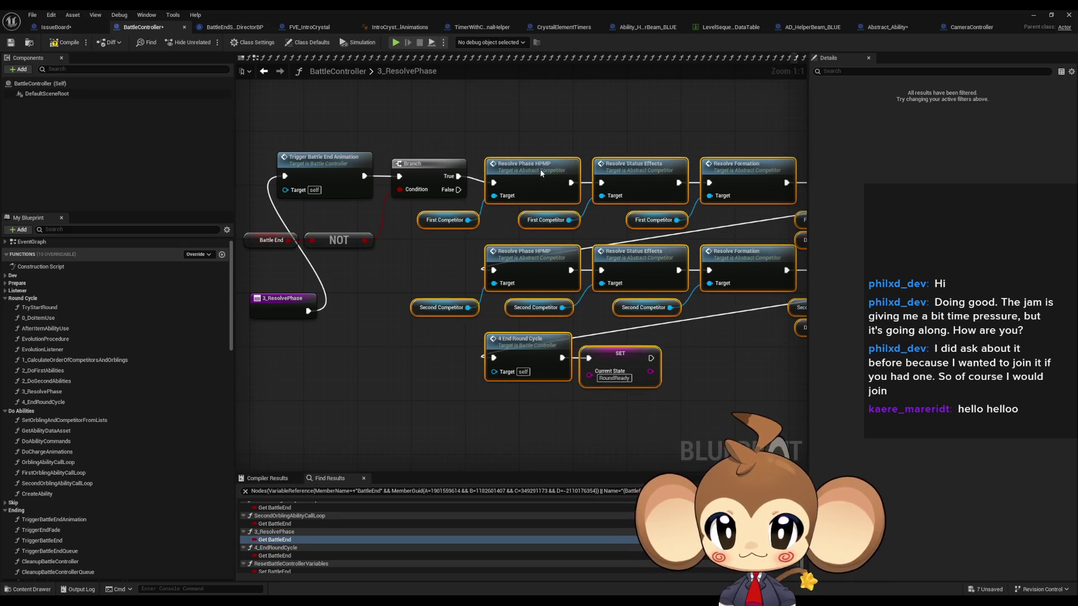
pyautogui.moveTo(266, 124); pyautogui.dragTo(523, 253)
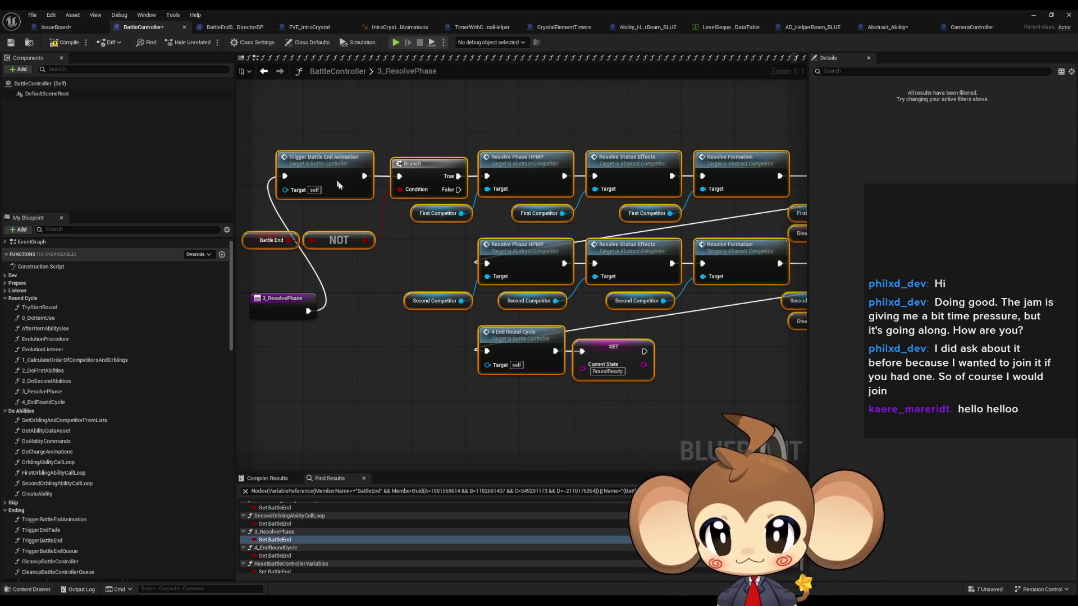
pyautogui.moveTo(334, 179); pyautogui.dragTo(376, 312)
# Step: Check the BattleEnd use in 4_EndRoundCycle, then switch to the IssueBoard notes
pyautogui.click(298, 555)
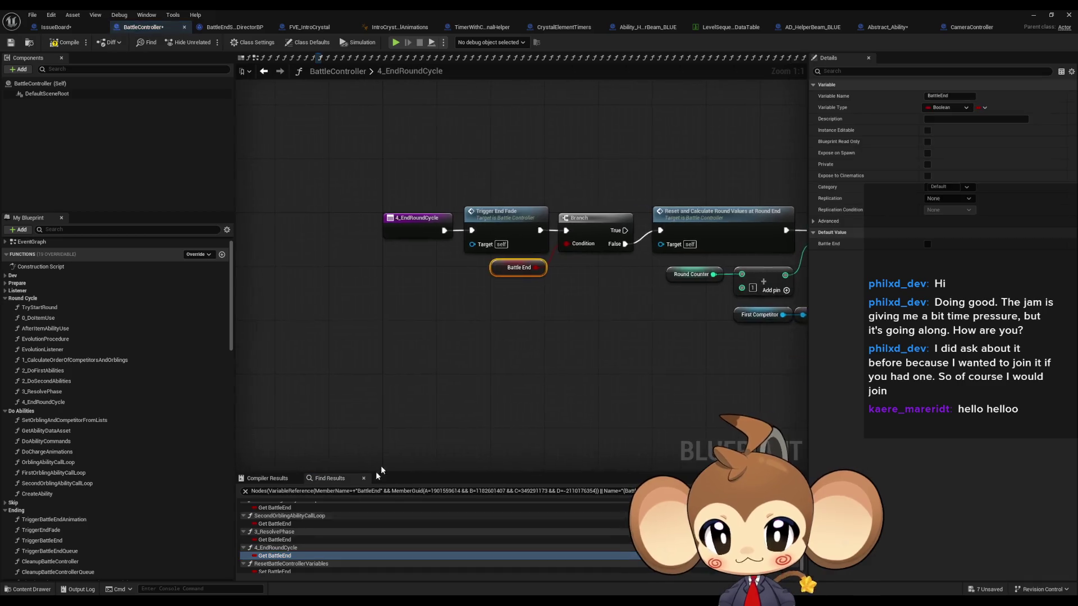
pyautogui.click(584, 362)
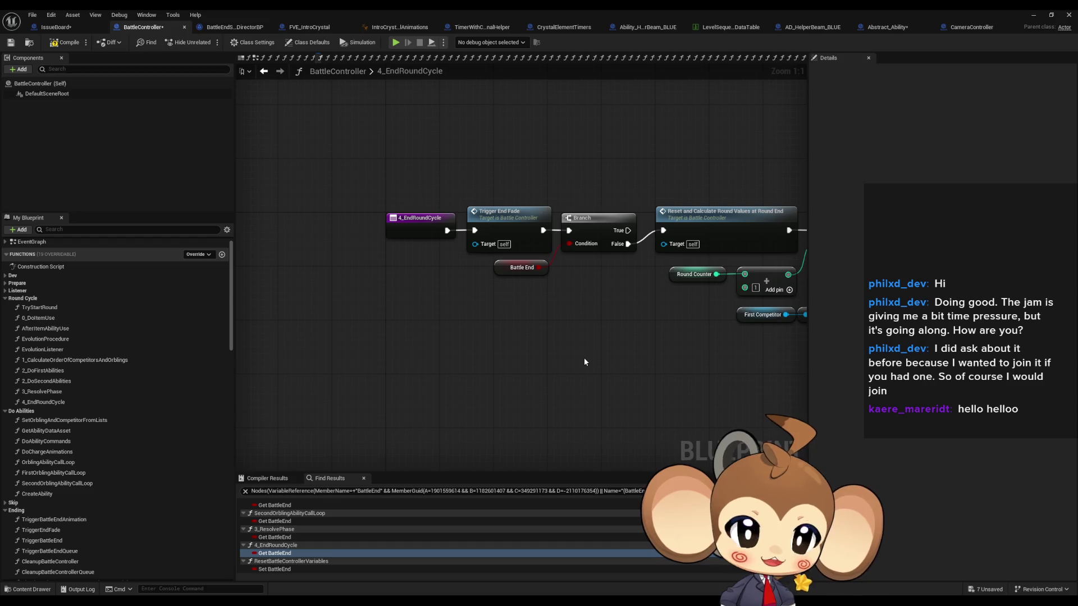
pyautogui.click(65, 28)
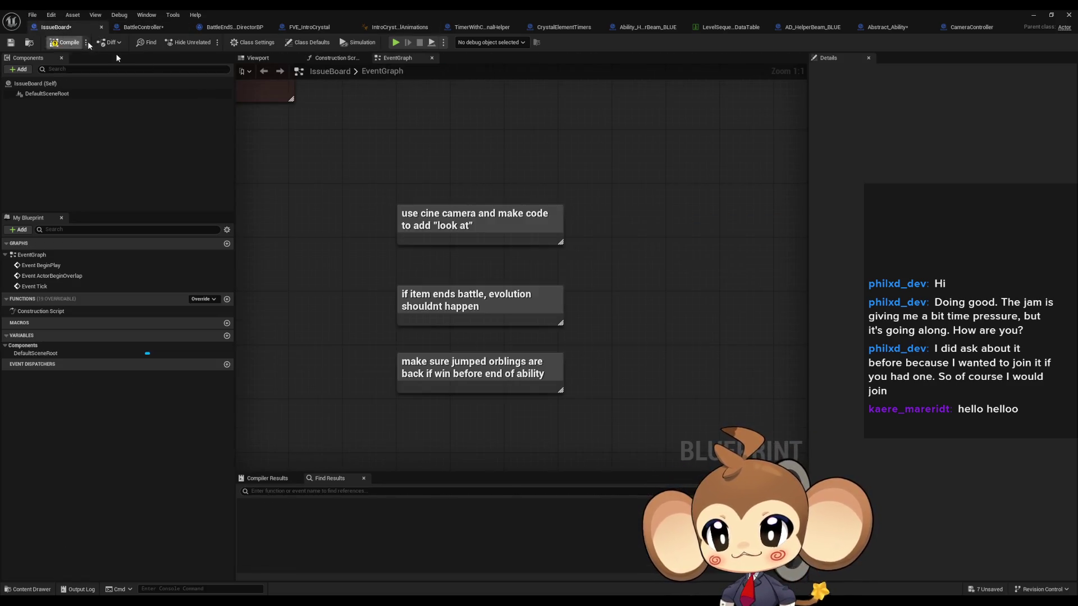
# Step: Delete the 'if item ends battle, evolution shouldnt happen' note from IssueBoard
pyautogui.click(425, 218)
pyautogui.moveTo(384, 268); pyautogui.dragTo(496, 313)
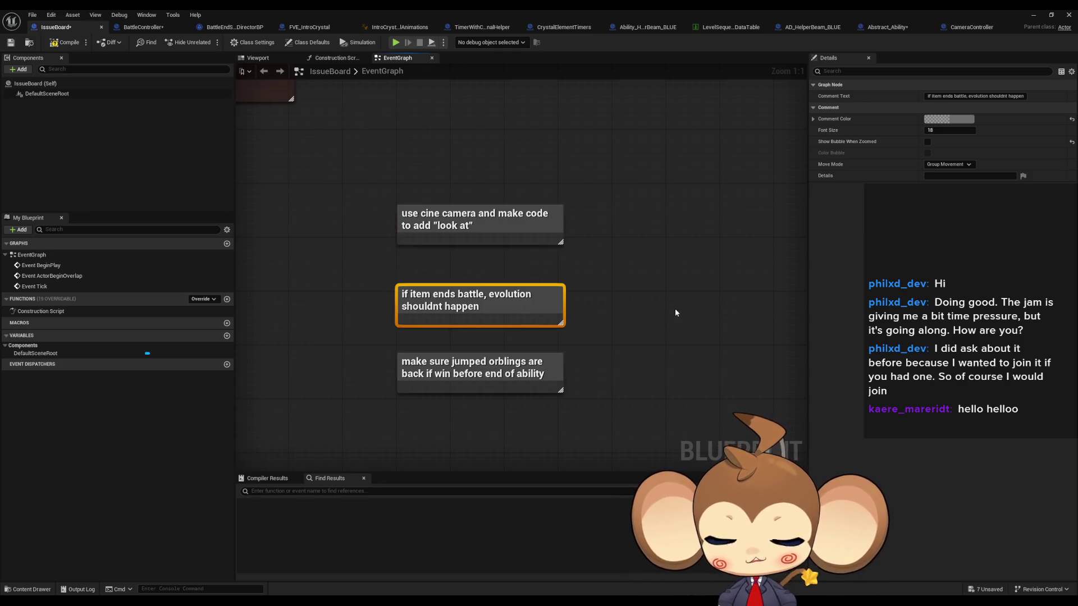
pyautogui.press('Delete')
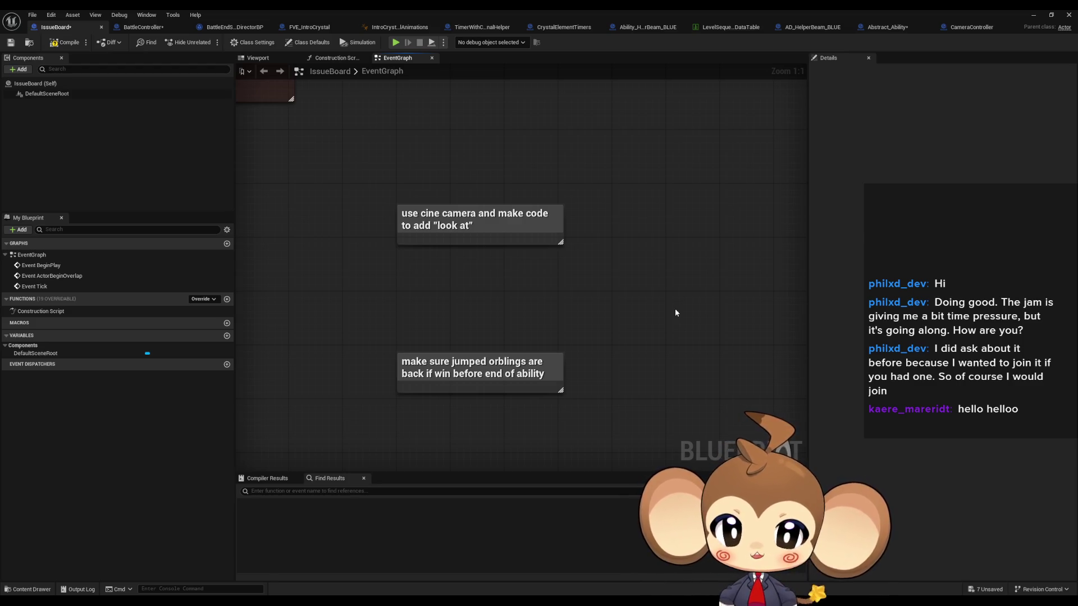
# Step: Move the 'make sure jumped orblings' note up under the first note and return to BattleController
pyautogui.click(470, 381)
pyautogui.moveTo(470, 382); pyautogui.dragTo(463, 284)
pyautogui.click(659, 255)
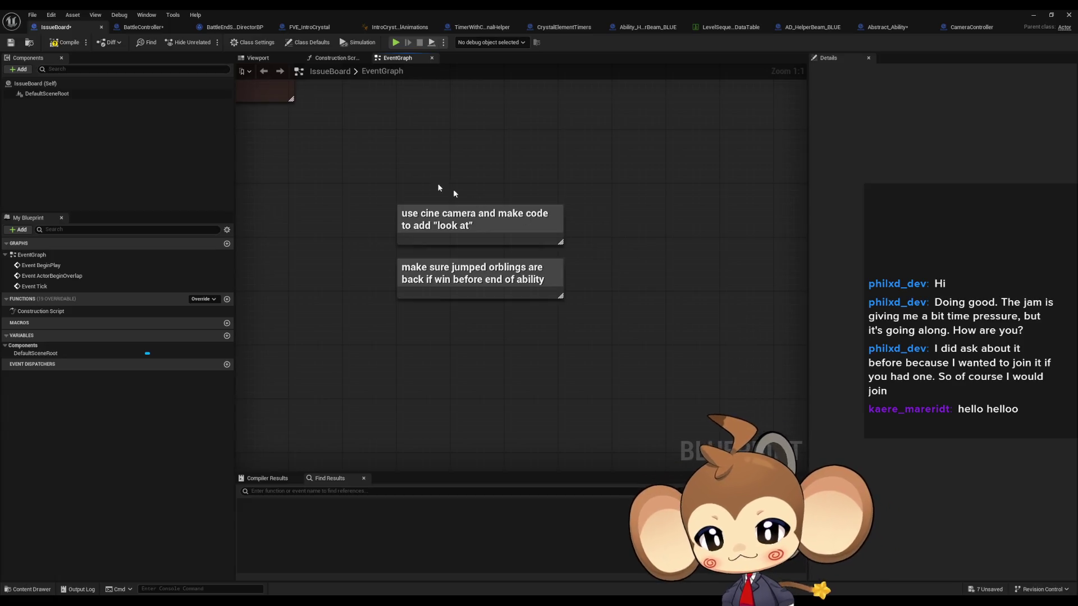
pyautogui.click(143, 27)
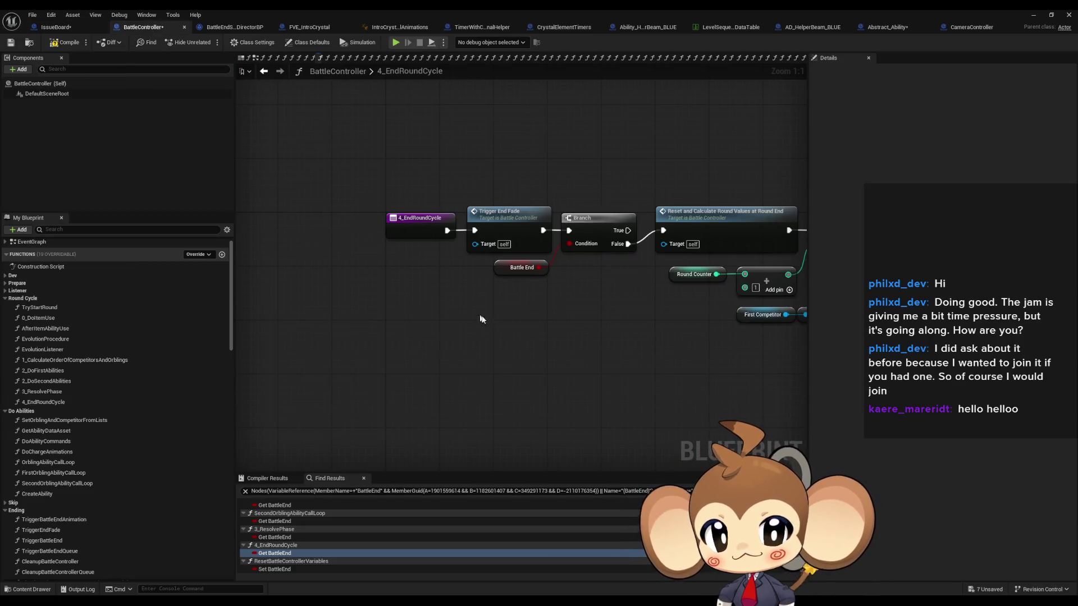
pyautogui.moveTo(589, 346); pyautogui.dragTo(411, 334)
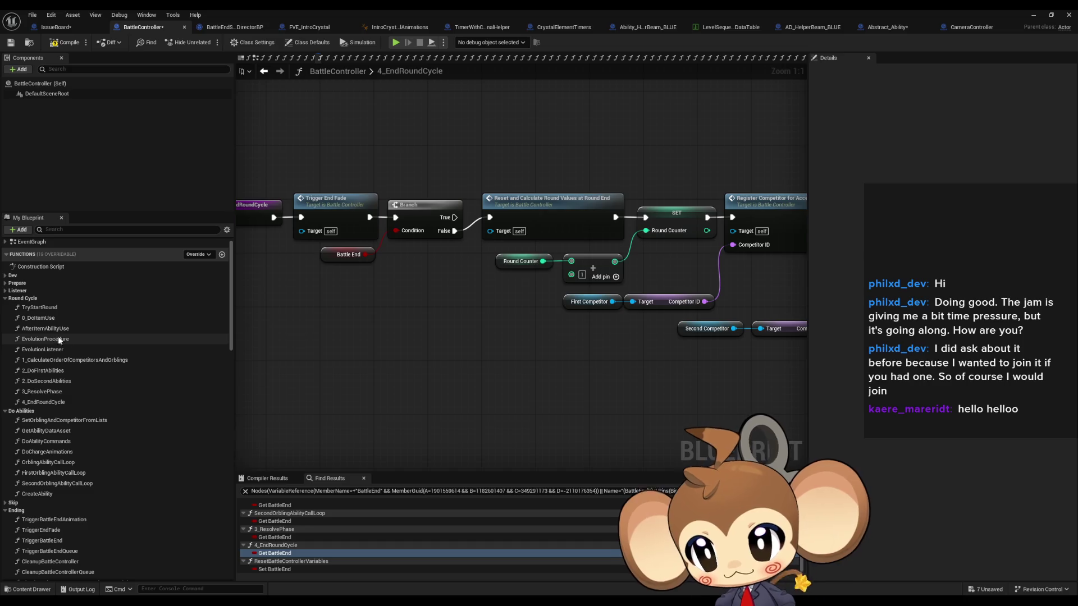
pyautogui.scroll(1, 65, 343)
# Step: Open DoChargeAnimations and look over the Character Jump and Bind Event chain
pyautogui.doubleClick(47, 465)
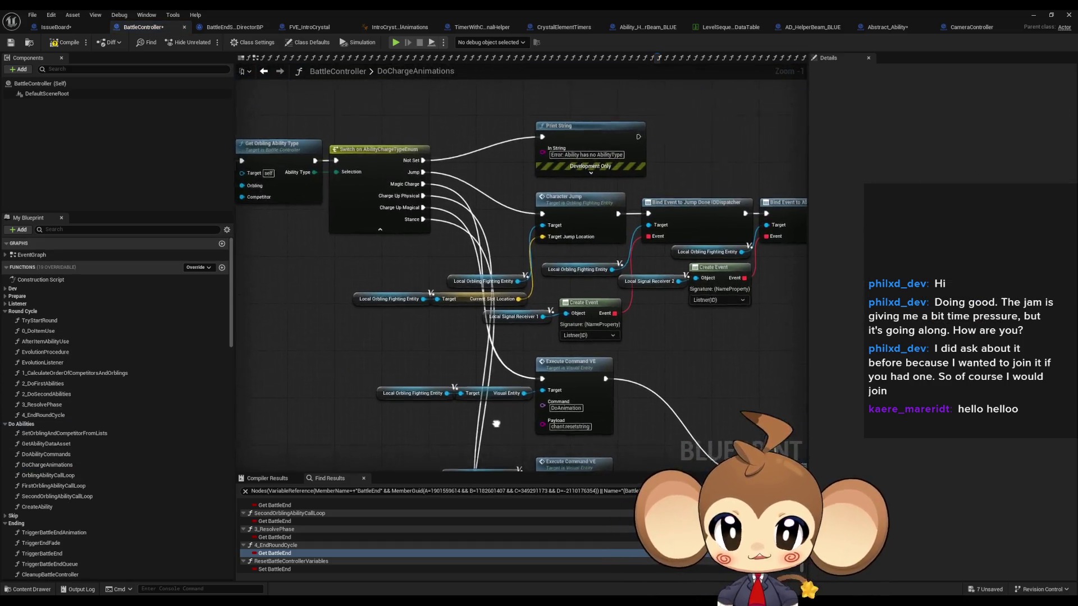
pyautogui.click(570, 222)
pyautogui.moveTo(570, 221); pyautogui.dragTo(472, 185)
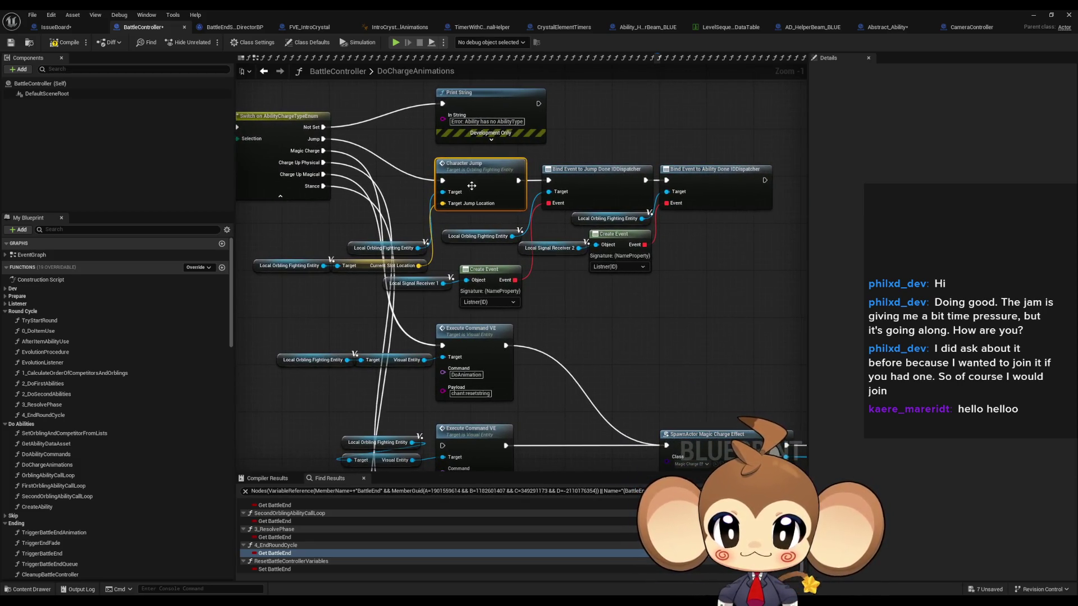
pyautogui.moveTo(250, 227)
pyautogui.mouseDown()
pyautogui.moveTo(528, 315)
pyautogui.moveTo(729, 322)
pyautogui.mouseUp()
pyautogui.moveTo(422, 158)
pyautogui.mouseDown()
pyautogui.moveTo(617, 236)
pyautogui.moveTo(787, 280)
pyautogui.mouseUp()
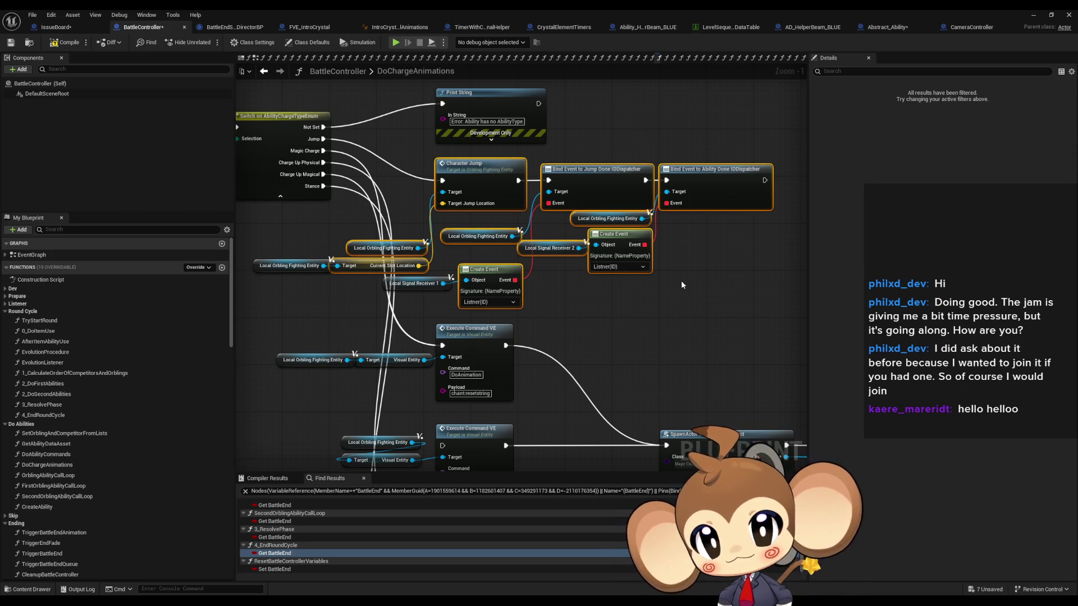
# Step: Inspect the Register, Get Orbling Ability Type and Switch on AbilityChargeTypeEnum nodes
pyautogui.moveTo(681, 281)
pyautogui.mouseDown()
pyautogui.moveTo(922, 309)
pyautogui.moveTo(977, 340)
pyautogui.mouseUp()
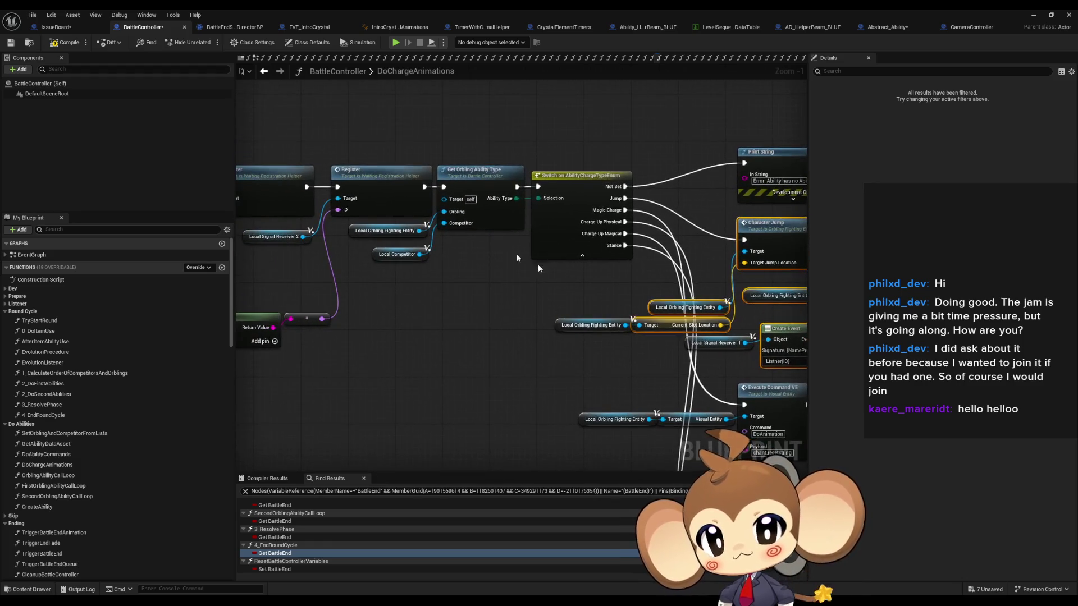
pyautogui.click(480, 177)
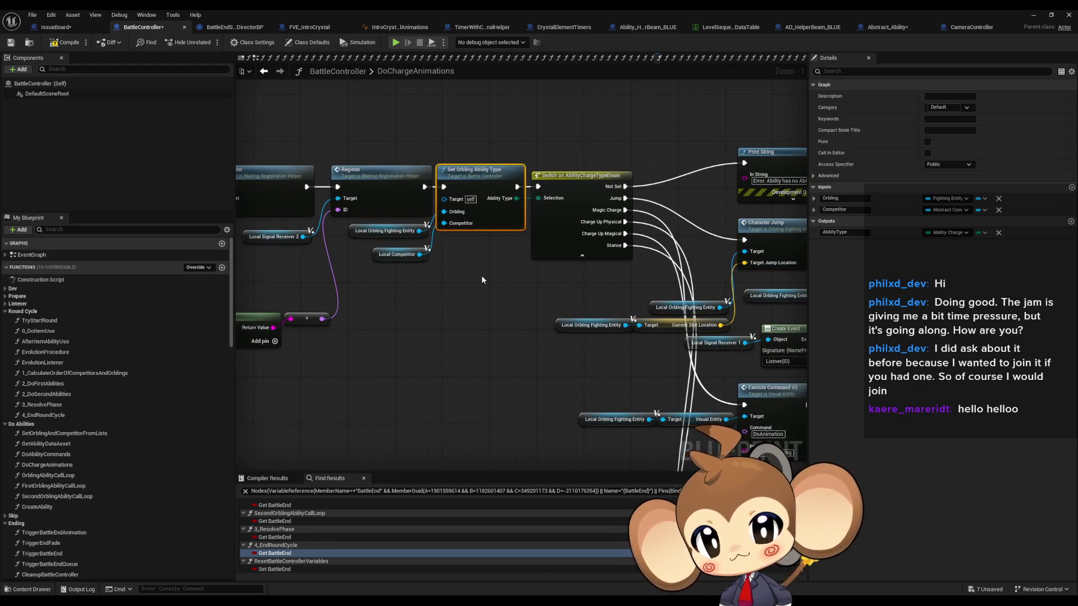
pyautogui.moveTo(481, 279); pyautogui.dragTo(719, 320)
pyautogui.click(617, 217)
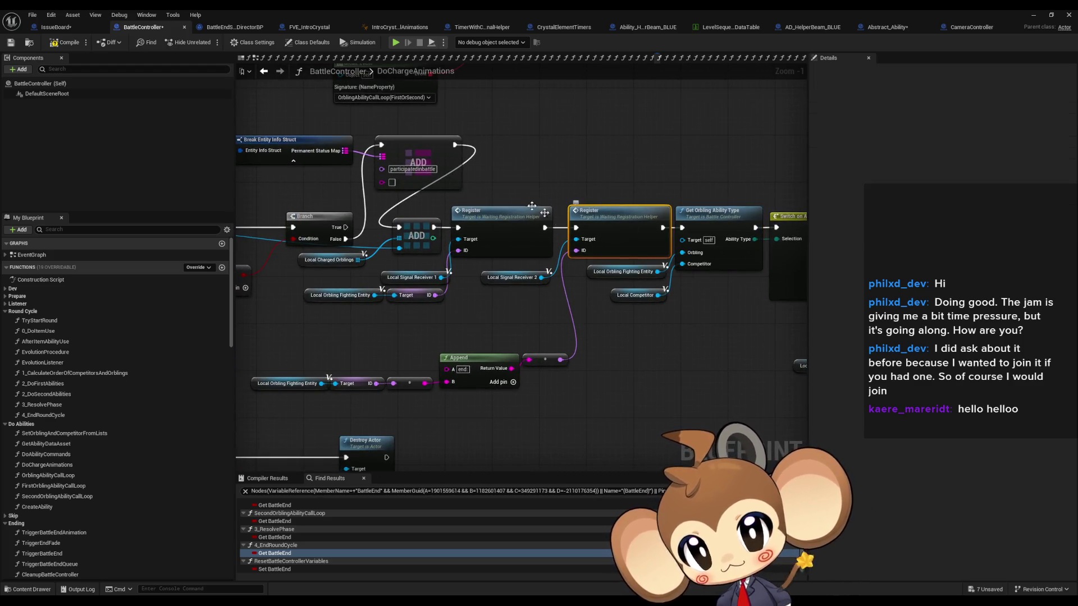
pyautogui.moveTo(484, 150)
pyautogui.mouseDown()
pyautogui.moveTo(688, 306)
pyautogui.moveTo(574, 303)
pyautogui.mouseUp()
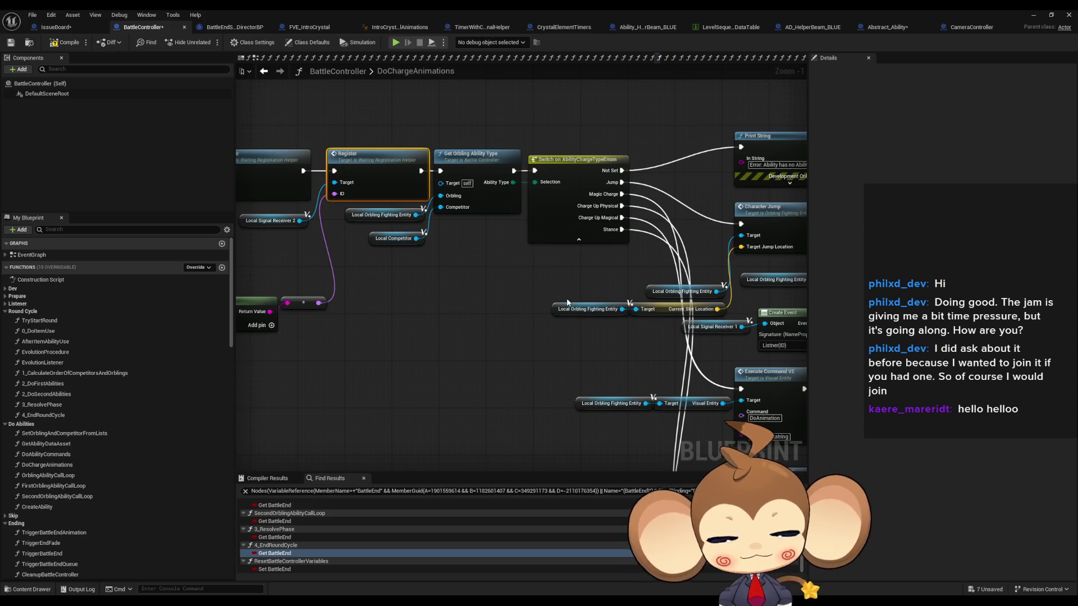
# Step: Check the Bind Event, Create Event and Local Orbling Fighting Entity nodes, then select Character Jump
pyautogui.moveTo(567, 303)
pyautogui.mouseDown()
pyautogui.moveTo(423, 339)
pyautogui.moveTo(342, 327)
pyautogui.mouseUp()
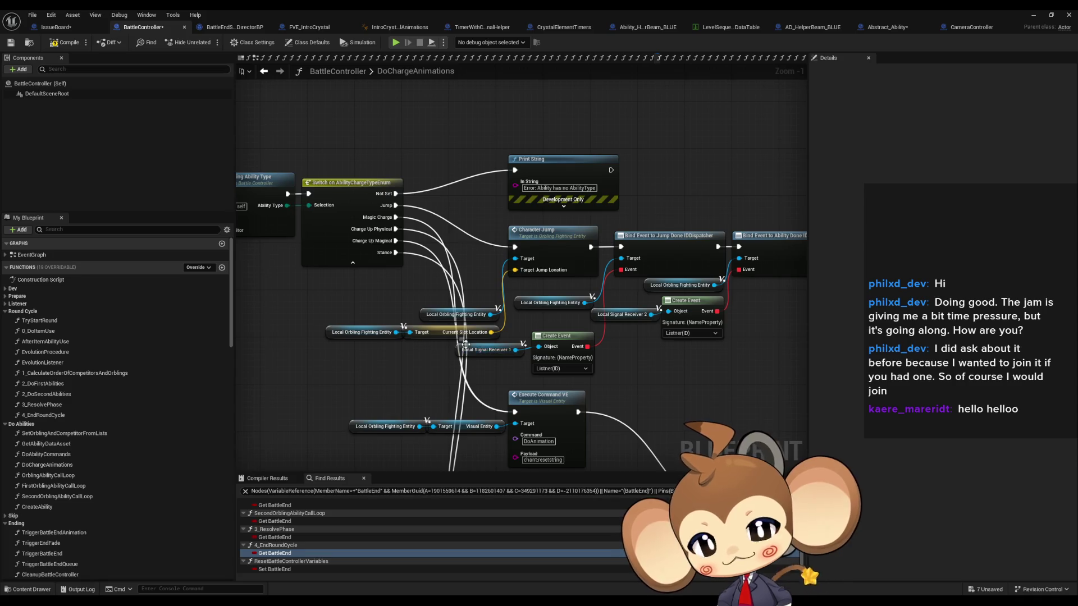
pyautogui.moveTo(465, 344); pyautogui.dragTo(448, 327)
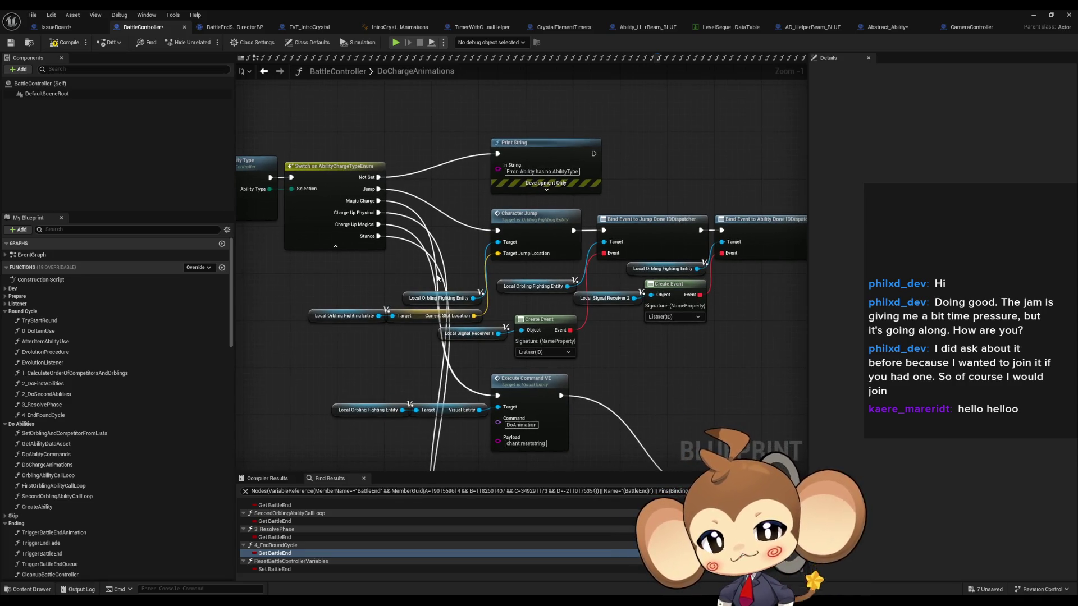
pyautogui.moveTo(319, 289); pyautogui.dragTo(435, 347)
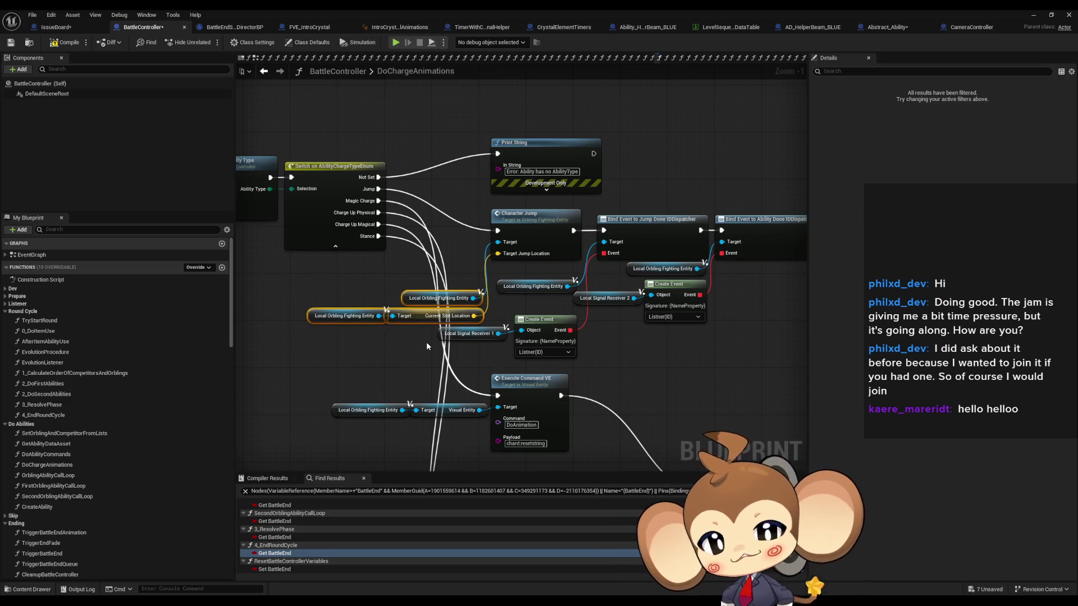
pyautogui.click(418, 344)
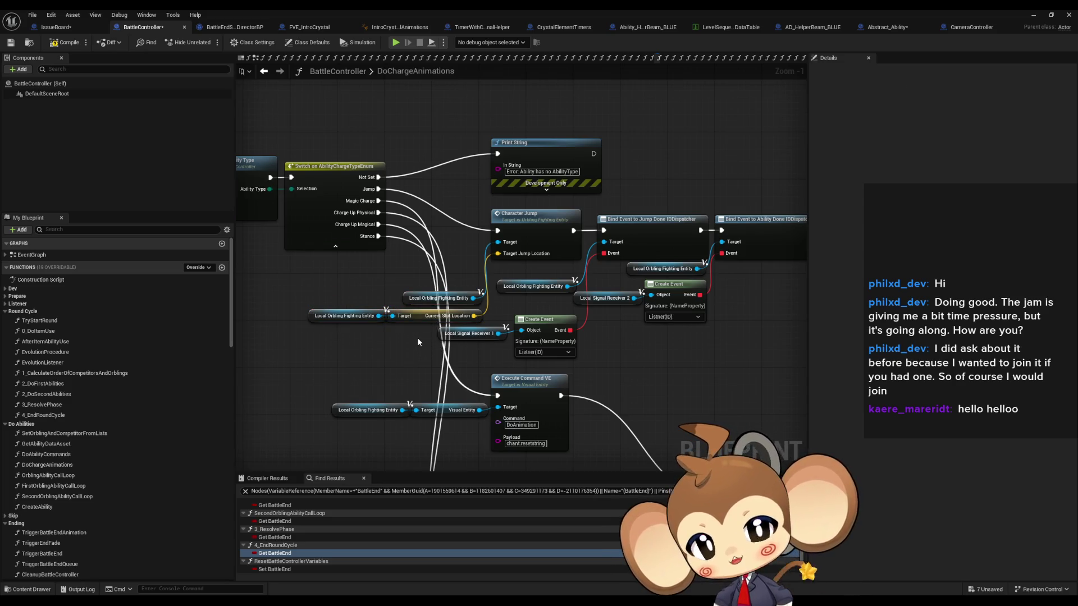
pyautogui.moveTo(417, 335); pyautogui.dragTo(407, 295)
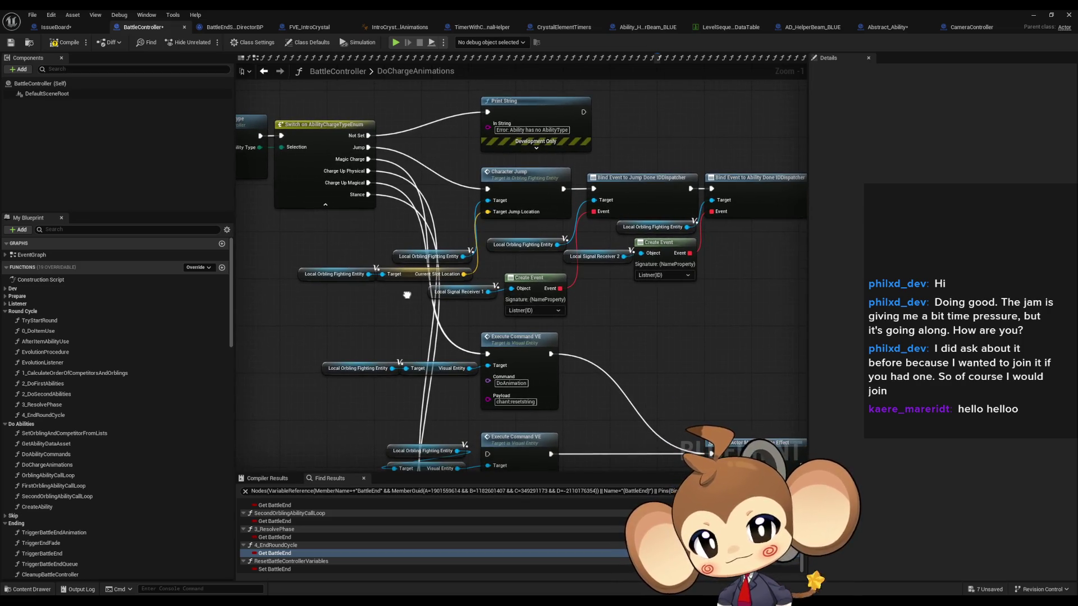
pyautogui.click(482, 190)
pyautogui.moveTo(604, 279); pyautogui.dragTo(590, 347)
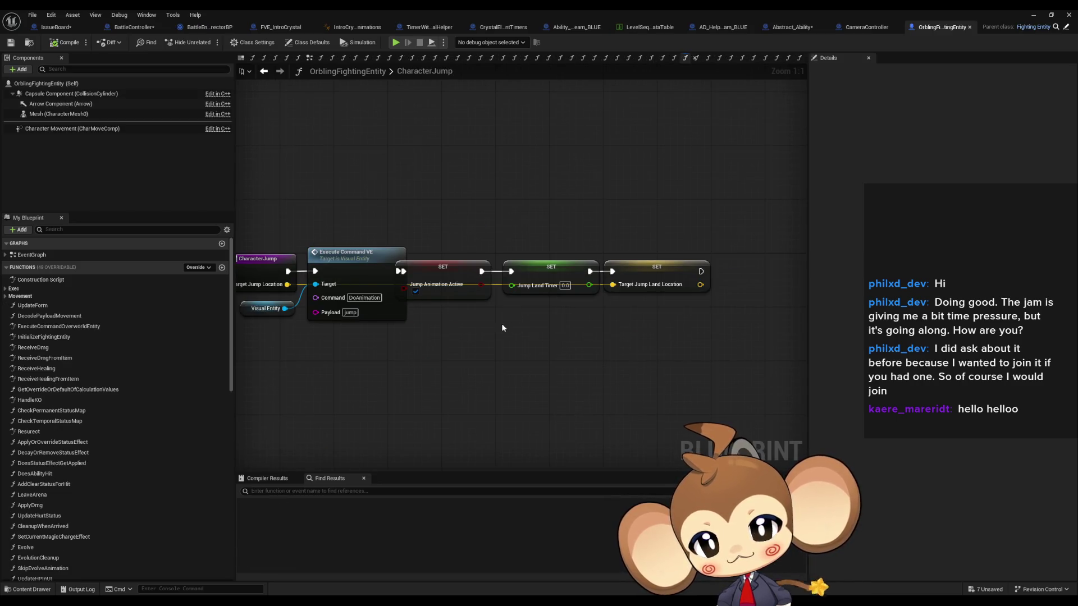
# Step: Shift CharacterJump's three SET nodes further right of Execute Command VE
pyautogui.moveTo(486, 221); pyautogui.dragTo(702, 280)
pyautogui.moveTo(505, 272); pyautogui.dragTo(532, 272)
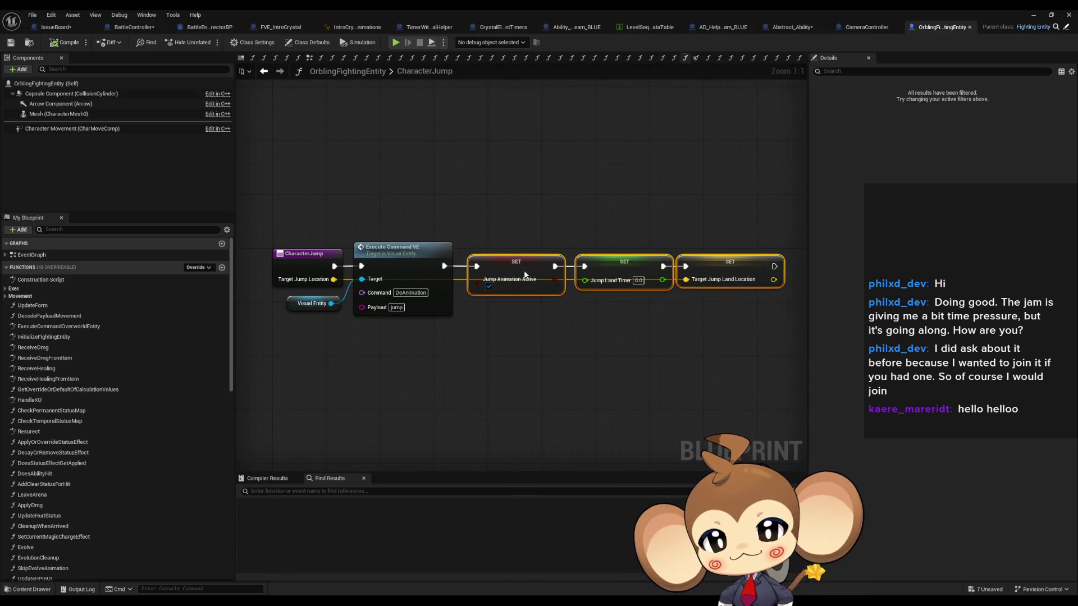
pyautogui.click(557, 352)
pyautogui.click(428, 310)
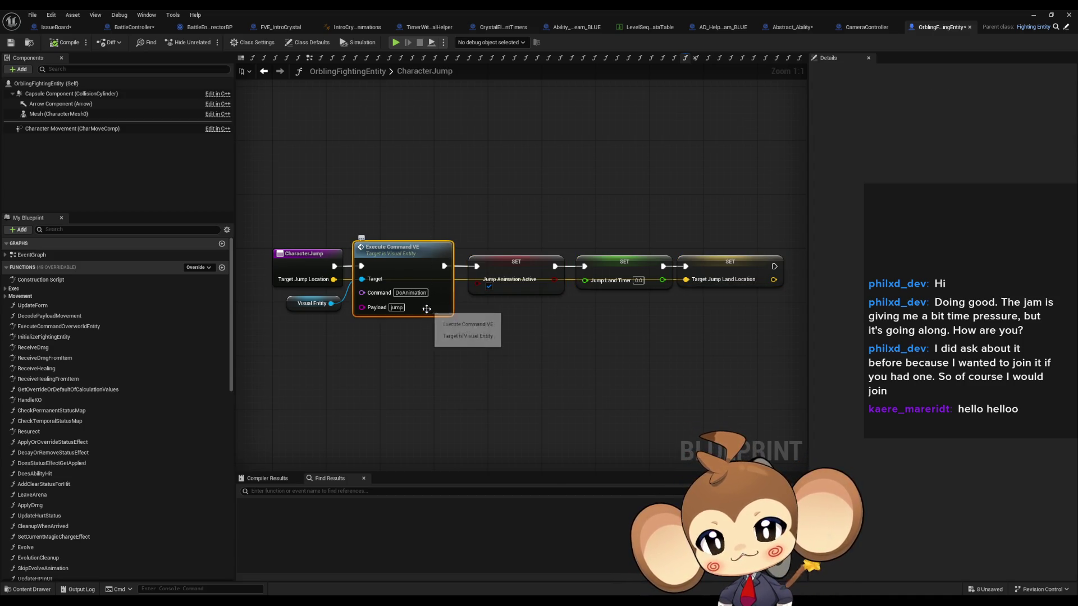
pyautogui.click(516, 289)
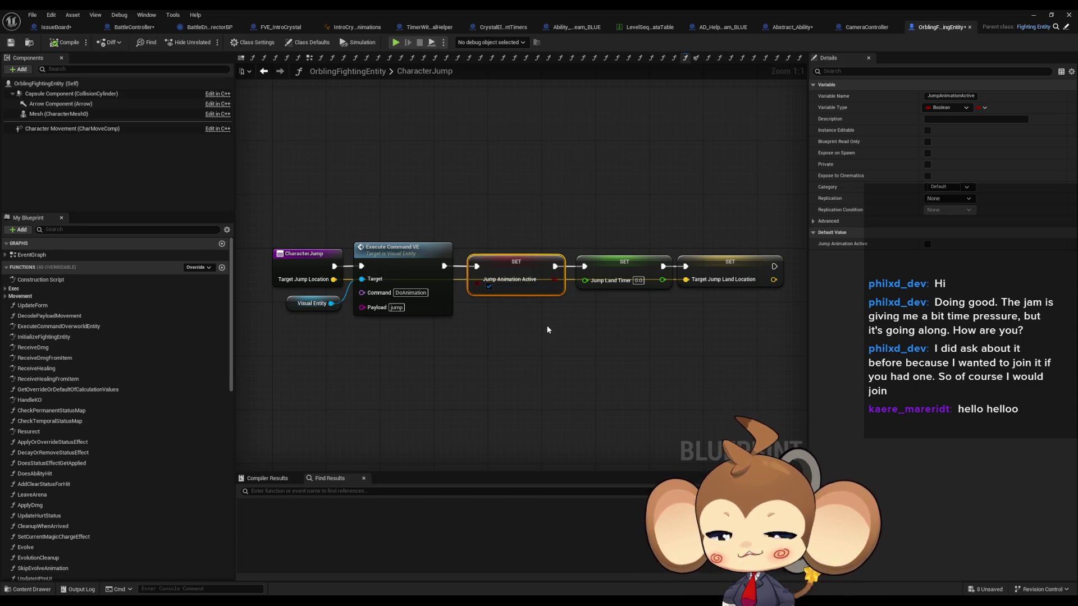
# Step: Find all references to Jump Animation Active via Find References > By Class Member (All)
pyautogui.rightClick(525, 281)
pyautogui.moveTo(561, 345)
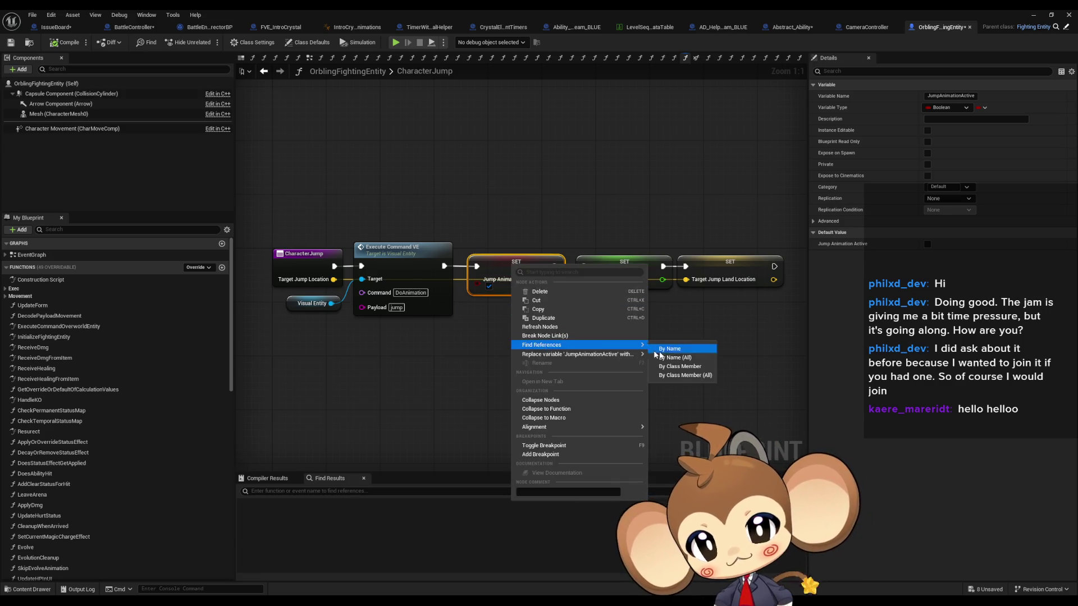
pyautogui.click(685, 376)
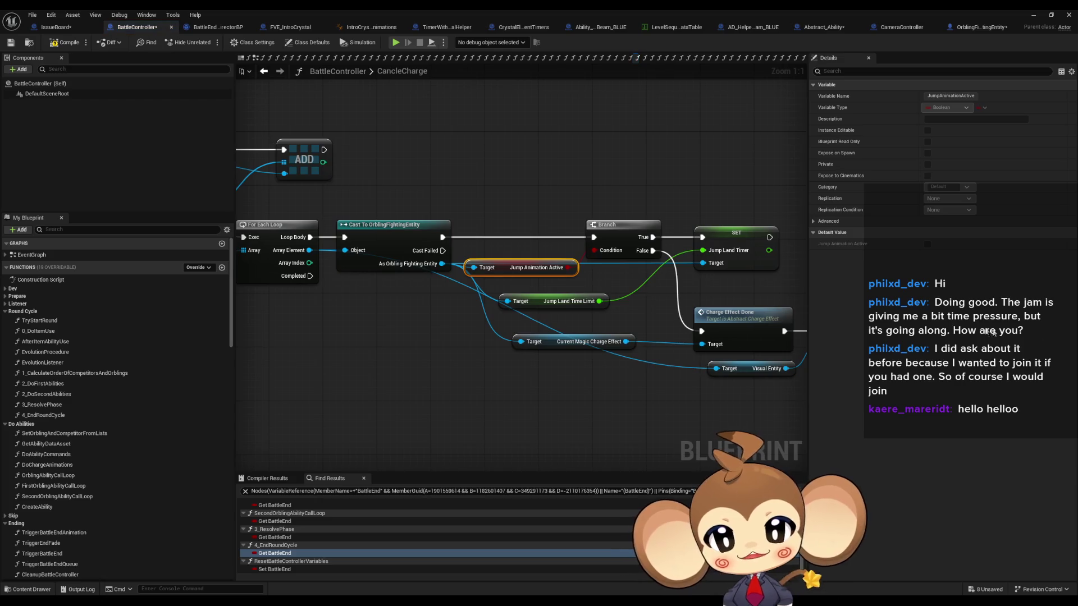
# Step: Review the CancleCharge entry and peek into CancleJumpingBackOrblings before returning
pyautogui.scroll(-3, 533, 275)
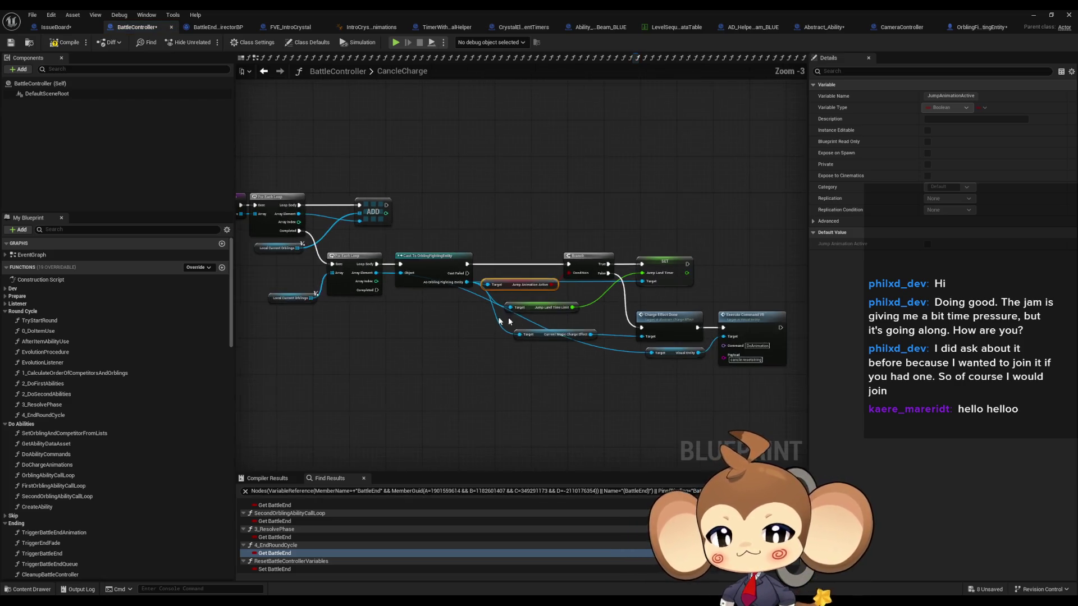
pyautogui.click(503, 250)
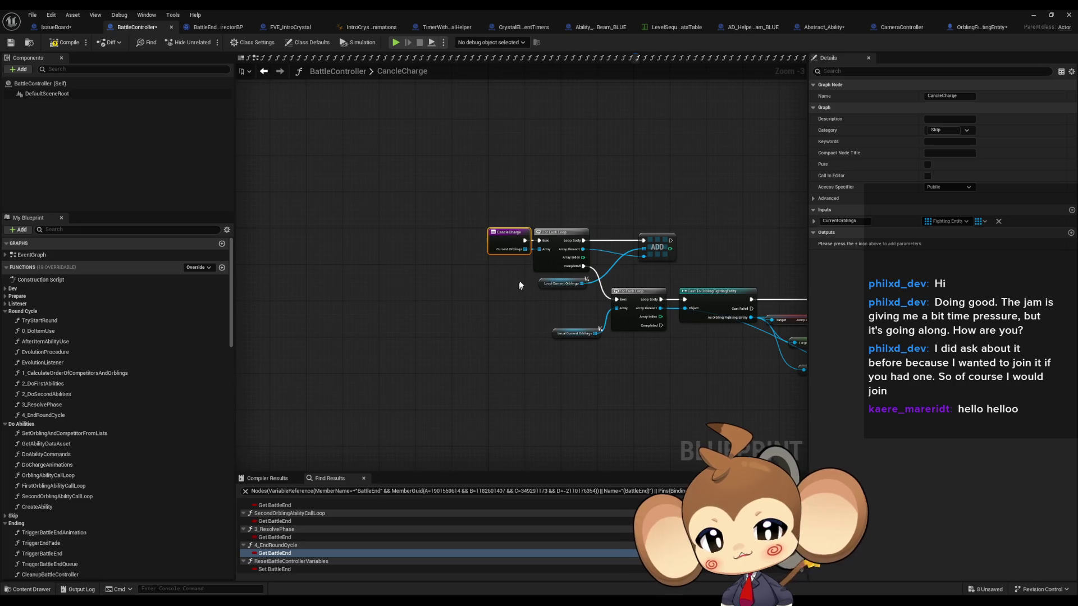
pyautogui.moveTo(517, 281); pyautogui.dragTo(352, 265)
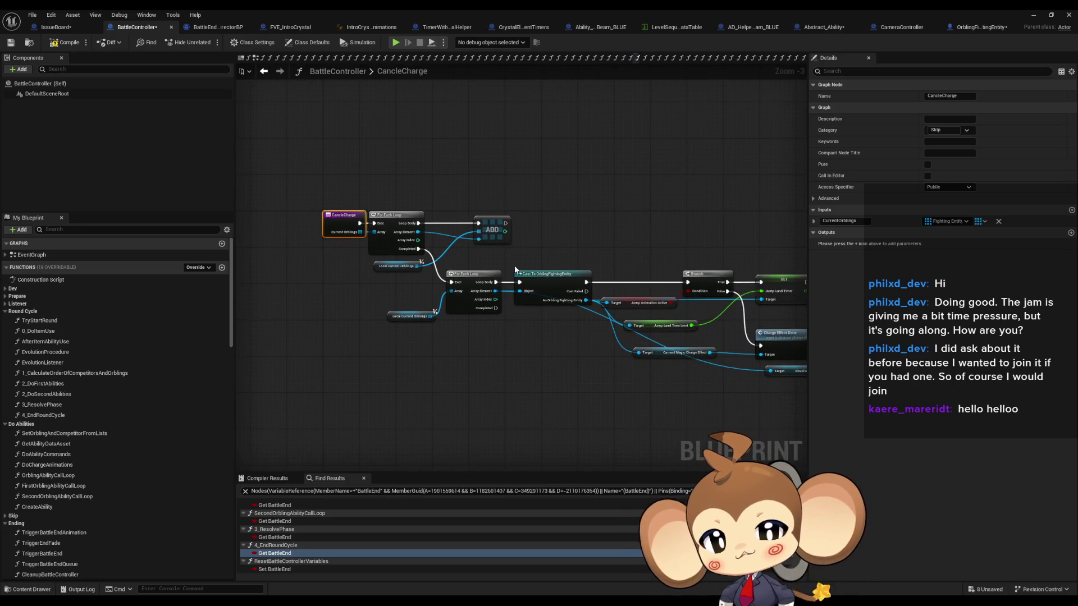
pyautogui.scroll(3, 483, 281)
pyautogui.moveTo(272, 146); pyautogui.dragTo(270, 241)
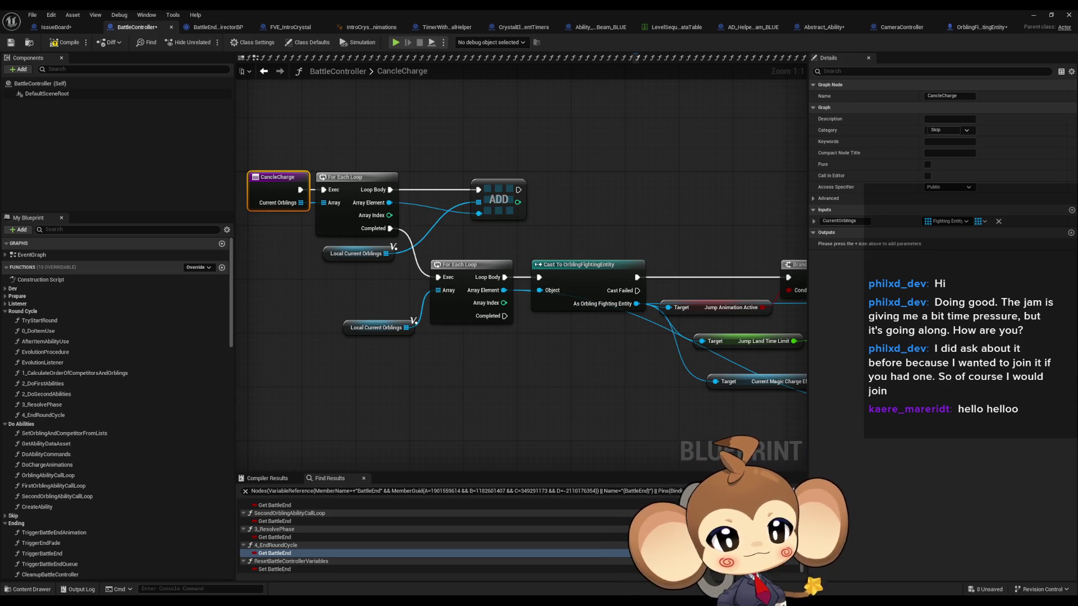
pyautogui.click(370, 58)
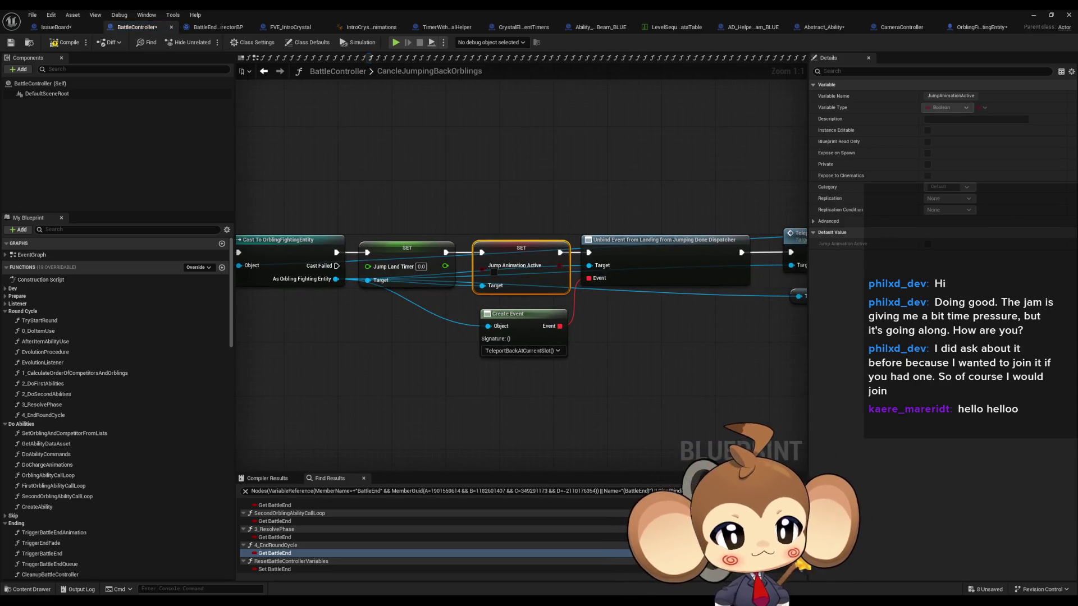
pyautogui.hotkey('alt', 'Left')
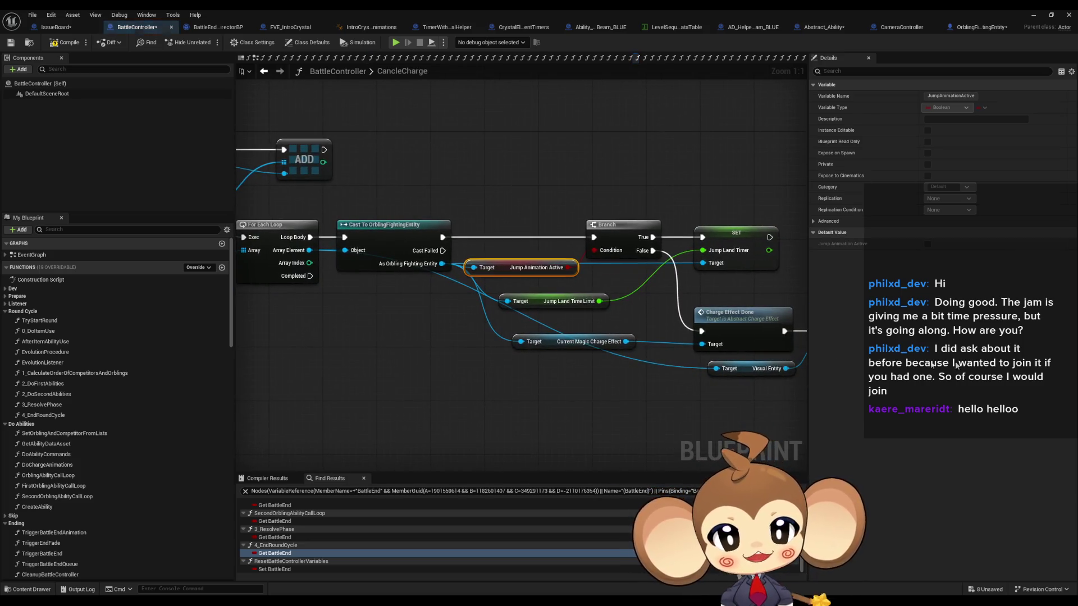
# Step: Inspect the loop, Cast To OrblingFightingEntity, Jump Animation Active branch and SET Jump Land Timer
pyautogui.moveTo(77, 170); pyautogui.dragTo(444, 235)
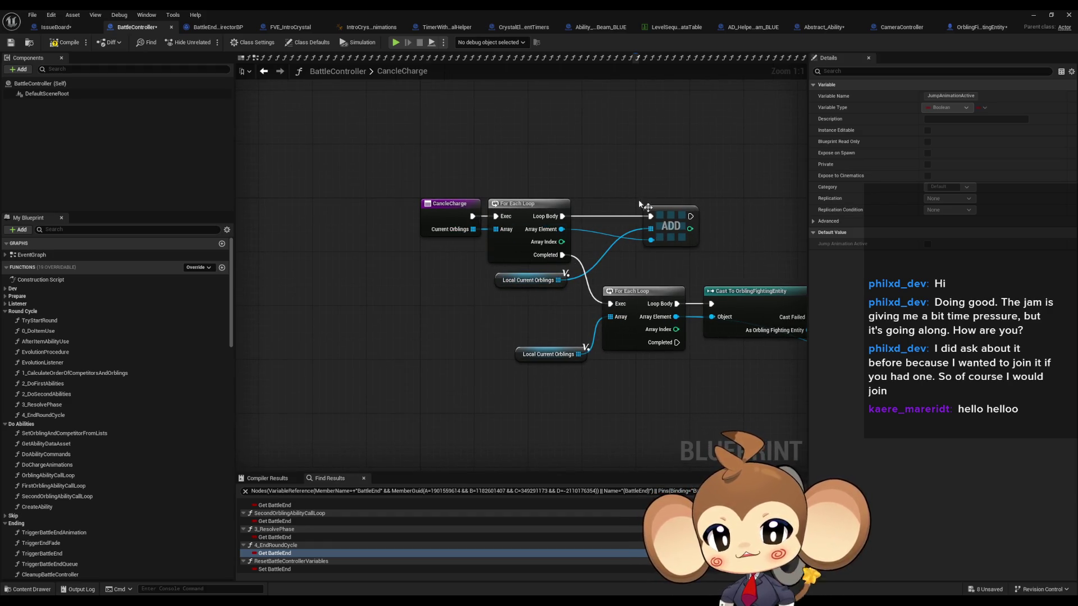
pyautogui.moveTo(623, 336)
pyautogui.mouseDown()
pyautogui.moveTo(547, 315)
pyautogui.moveTo(516, 321)
pyautogui.mouseUp()
pyautogui.click(679, 317)
pyautogui.moveTo(686, 353); pyautogui.dragTo(527, 339)
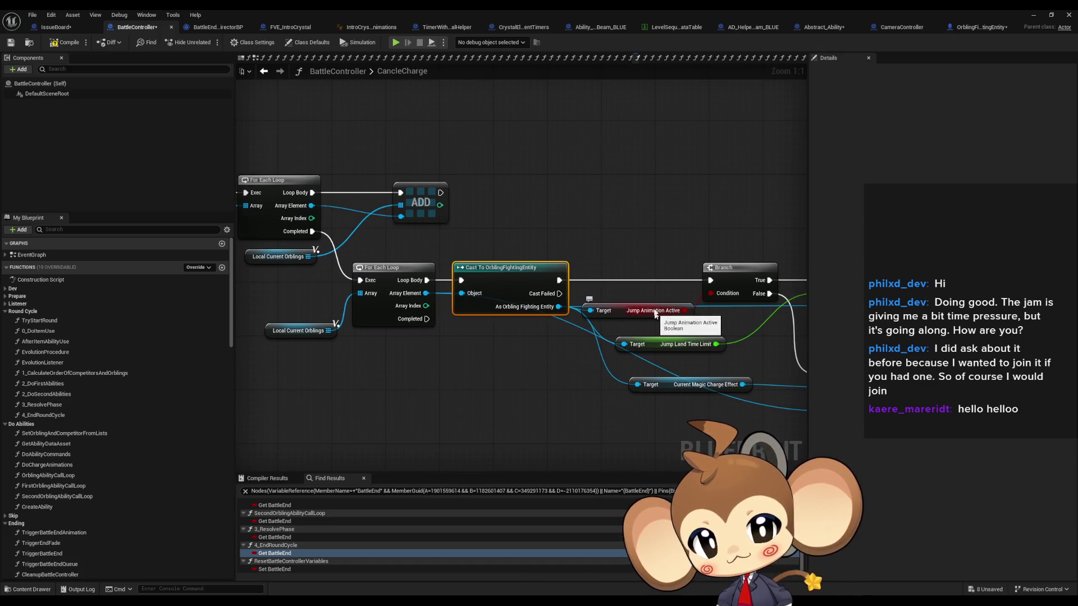
pyautogui.moveTo(655, 316); pyautogui.dragTo(450, 296)
pyautogui.click(645, 261)
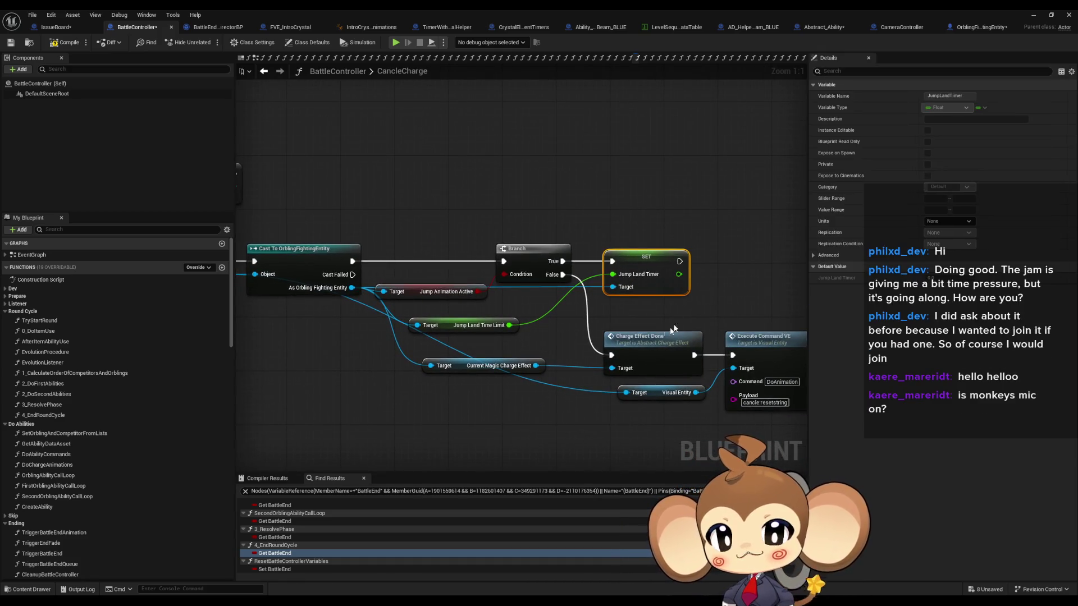
pyautogui.moveTo(676, 324); pyautogui.dragTo(539, 278)
# Step: Open the Charge Effect Done call's function in Abstract_ChargeEffect
pyautogui.click(515, 292)
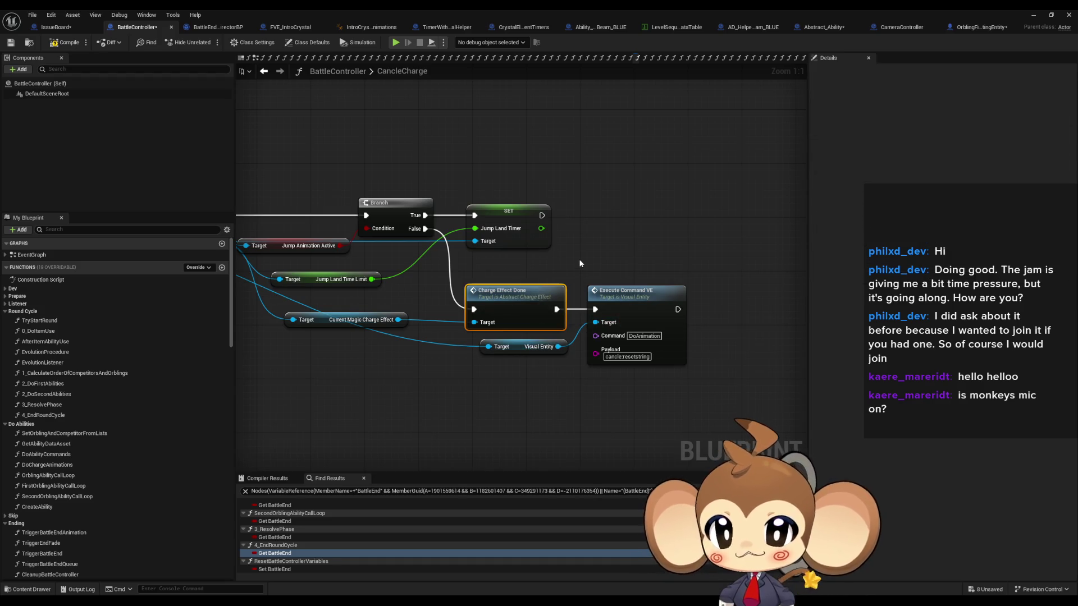
pyautogui.click(623, 297)
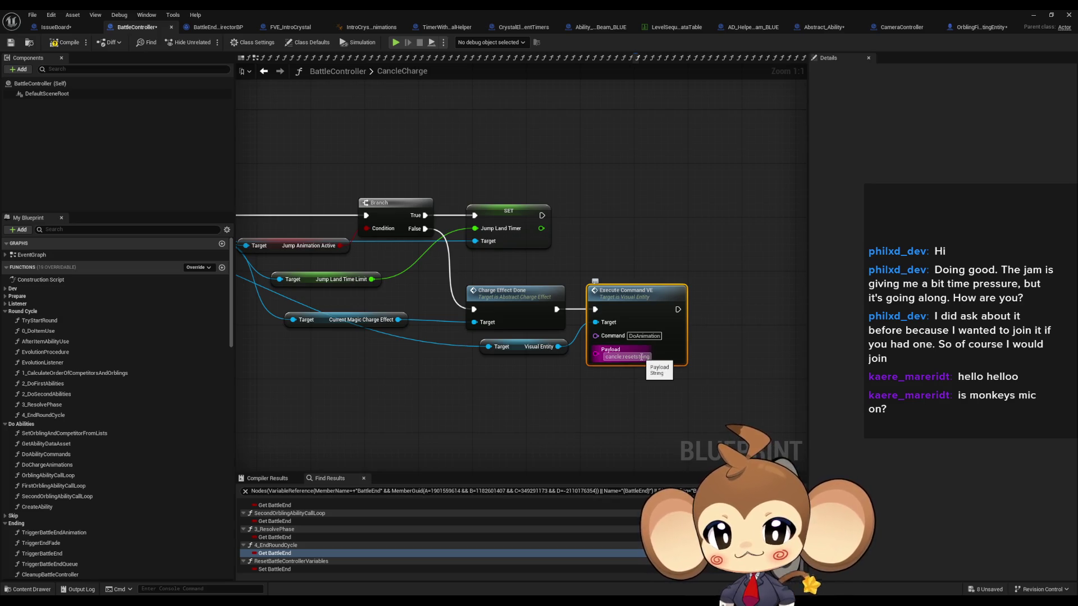
pyautogui.click(516, 303)
pyautogui.moveTo(471, 368); pyautogui.dragTo(498, 374)
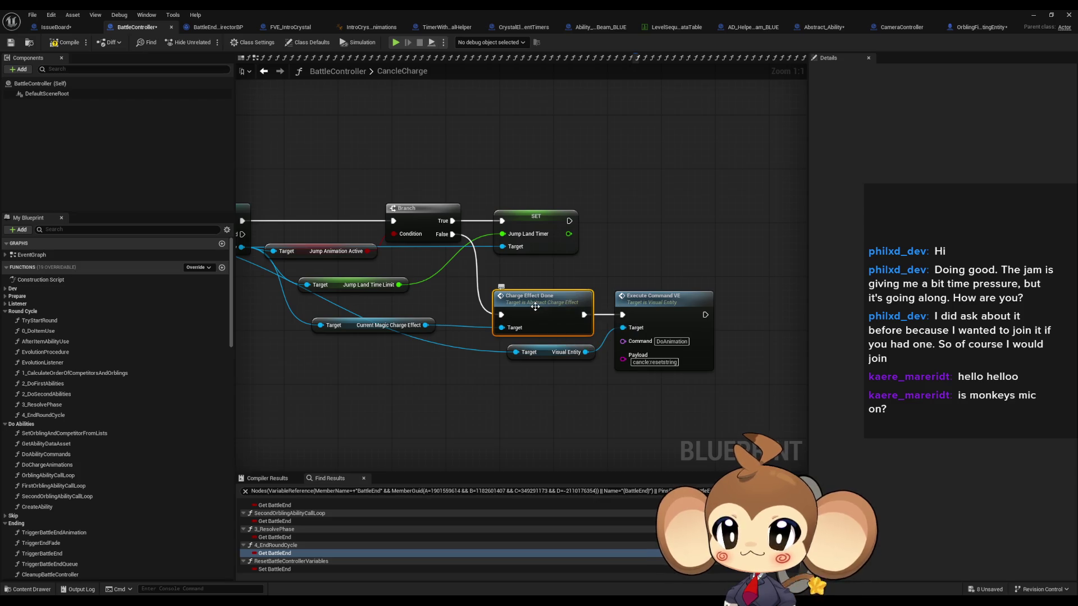
pyautogui.doubleClick(535, 306)
pyautogui.moveTo(560, 241)
pyautogui.mouseDown()
pyautogui.moveTo(601, 372)
pyautogui.moveTo(604, 360)
pyautogui.mouseUp()
# Step: Review ChargeEffectDone's entry, Ability Charge Effect Done call and Destroy Actor, then go back to CancleCharge
pyautogui.moveTo(671, 262); pyautogui.dragTo(695, 339)
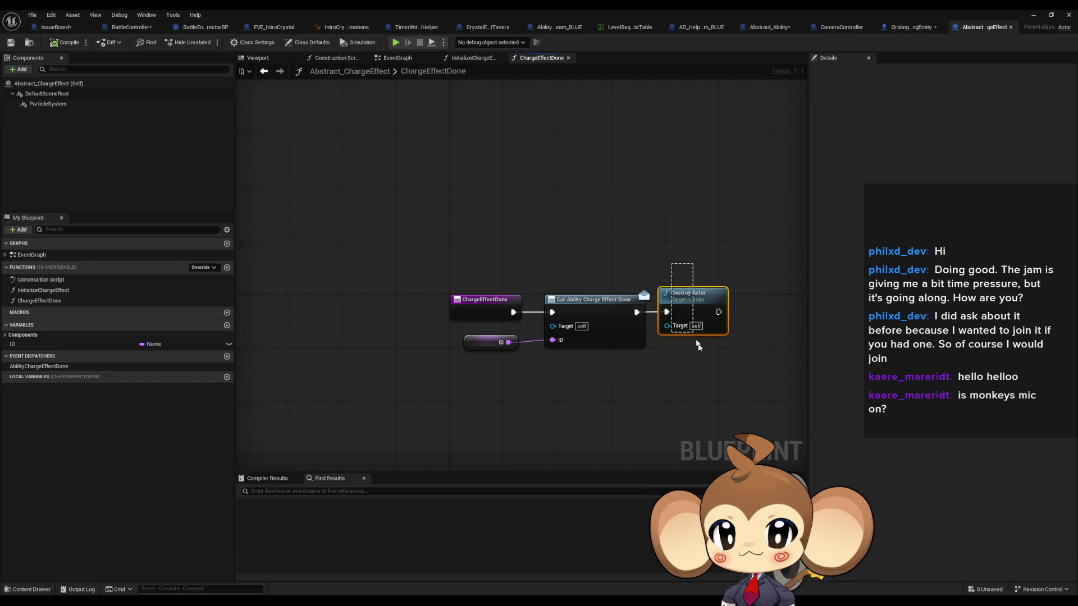
pyautogui.moveTo(541, 251)
pyautogui.mouseDown()
pyautogui.moveTo(596, 352)
pyautogui.moveTo(500, 315)
pyautogui.moveTo(489, 325)
pyautogui.mouseUp()
pyautogui.click(126, 29)
pyautogui.click(495, 343)
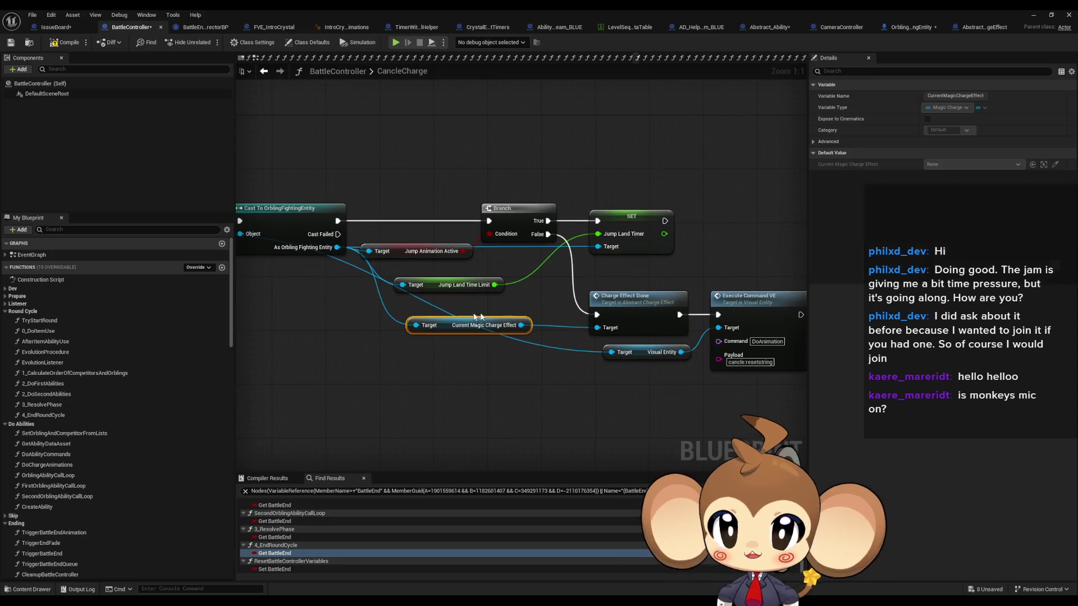
pyautogui.doubleClick(640, 312)
pyautogui.moveTo(568, 245)
pyautogui.mouseDown()
pyautogui.moveTo(606, 367)
pyautogui.moveTo(736, 402)
pyautogui.mouseUp()
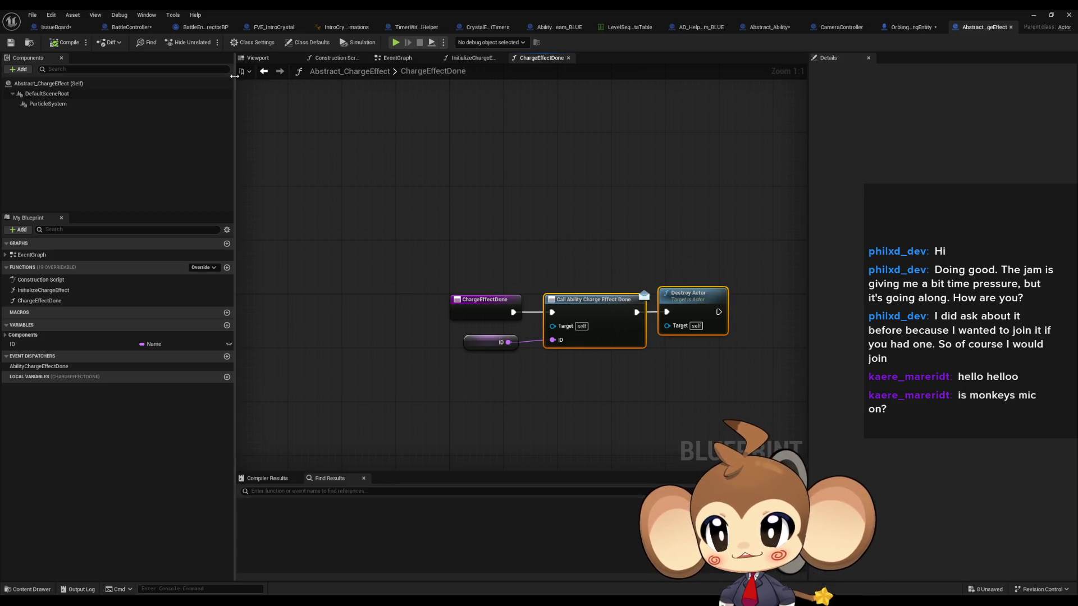
pyautogui.click(131, 27)
pyautogui.moveTo(546, 198); pyautogui.dragTo(598, 195)
pyautogui.moveTo(507, 177)
pyautogui.mouseDown()
pyautogui.moveTo(704, 235)
pyautogui.moveTo(313, 179)
pyautogui.mouseUp()
pyautogui.moveTo(627, 158); pyautogui.dragTo(677, 229)
pyautogui.click(489, 268)
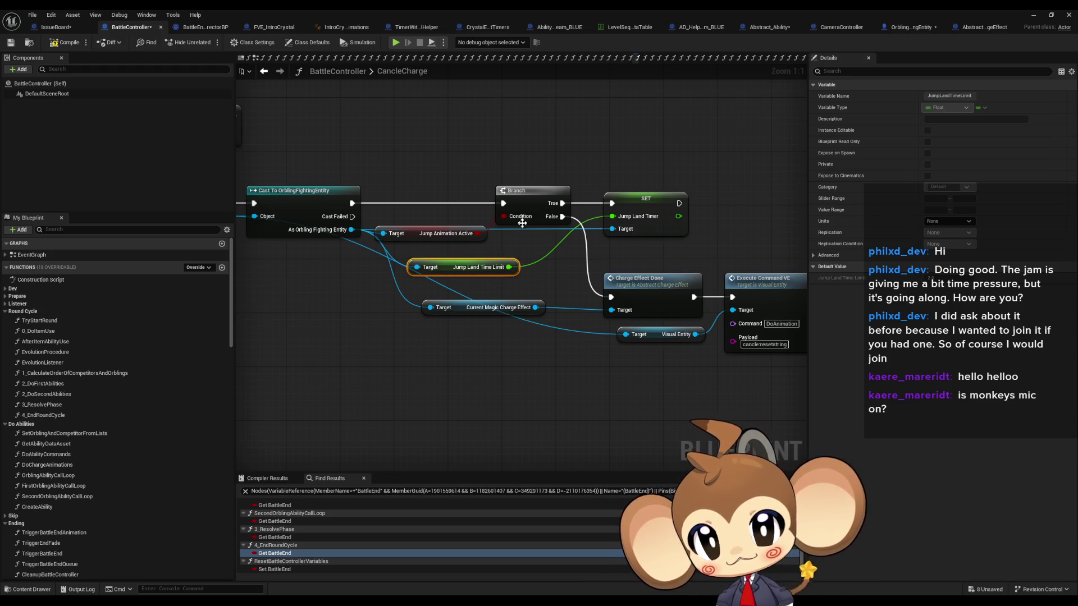
pyautogui.moveTo(663, 146); pyautogui.dragTo(701, 236)
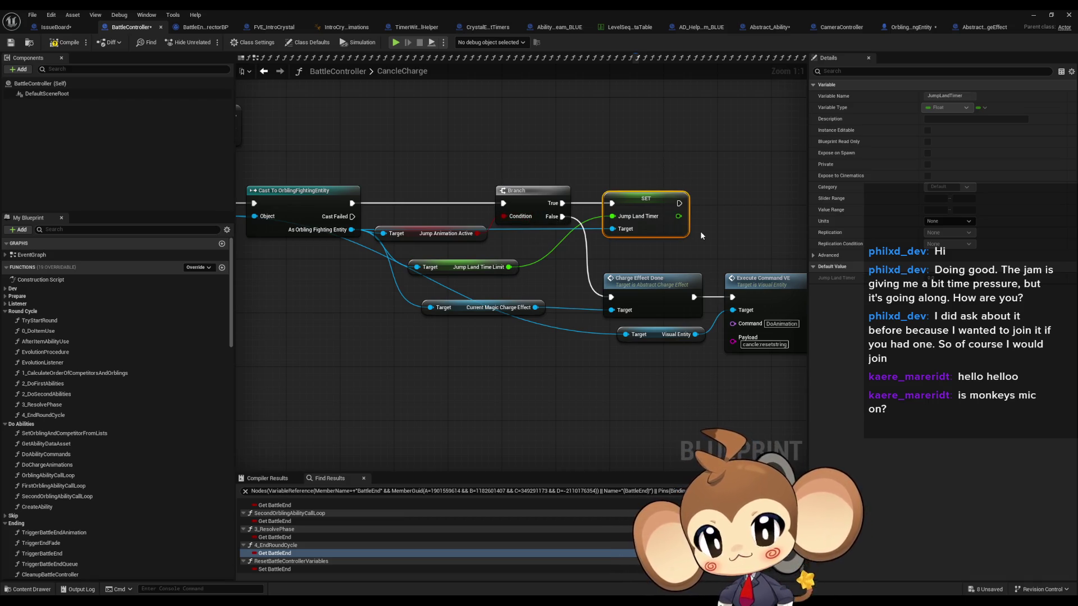
pyautogui.moveTo(677, 229); pyautogui.dragTo(700, 267)
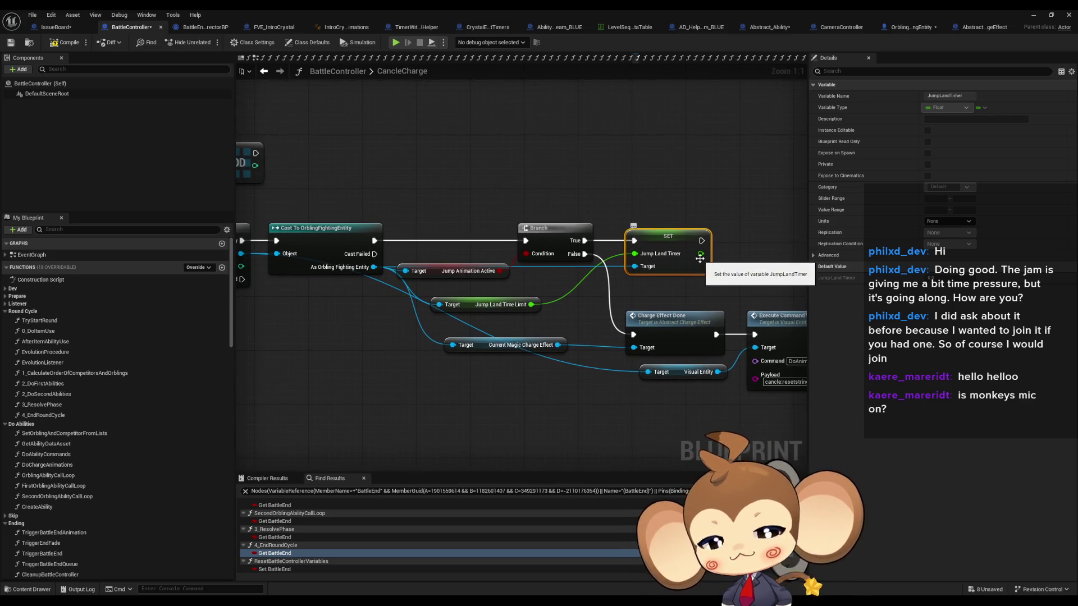
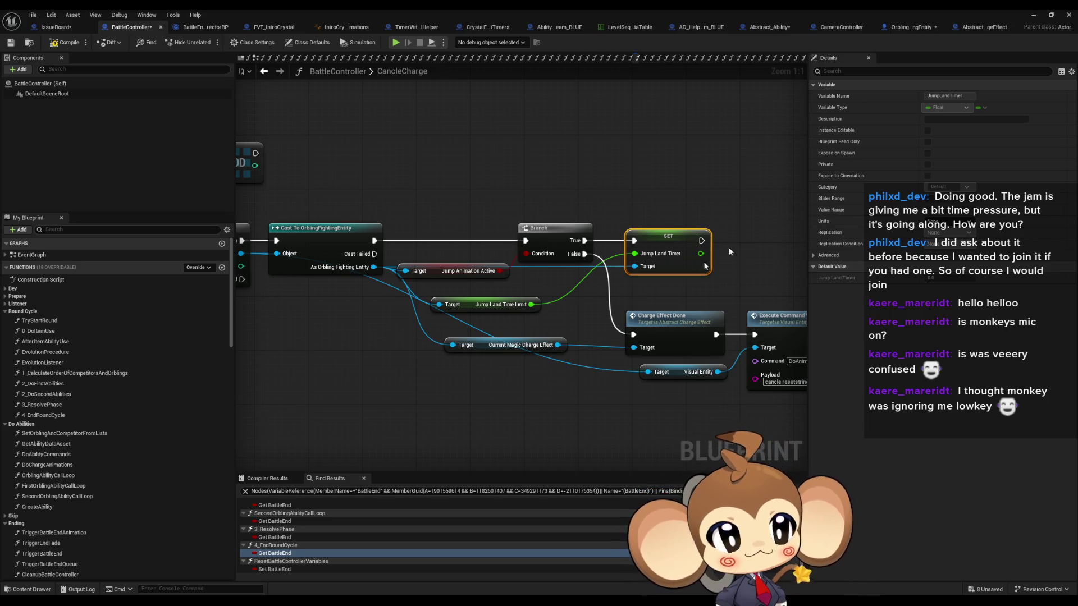
# Step: Review the CancleCharge graph, compile BattleController, and jump to the BattleEnd read in 3_ResolvePhase
pyautogui.scroll(-2, 656, 327)
pyautogui.click(522, 365)
pyautogui.moveTo(447, 420); pyautogui.dragTo(420, 408)
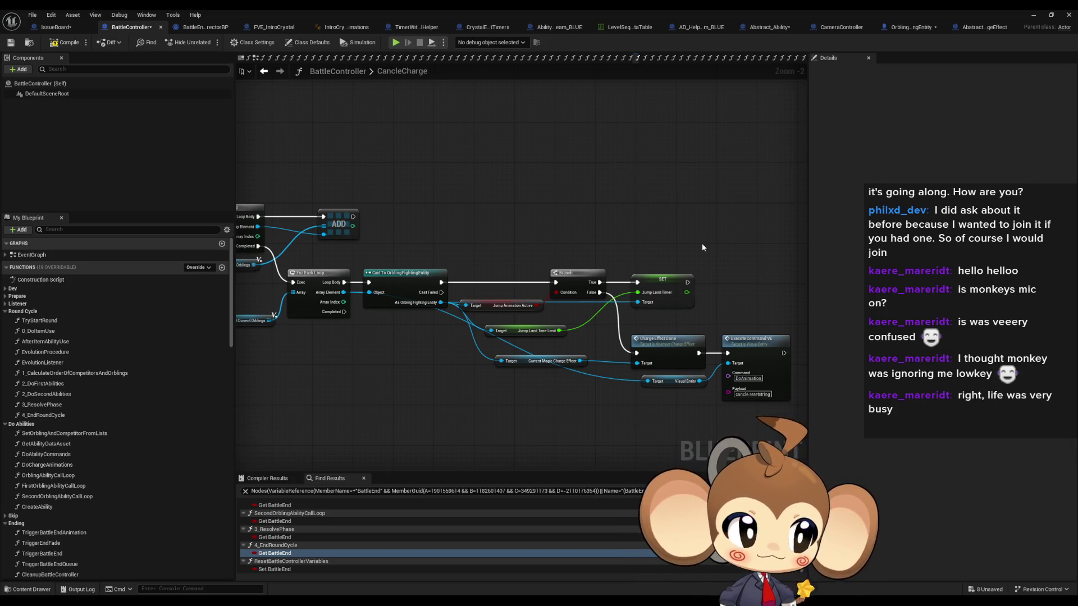
pyautogui.scroll(-3, 685, 247)
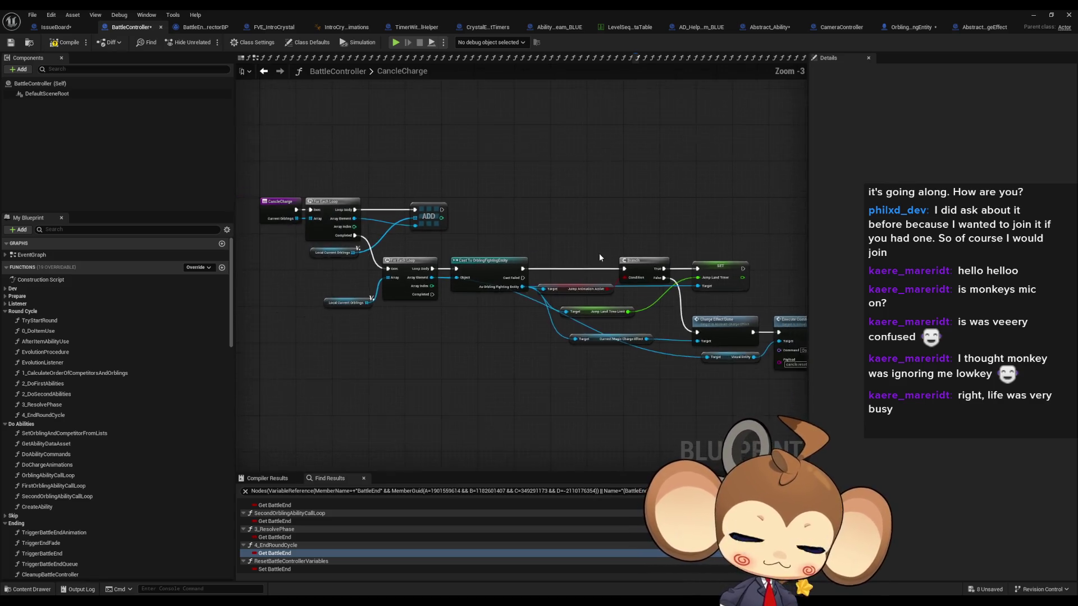
pyautogui.scroll(4, 596, 359)
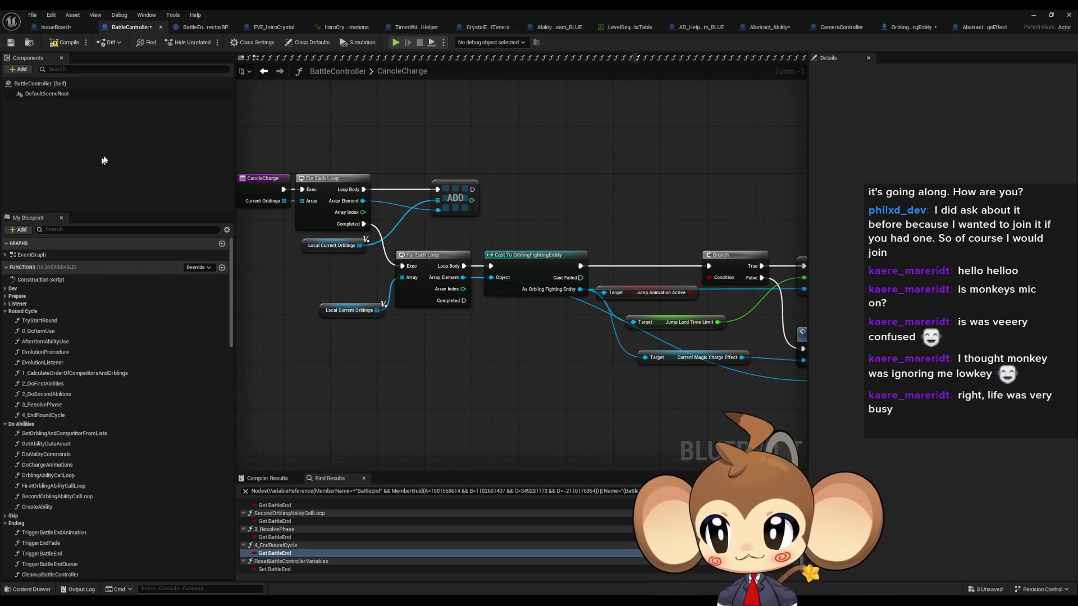
pyautogui.click(66, 43)
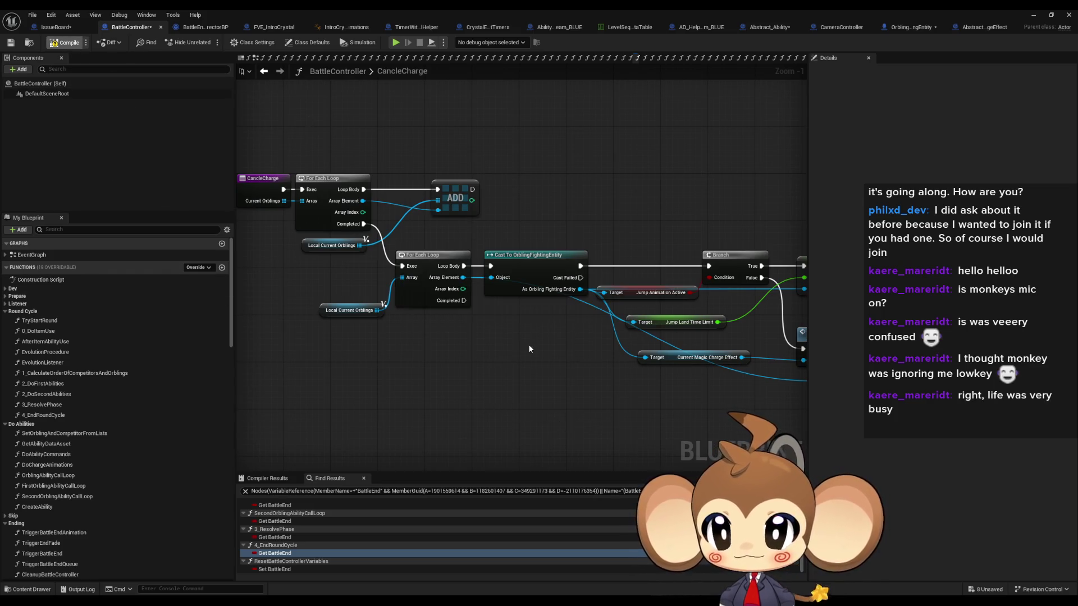
pyautogui.click(269, 538)
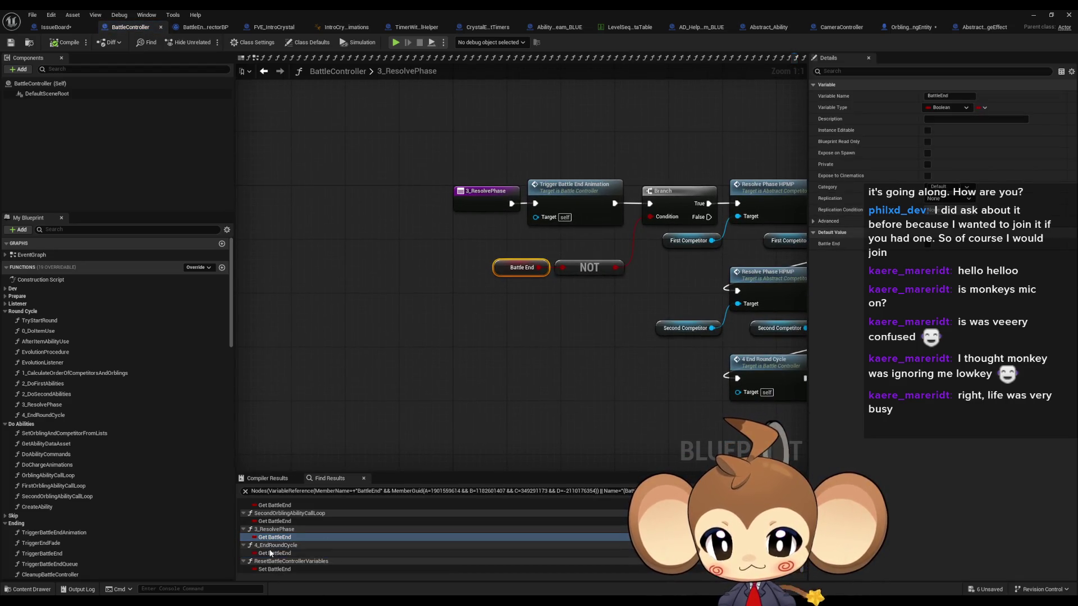
# Step: Check the BattleEnd read in 4_EndRoundCycle and glance at the OrblingFightingEntity blueprint
pyautogui.click(271, 553)
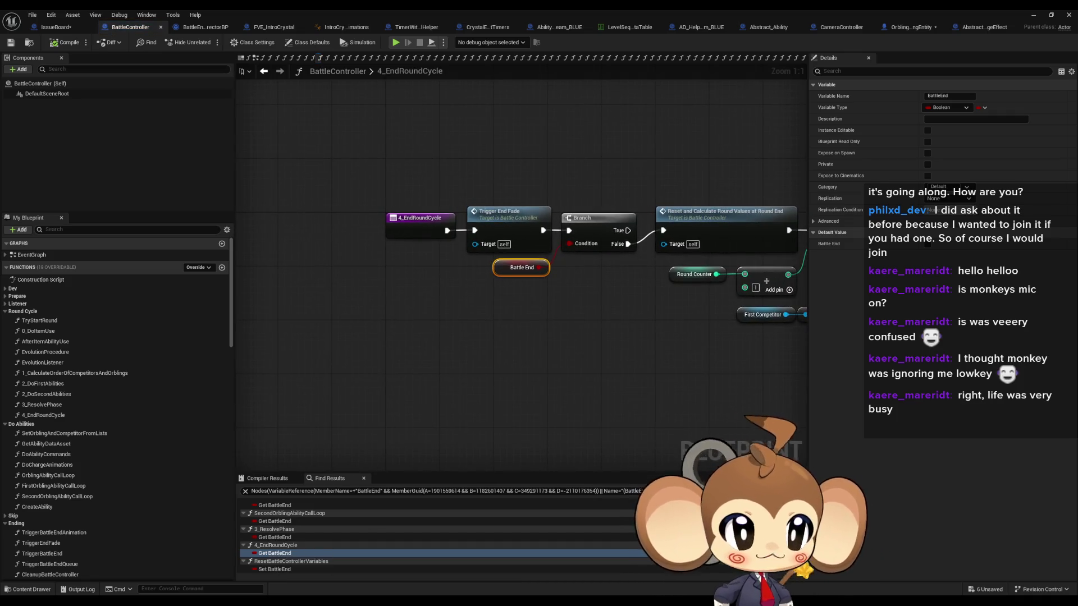
pyautogui.hotkey('ctrl', 'Tab')
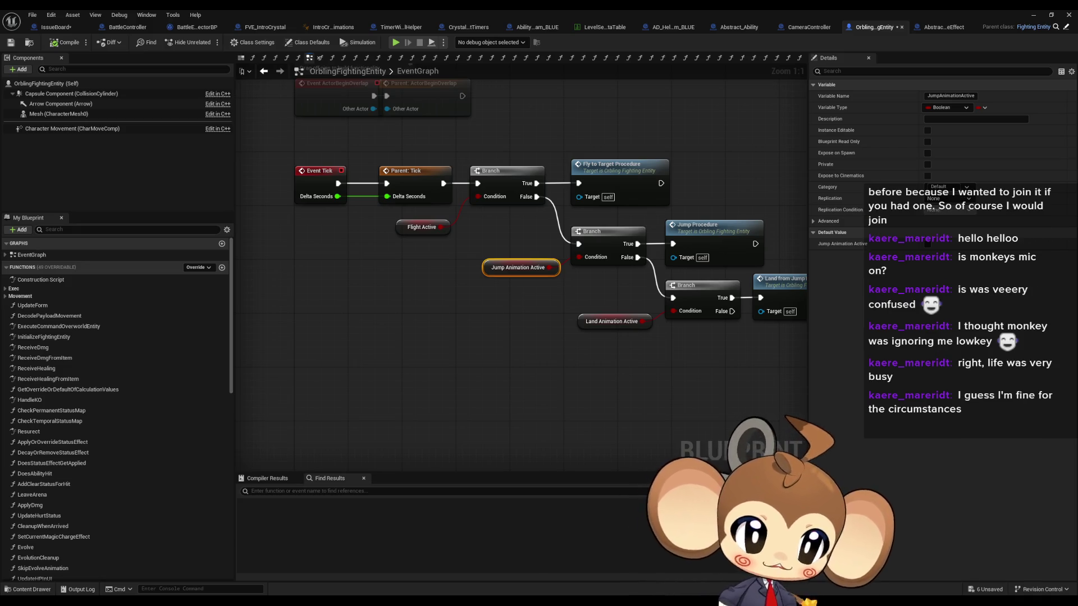
pyautogui.hotkey('ctrl', 'Tab')
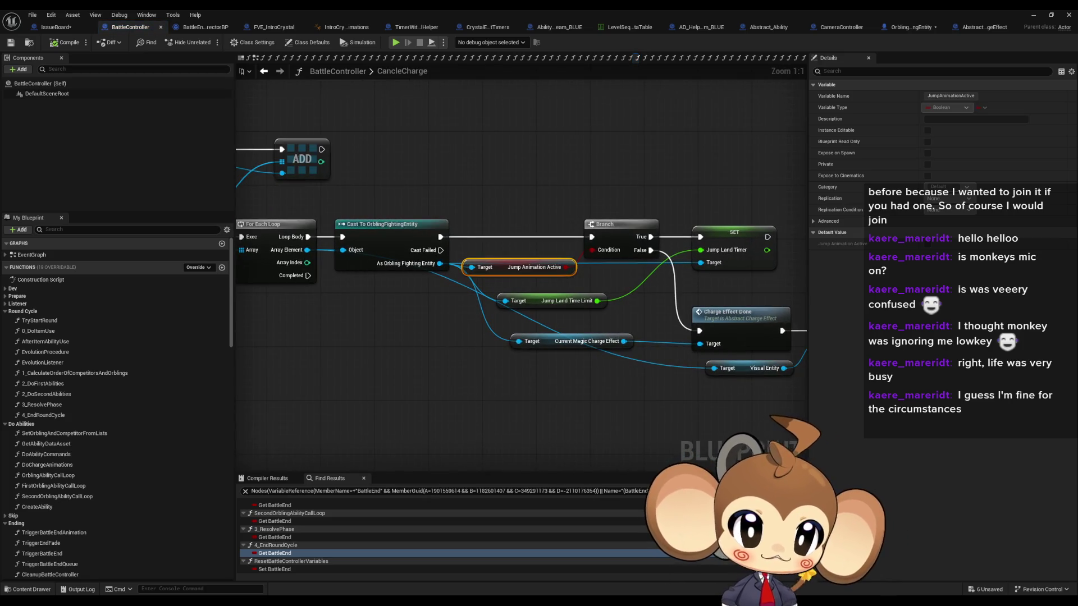
# Step: Bring the ResetOrblingIfChargedButCanNotFight entry node with its Competitor and Orbling inputs into view
pyautogui.scroll(-2, 629, 328)
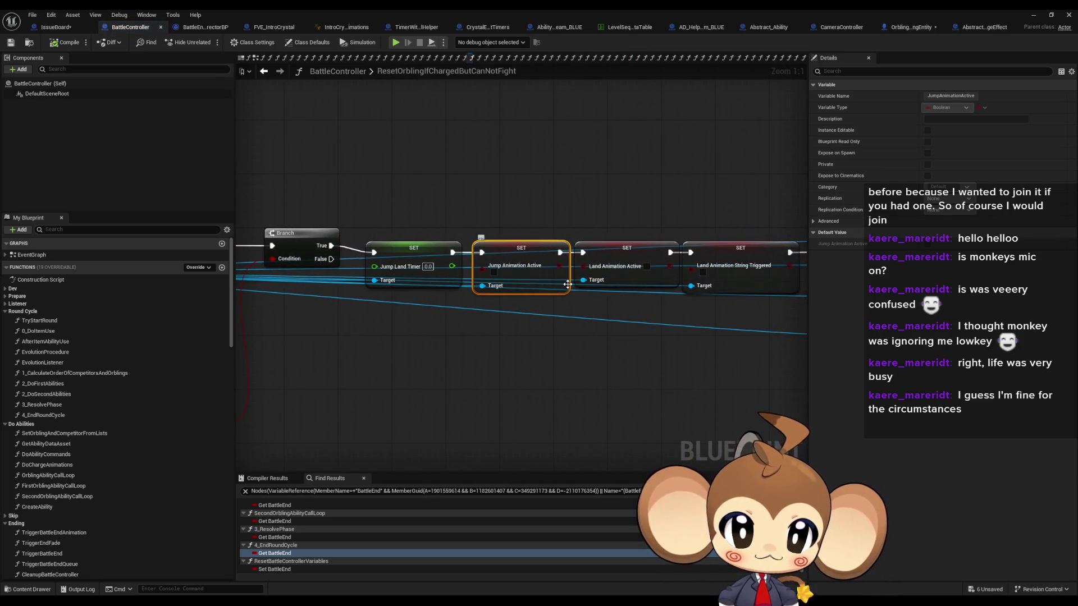
pyautogui.scroll(2, 629, 328)
pyautogui.moveTo(441, 189); pyautogui.dragTo(672, 321)
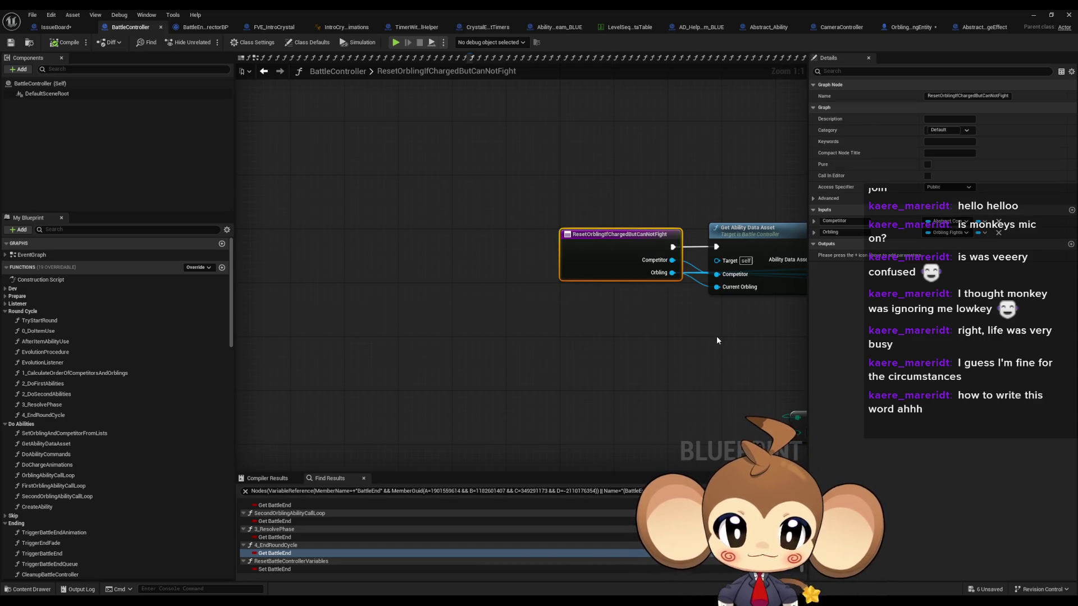
pyautogui.moveTo(716, 335); pyautogui.dragTo(518, 321)
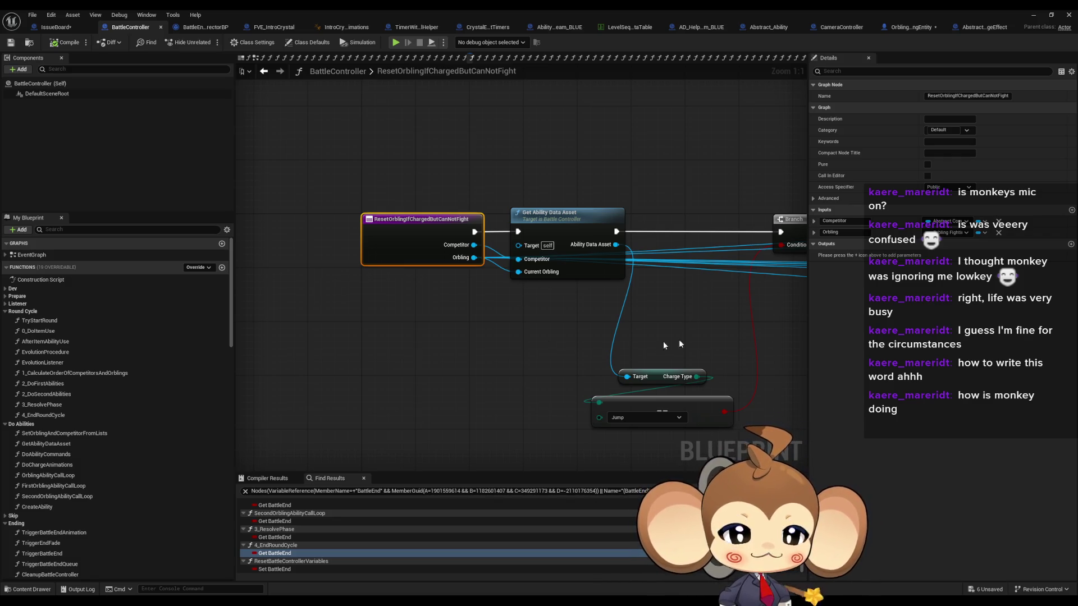
pyautogui.scroll(-2, 652, 343)
pyautogui.moveTo(652, 343); pyautogui.dragTo(518, 352)
pyautogui.moveTo(591, 350); pyautogui.dragTo(336, 340)
pyautogui.scroll(-1, 544, 358)
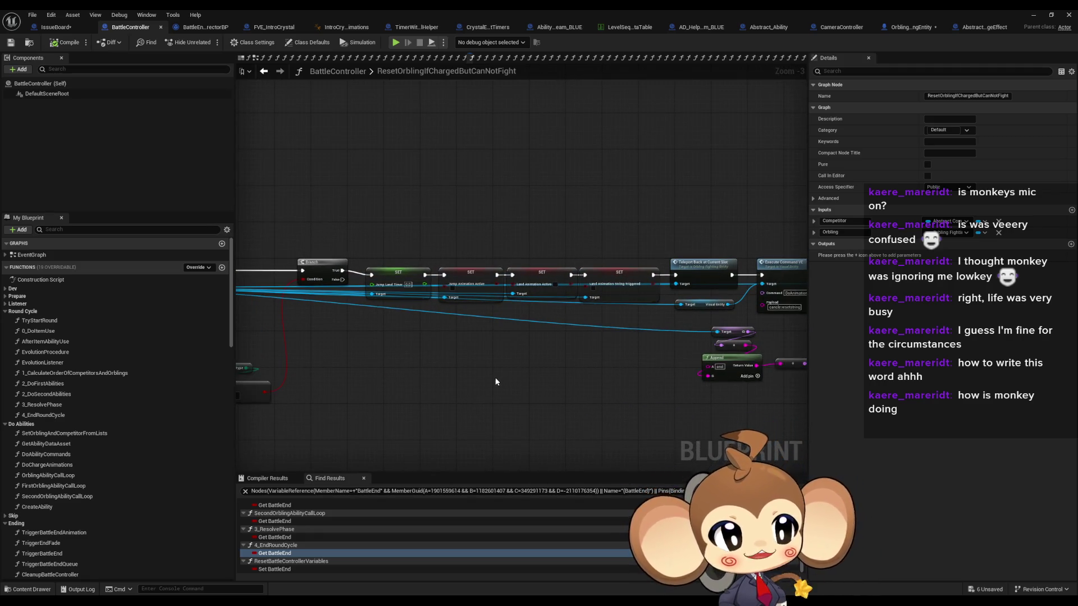
pyautogui.moveTo(482, 396)
pyautogui.mouseDown()
pyautogui.moveTo(517, 457)
pyautogui.moveTo(503, 394)
pyautogui.mouseUp()
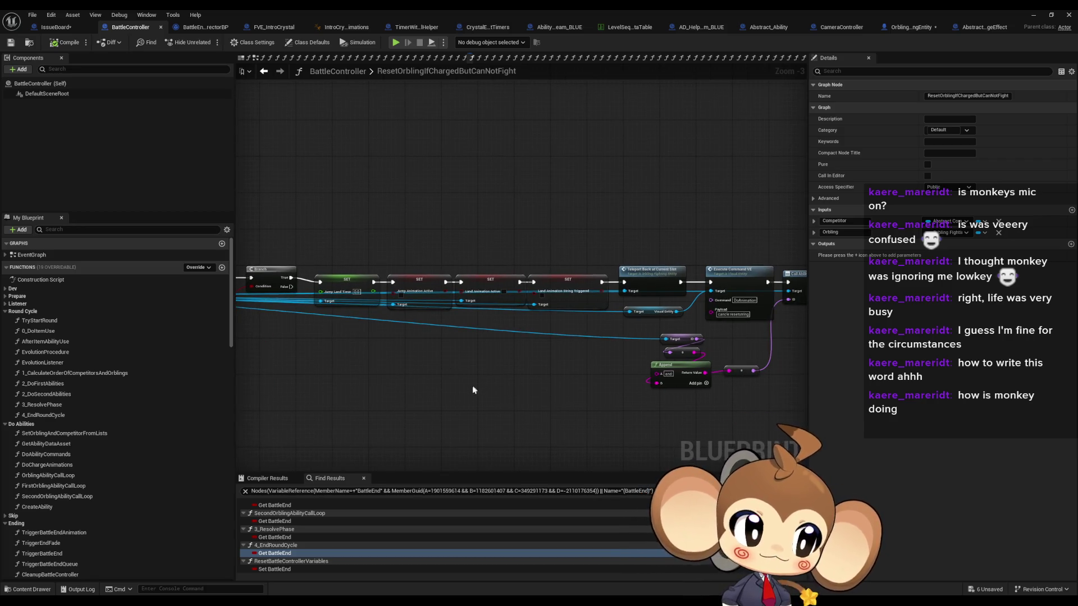
pyautogui.moveTo(577, 436)
pyautogui.mouseDown()
pyautogui.moveTo(457, 427)
pyautogui.moveTo(501, 409)
pyautogui.mouseUp()
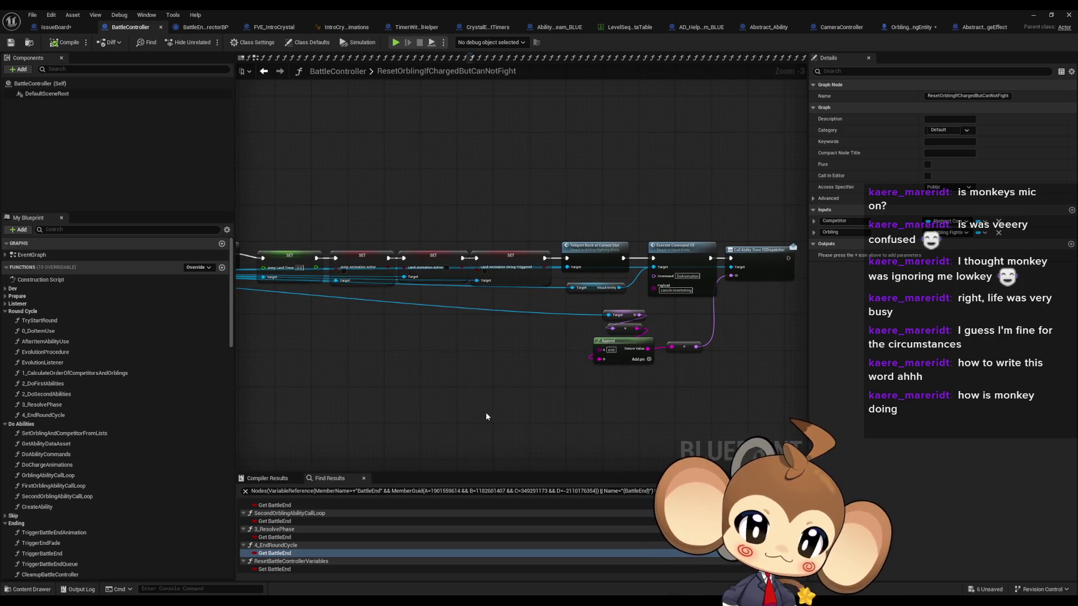
pyautogui.moveTo(502, 398)
pyautogui.mouseDown()
pyautogui.moveTo(443, 380)
pyautogui.moveTo(518, 370)
pyautogui.moveTo(332, 385)
pyautogui.mouseUp()
pyautogui.scroll(3, 498, 361)
pyautogui.moveTo(497, 361); pyautogui.dragTo(449, 382)
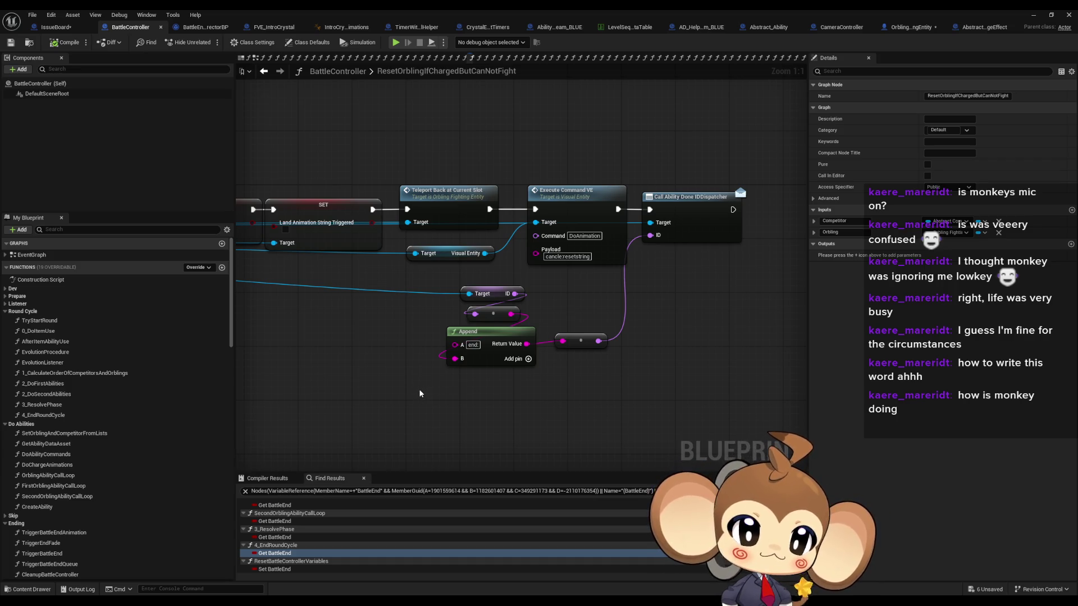
pyautogui.click(570, 197)
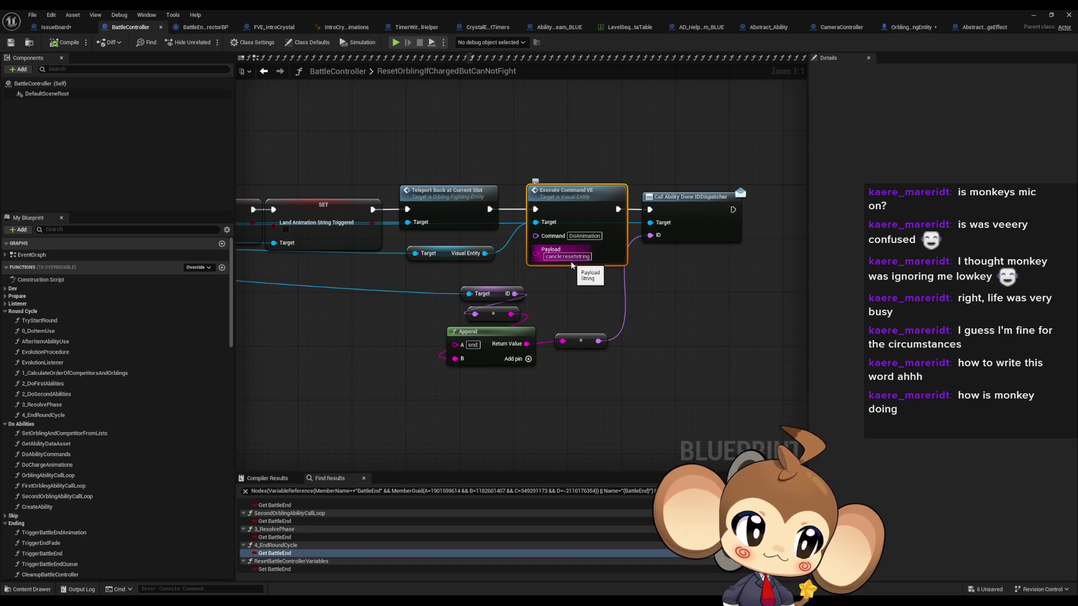
pyautogui.scroll(-2, 572, 263)
pyautogui.moveTo(414, 266); pyautogui.dragTo(748, 241)
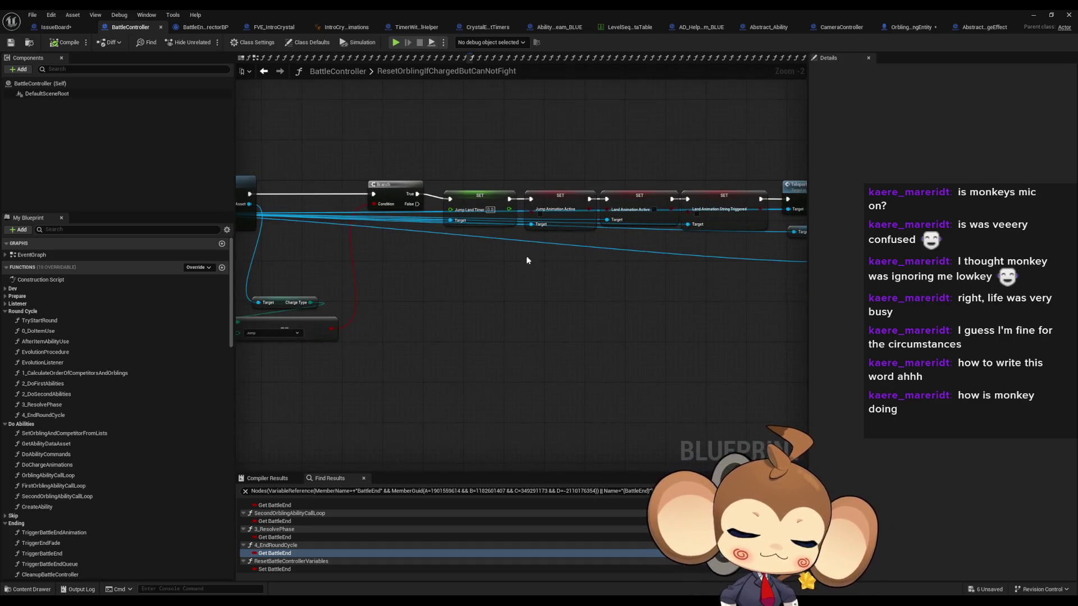
pyautogui.moveTo(527, 260); pyautogui.dragTo(652, 224)
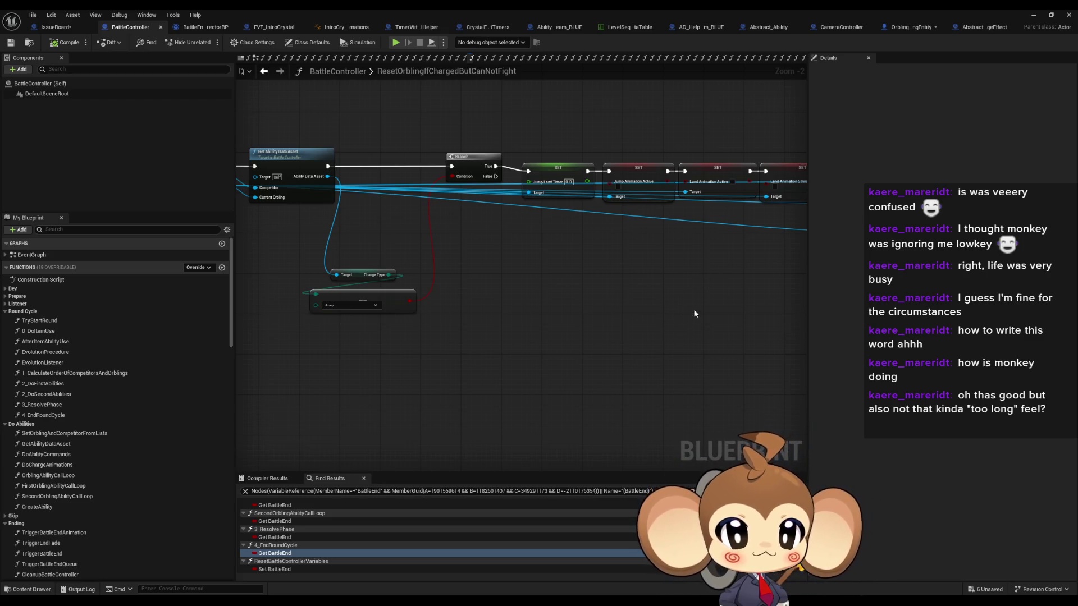
pyautogui.moveTo(693, 309); pyautogui.dragTo(686, 349)
pyautogui.scroll(-1, 684, 318)
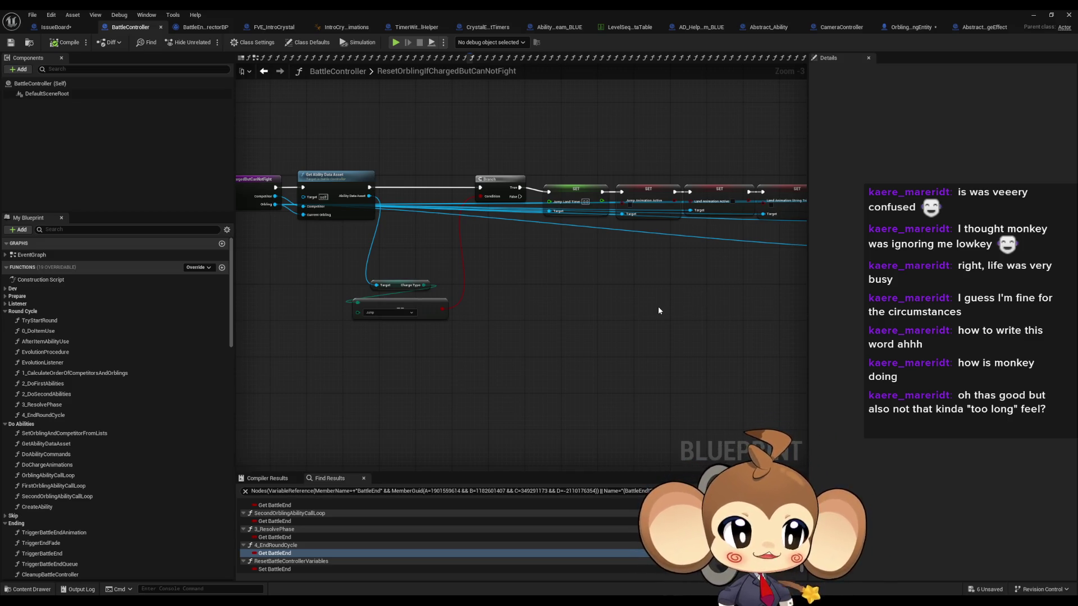
pyautogui.moveTo(655, 309); pyautogui.dragTo(681, 289)
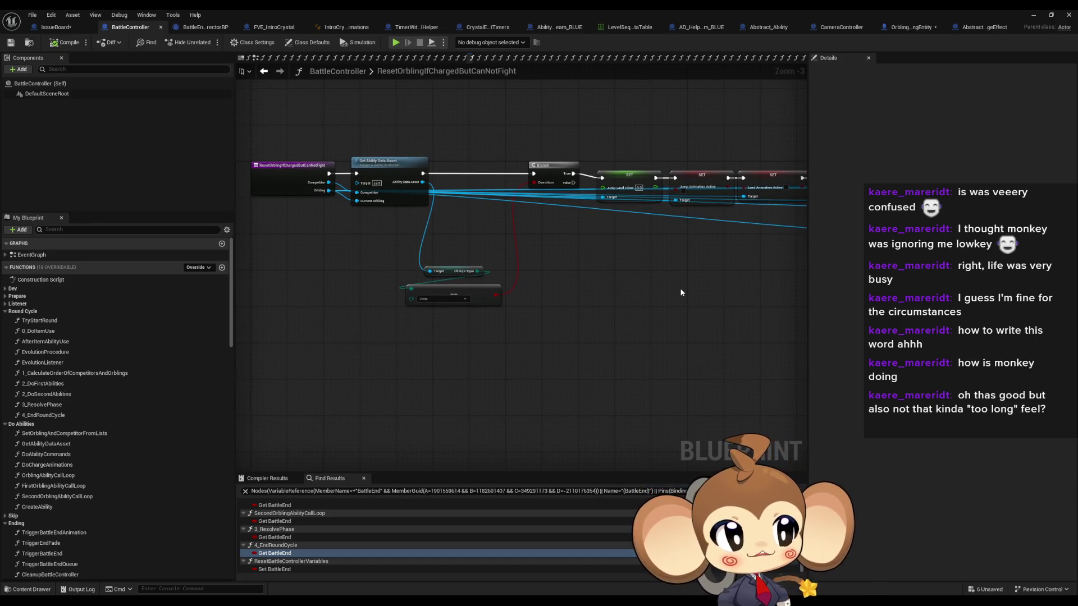
pyautogui.scroll(-2, 688, 285)
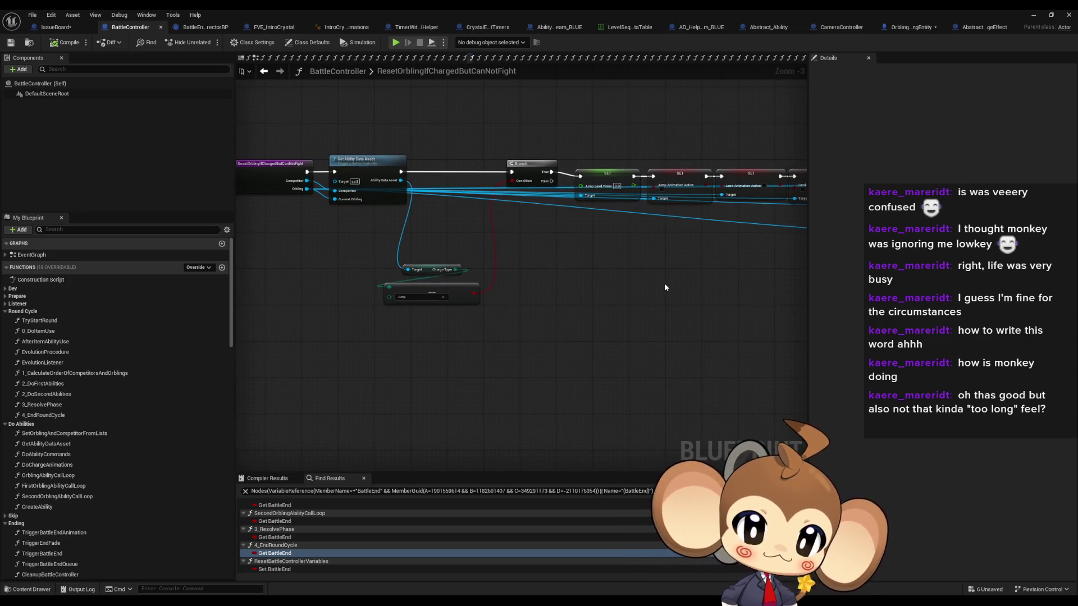
pyautogui.moveTo(649, 286); pyautogui.dragTo(496, 288)
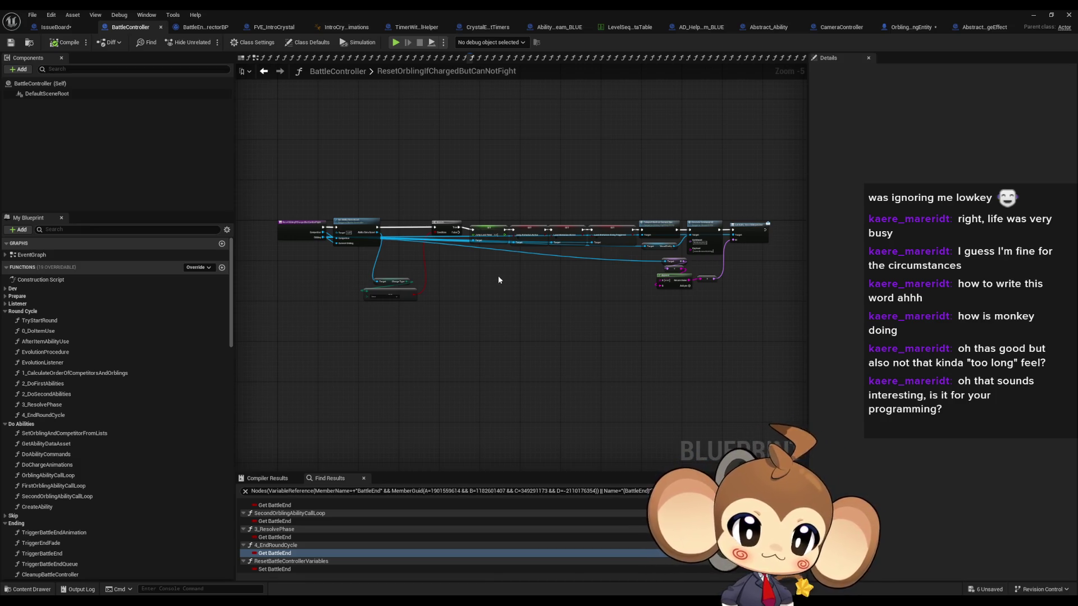
pyautogui.moveTo(498, 280); pyautogui.dragTo(532, 271)
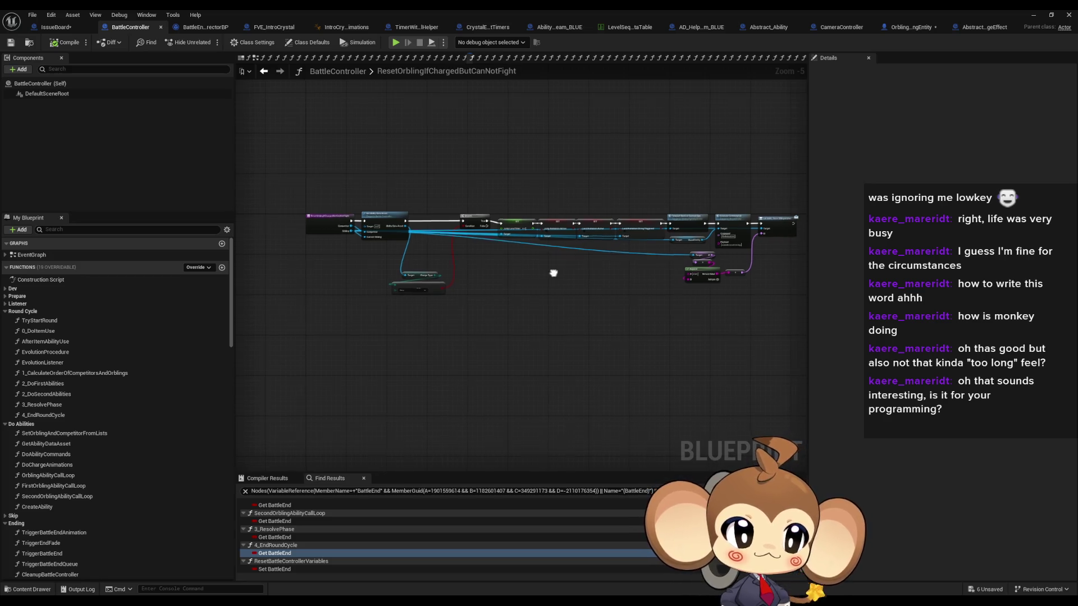
pyautogui.moveTo(553, 271); pyautogui.dragTo(616, 290)
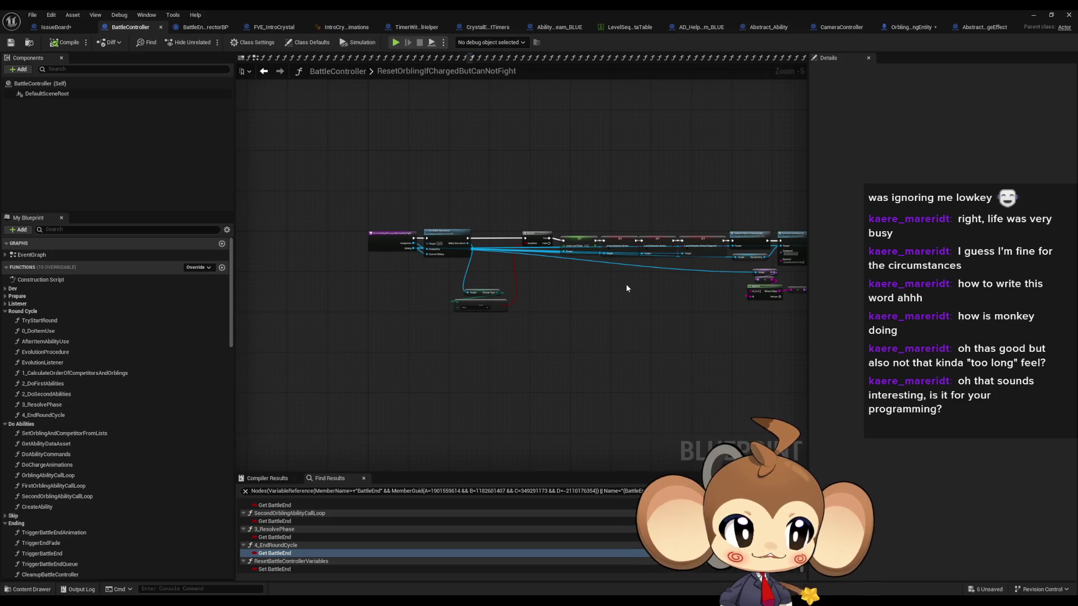
pyautogui.moveTo(657, 305)
pyautogui.mouseDown()
pyautogui.moveTo(718, 342)
pyautogui.moveTo(746, 345)
pyautogui.mouseUp()
pyautogui.scroll(1, 687, 327)
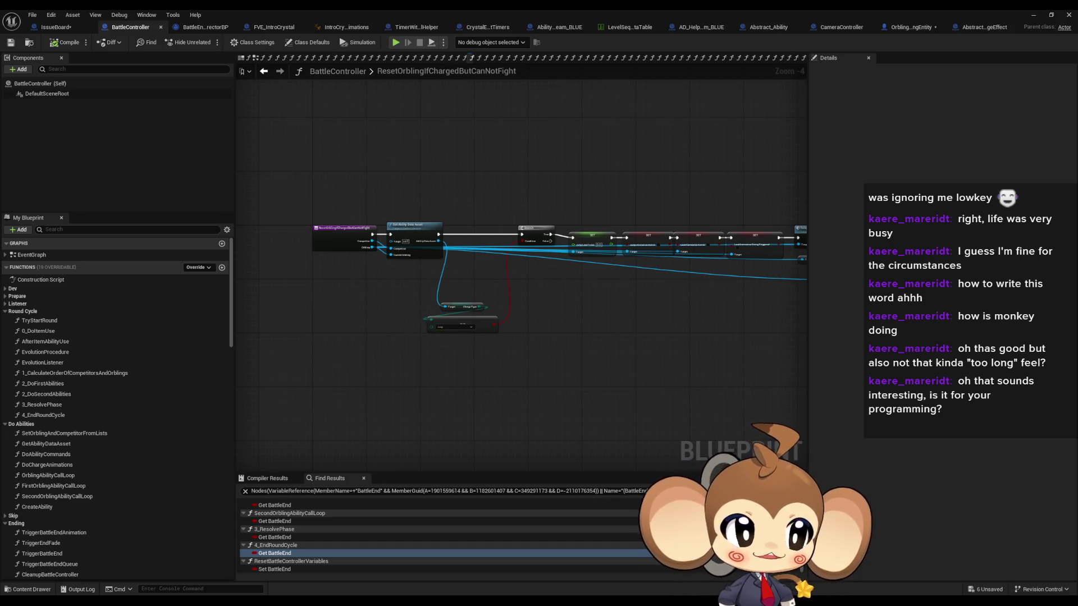
pyautogui.moveTo(610, 290); pyautogui.dragTo(513, 285)
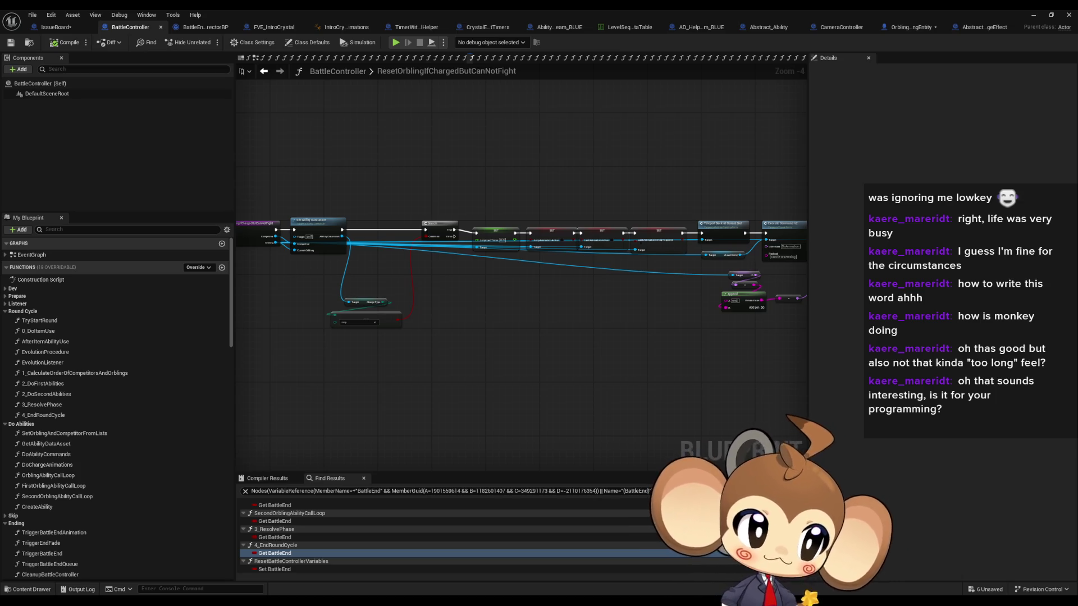
pyautogui.moveTo(661, 233); pyautogui.dragTo(722, 208)
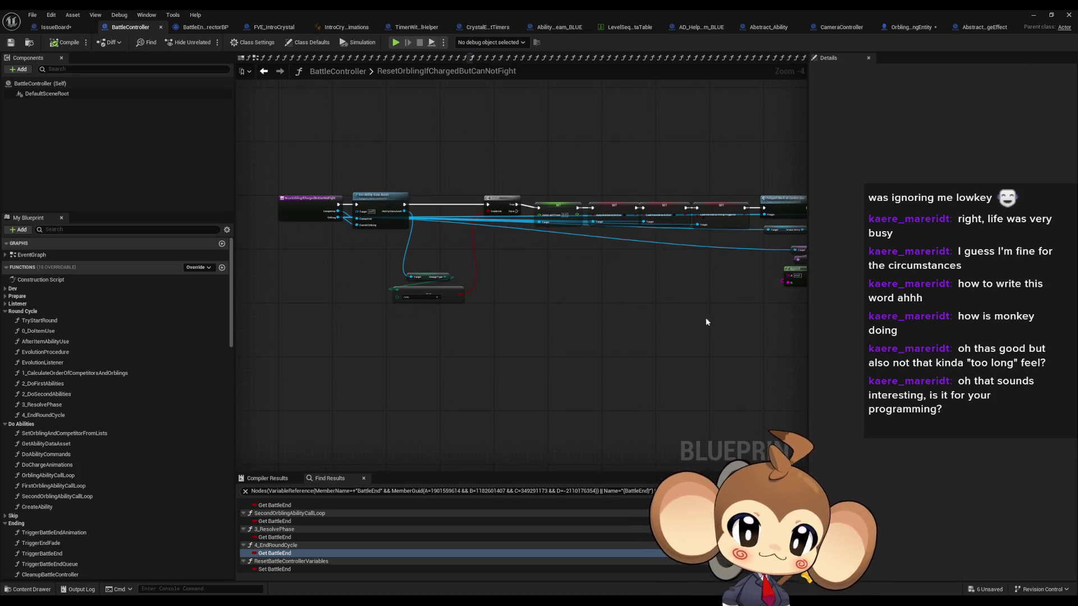
pyautogui.moveTo(591, 282); pyautogui.dragTo(541, 253)
pyautogui.moveTo(361, 133); pyautogui.dragTo(405, 214)
pyautogui.scroll(4, 384, 191)
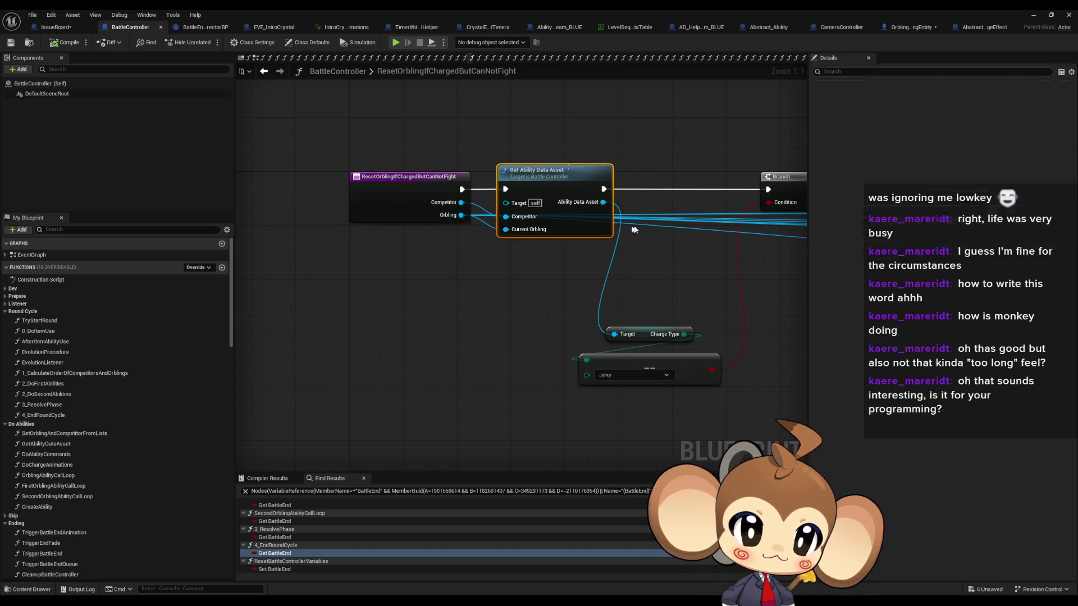
pyautogui.moveTo(622, 224); pyautogui.dragTo(533, 224)
pyautogui.moveTo(489, 315); pyautogui.dragTo(698, 416)
pyautogui.moveTo(717, 322)
pyautogui.mouseDown()
pyautogui.moveTo(587, 352)
pyautogui.moveTo(466, 343)
pyautogui.mouseUp()
pyautogui.moveTo(466, 191)
pyautogui.mouseDown()
pyautogui.moveTo(748, 308)
pyautogui.moveTo(529, 288)
pyautogui.moveTo(244, 292)
pyautogui.mouseUp()
pyautogui.moveTo(317, 253); pyautogui.dragTo(513, 254)
pyautogui.click(362, 210)
# Step: Find references to ResetOrblingIfChargedButCanNotFight and open its call in FirstOrblingAbilityCallLoop
pyautogui.rightClick(365, 212)
pyautogui.moveTo(394, 300)
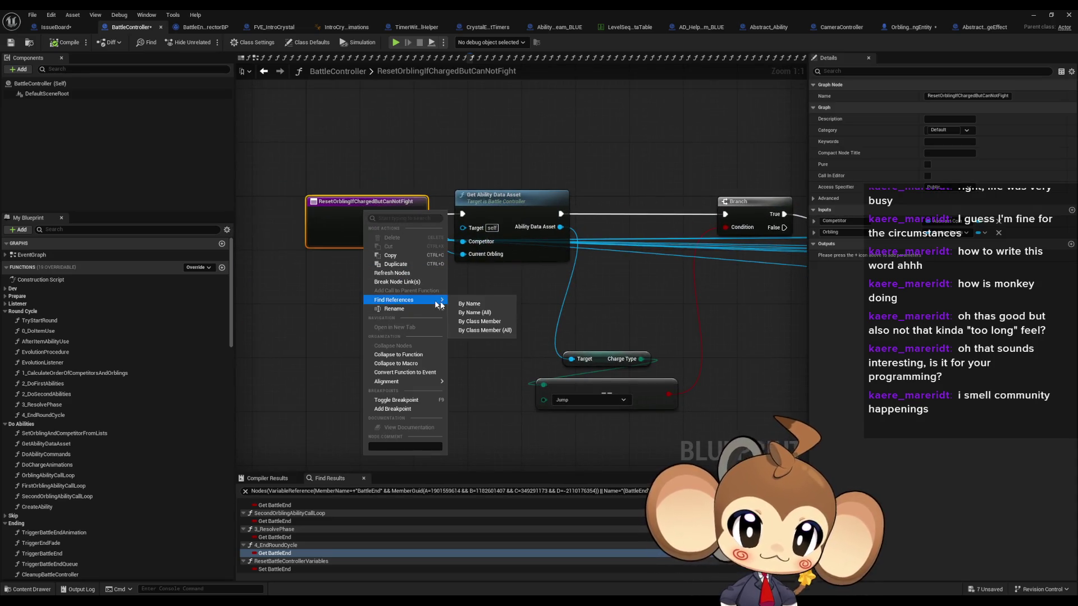
pyautogui.click(481, 322)
pyautogui.doubleClick(288, 514)
# Step: Inspect the Branch, Cast and three status-map check nodes around the Reset Orbling call
pyautogui.moveTo(247, 314)
pyautogui.mouseDown()
pyautogui.moveTo(515, 318)
pyautogui.moveTo(426, 393)
pyautogui.mouseUp()
pyautogui.moveTo(612, 438)
pyautogui.mouseDown()
pyautogui.moveTo(601, 336)
pyautogui.moveTo(590, 396)
pyautogui.moveTo(492, 409)
pyautogui.mouseUp()
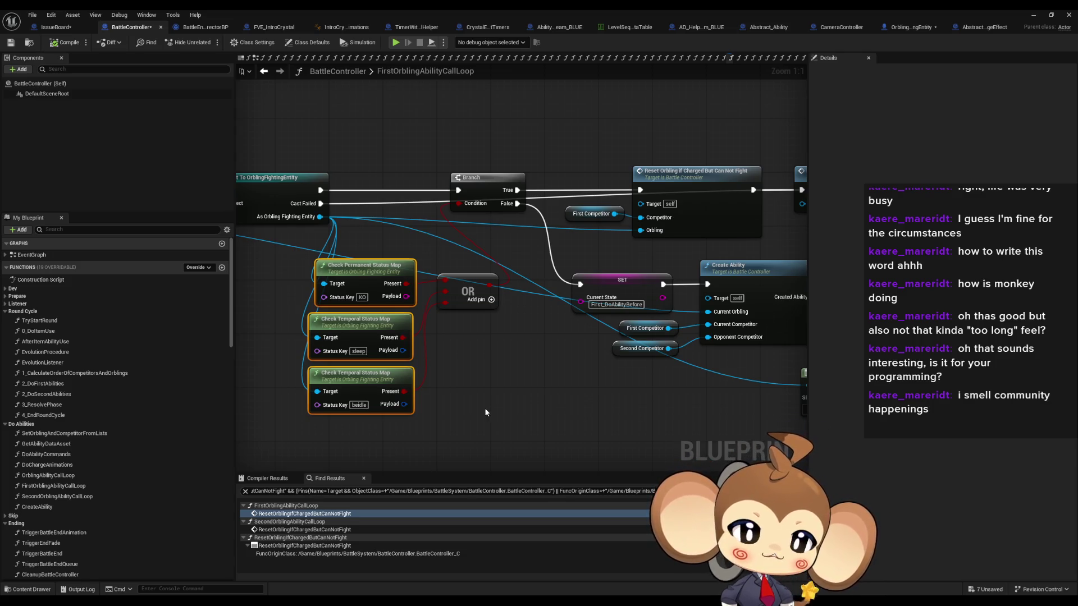
pyautogui.moveTo(527, 306); pyautogui.dragTo(551, 325)
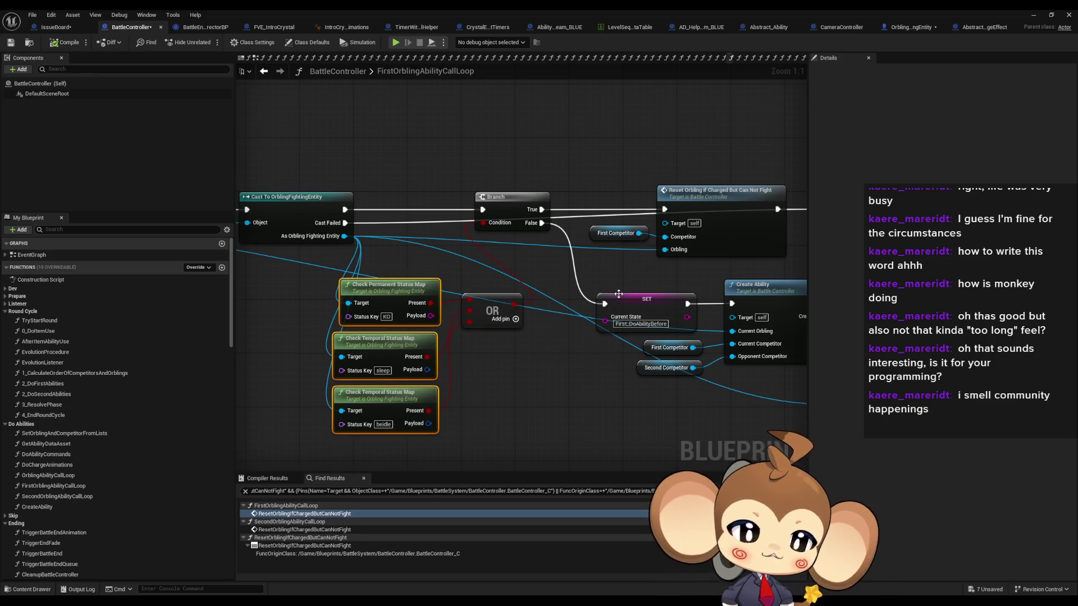
pyautogui.moveTo(415, 250); pyautogui.dragTo(423, 461)
pyautogui.moveTo(616, 178)
pyautogui.mouseDown()
pyautogui.moveTo(548, 163)
pyautogui.moveTo(629, 227)
pyautogui.mouseUp()
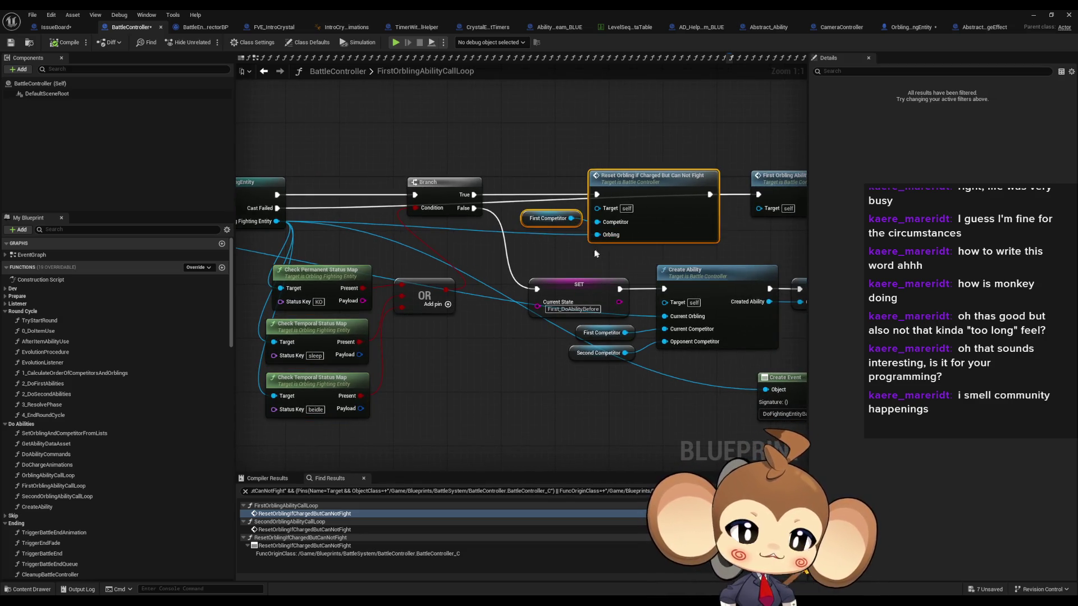
pyautogui.moveTo(595, 248); pyautogui.dragTo(629, 241)
pyautogui.scroll(-1, 629, 240)
pyautogui.moveTo(530, 240); pyautogui.dragTo(797, 289)
# Step: Select the FirstOrblingAbilityCallLoop entry node and the Reset Orbling If Charged call node
pyautogui.click(413, 249)
pyautogui.moveTo(596, 364); pyautogui.dragTo(251, 298)
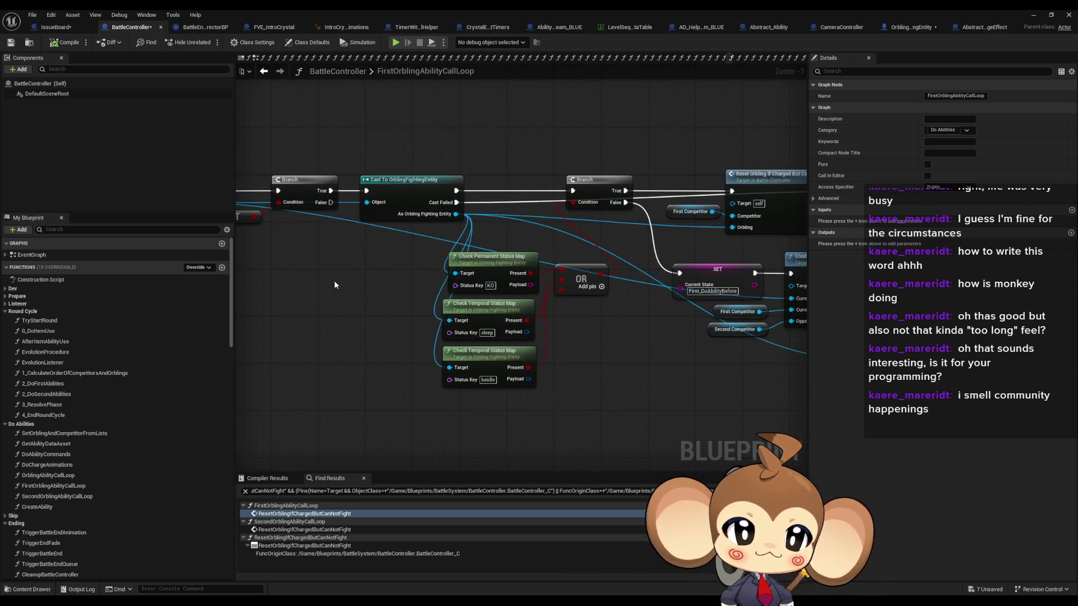
pyautogui.moveTo(780, 197); pyautogui.dragTo(499, 222)
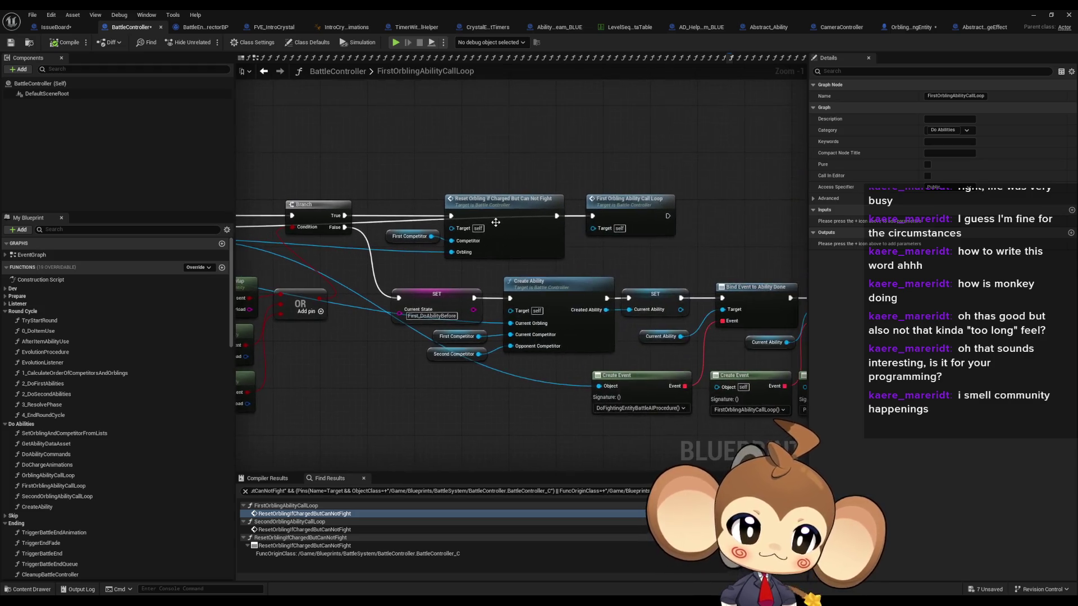
pyautogui.click(495, 219)
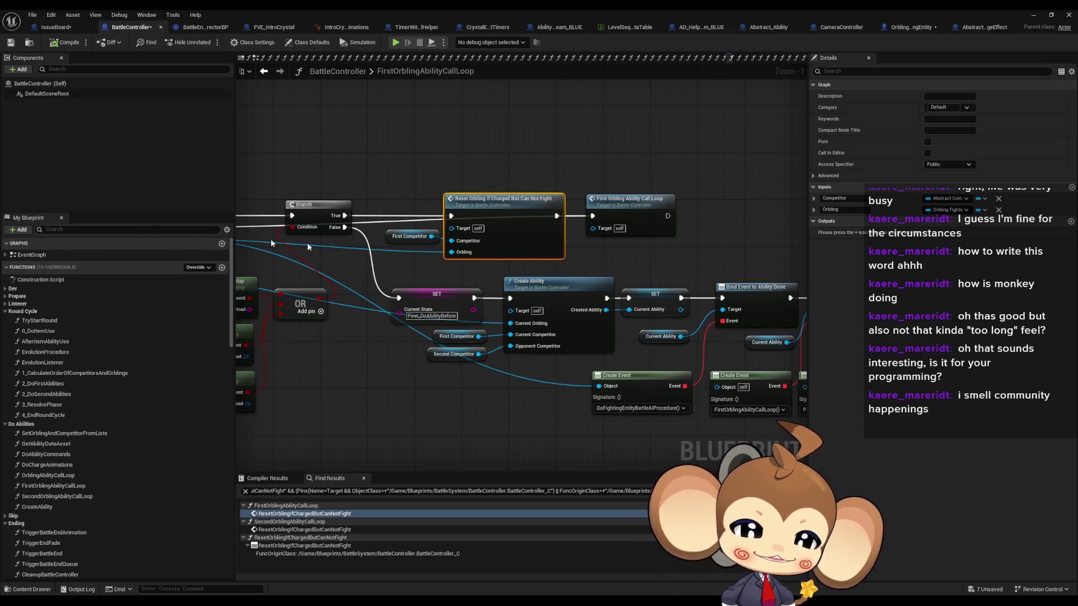
pyautogui.scroll(1, 496, 291)
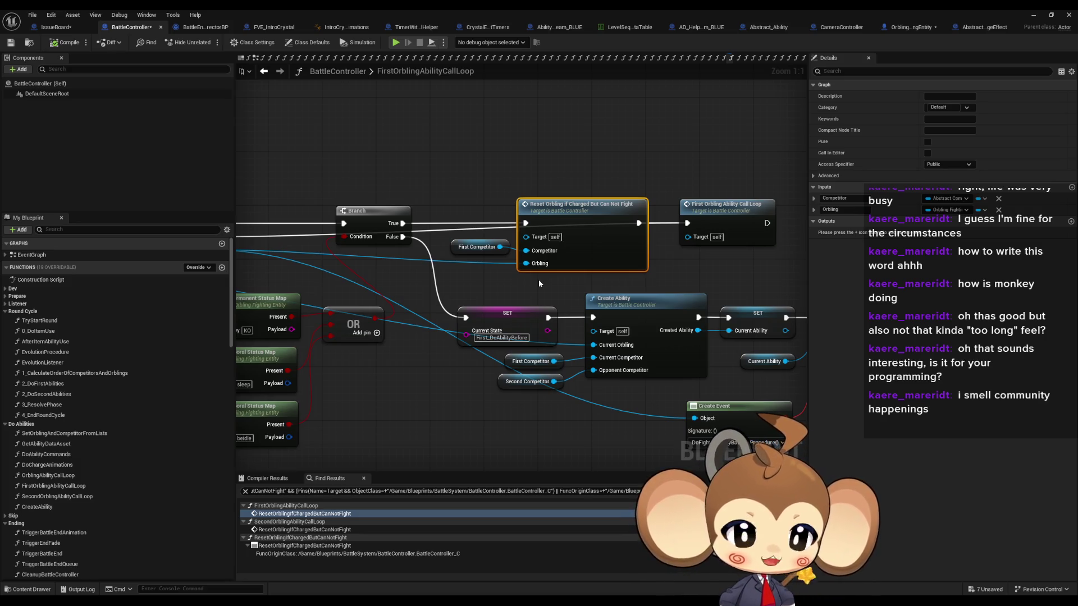
pyautogui.moveTo(527, 196); pyautogui.dragTo(527, 205)
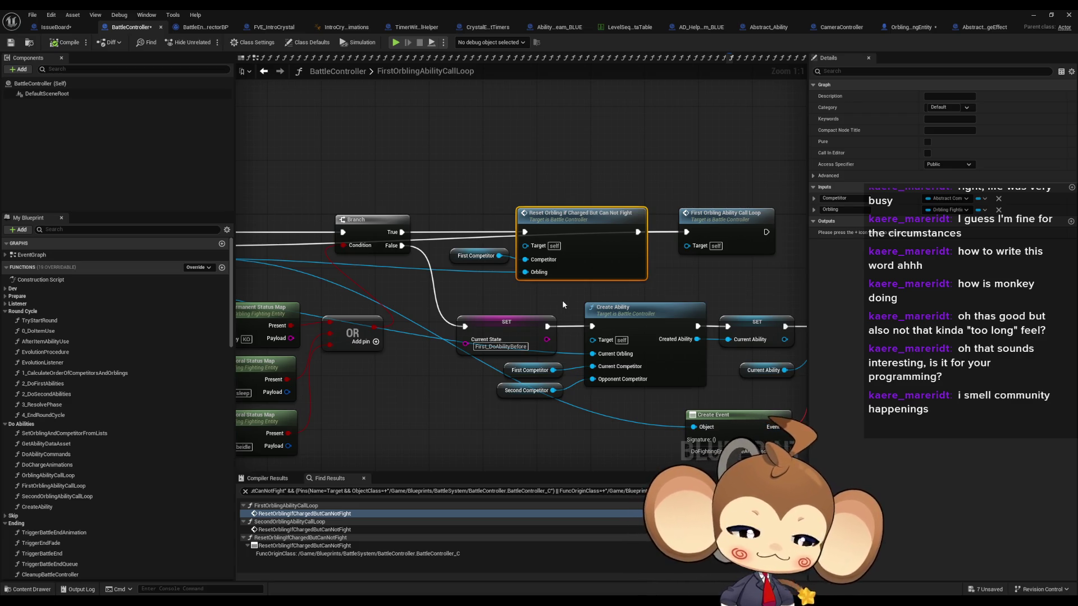
# Step: Review the Bind Event, Create Event and Create Ability nodes near the Branch
pyautogui.moveTo(554, 300)
pyautogui.mouseDown()
pyautogui.moveTo(433, 281)
pyautogui.moveTo(347, 206)
pyautogui.moveTo(275, 192)
pyautogui.mouseUp()
pyautogui.scroll(-1, 434, 277)
pyautogui.moveTo(530, 299); pyautogui.dragTo(788, 298)
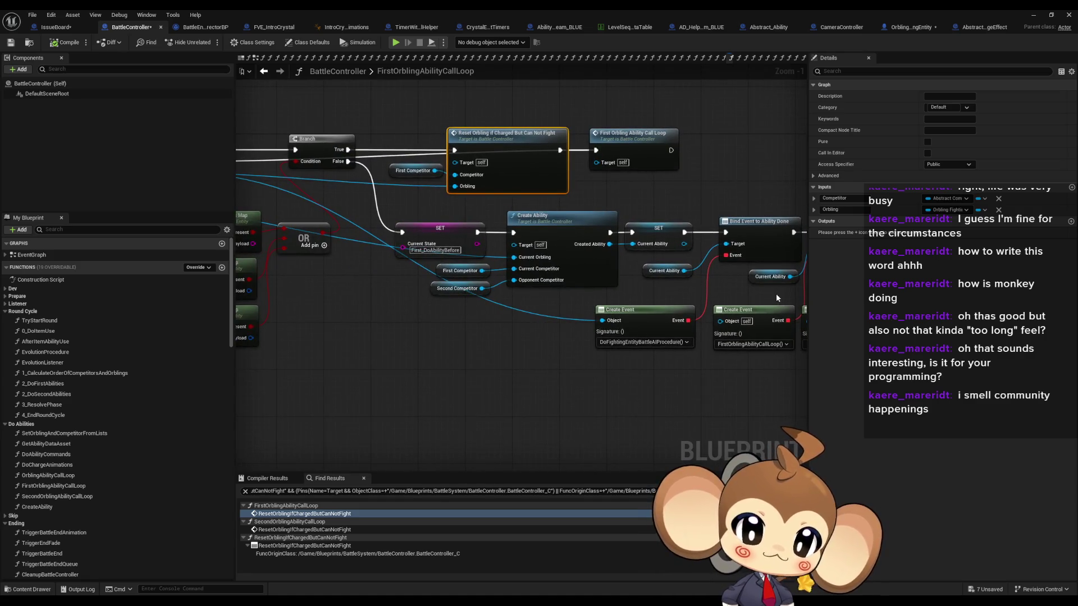
pyautogui.moveTo(623, 292)
pyautogui.mouseDown()
pyautogui.moveTo(651, 301)
pyautogui.moveTo(629, 314)
pyautogui.mouseUp()
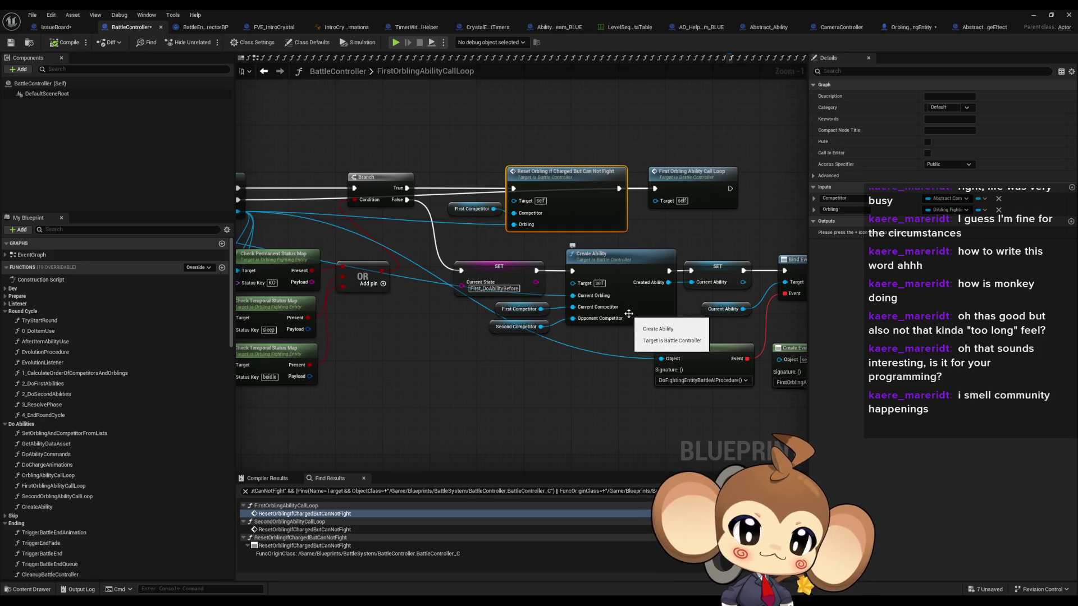
pyautogui.scroll(1, 625, 313)
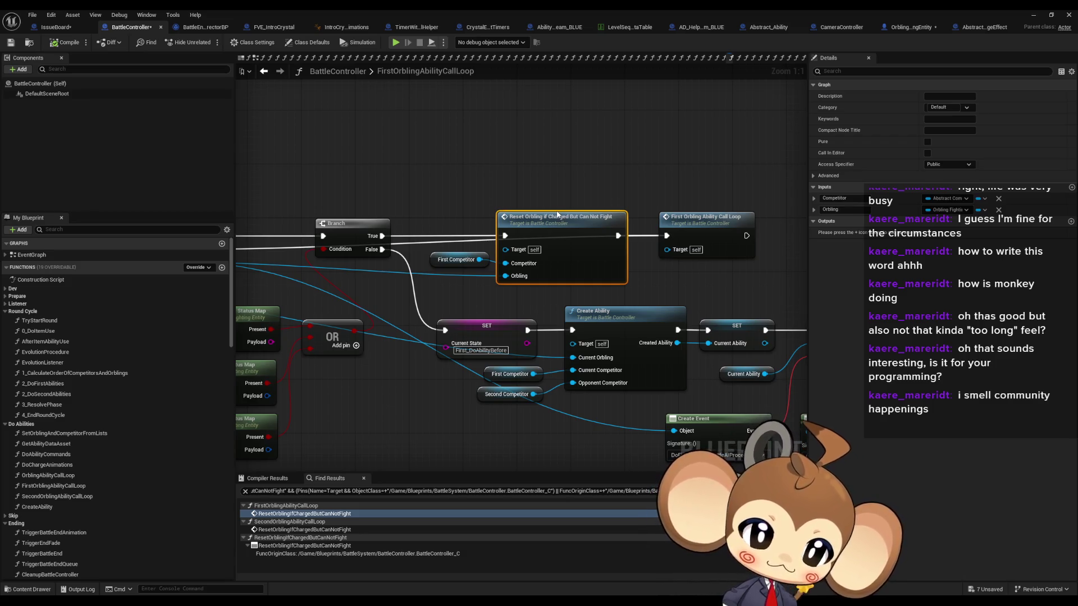
pyautogui.moveTo(656, 249)
pyautogui.mouseDown()
pyautogui.moveTo(634, 202)
pyautogui.moveTo(566, 223)
pyautogui.moveTo(338, 166)
pyautogui.mouseUp()
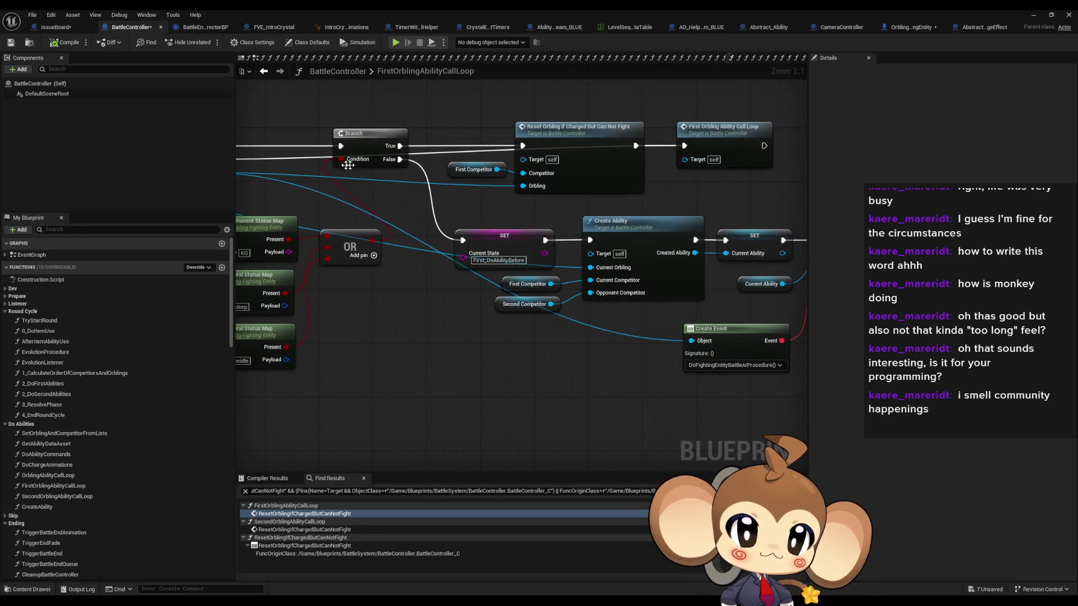
# Step: Select the SET Current State, Create Ability and Reset Orbling nodes, then open the SecondOrblingAbilityCallLoop call
pyautogui.click(493, 235)
pyautogui.moveTo(599, 211)
pyautogui.mouseDown()
pyautogui.moveTo(521, 210)
pyautogui.moveTo(564, 245)
pyautogui.moveTo(577, 309)
pyautogui.mouseUp()
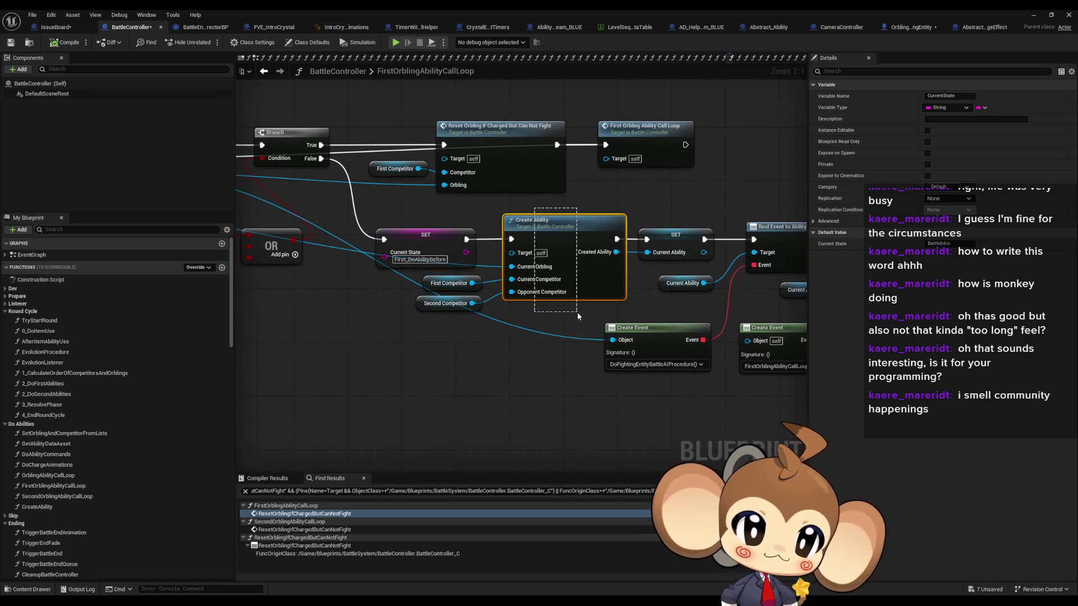
pyautogui.moveTo(577, 313); pyautogui.dragTo(577, 312)
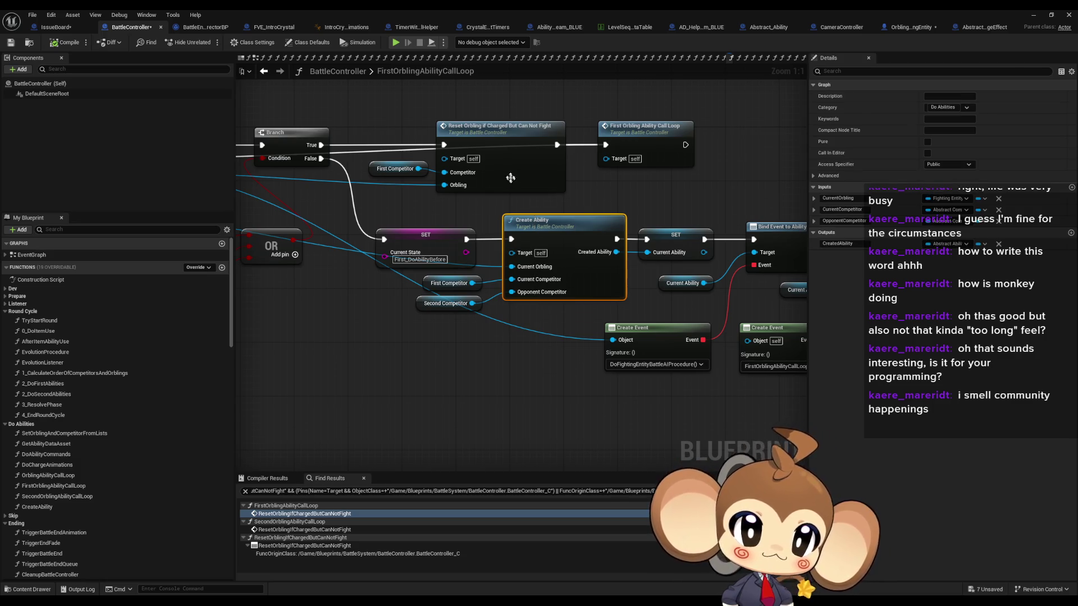
pyautogui.moveTo(512, 201); pyautogui.dragTo(472, 105)
pyautogui.moveTo(615, 94)
pyautogui.mouseDown()
pyautogui.moveTo(613, 190)
pyautogui.moveTo(673, 275)
pyautogui.mouseUp()
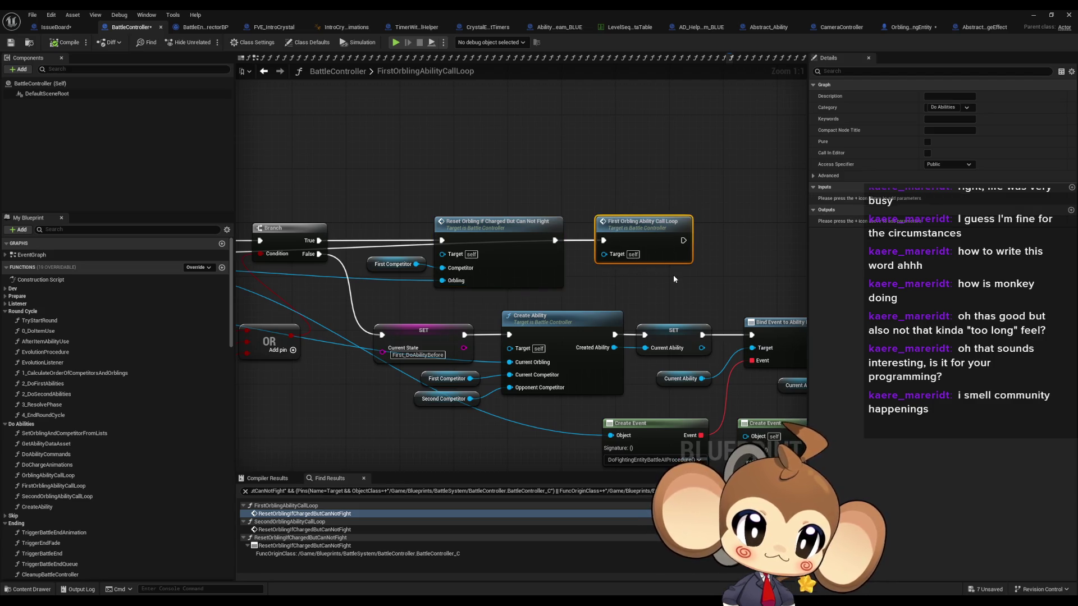
pyautogui.doubleClick(300, 529)
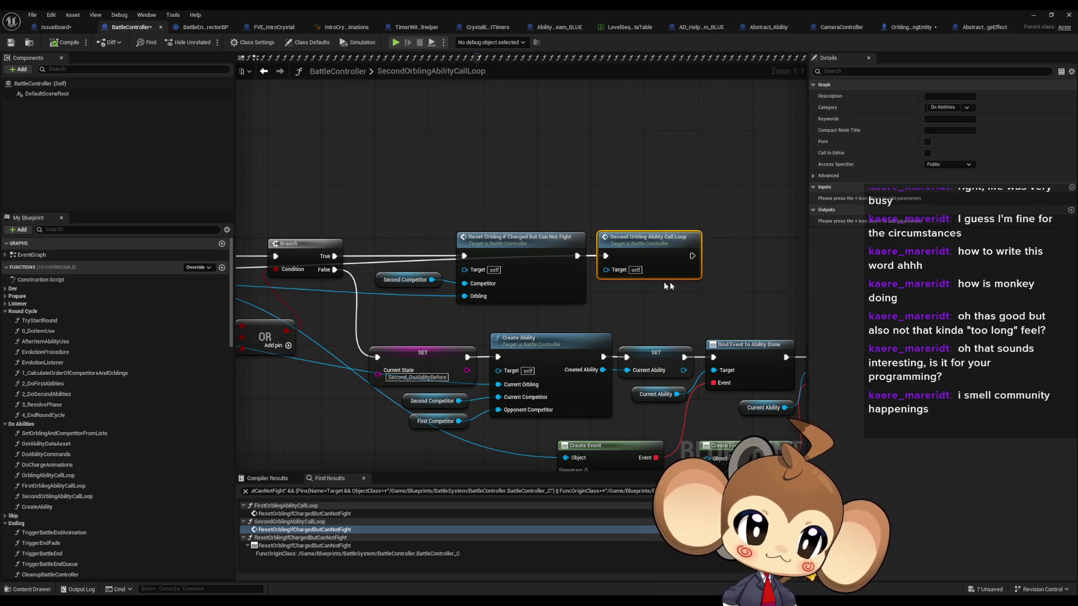
# Step: Open the ResetOrblingIfChargedButCanNotFight graph and inspect its Charge Type == Jump check and SET/Teleport/Execute Command nodes
pyautogui.doubleClick(516, 250)
pyautogui.click(493, 196)
pyautogui.moveTo(536, 301)
pyautogui.mouseDown()
pyautogui.moveTo(422, 277)
pyautogui.moveTo(416, 328)
pyautogui.moveTo(618, 409)
pyautogui.mouseUp()
pyautogui.moveTo(618, 308); pyautogui.dragTo(537, 320)
pyautogui.scroll(-2, 526, 146)
pyautogui.moveTo(526, 146)
pyautogui.mouseDown()
pyautogui.moveTo(478, 148)
pyautogui.moveTo(528, 166)
pyautogui.mouseUp()
pyautogui.moveTo(296, 160); pyautogui.dragTo(759, 293)
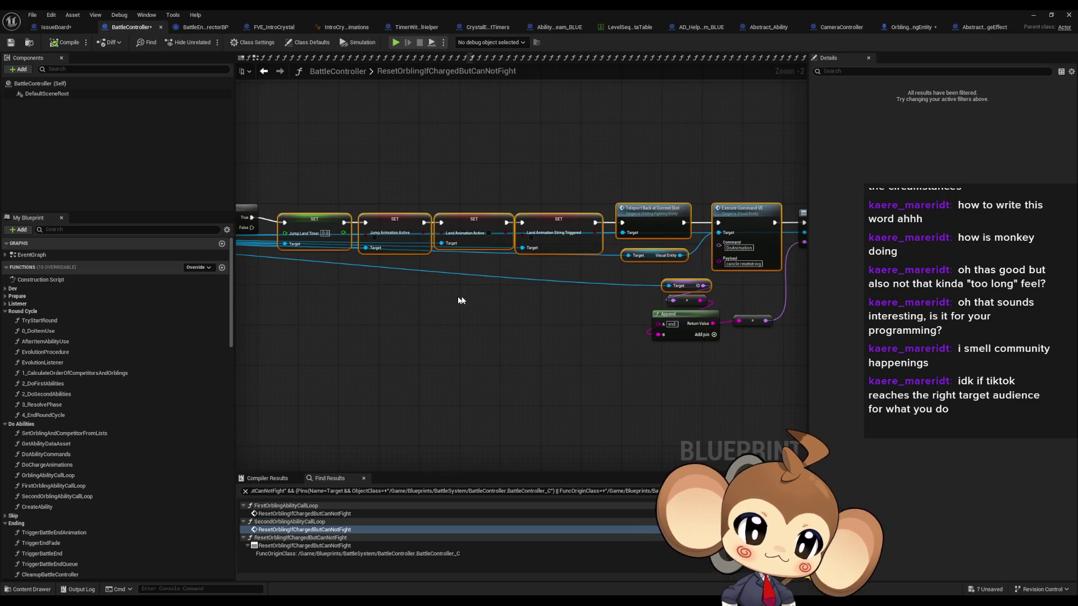
pyautogui.scroll(2, 689, 295)
pyautogui.click(500, 268)
pyautogui.moveTo(714, 176); pyautogui.dragTo(710, 332)
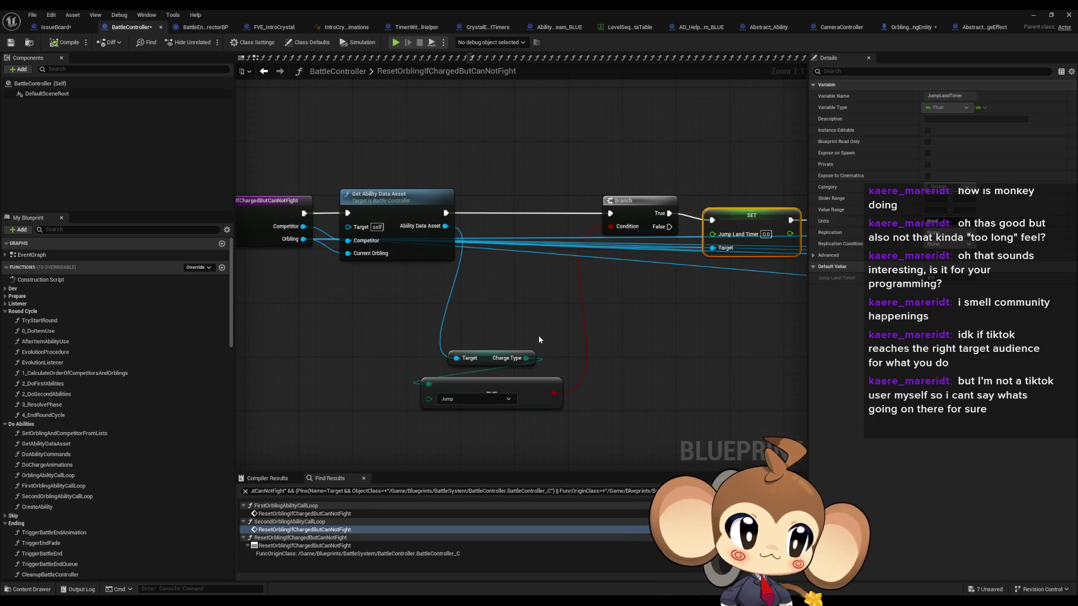
pyautogui.scroll(-2, 607, 331)
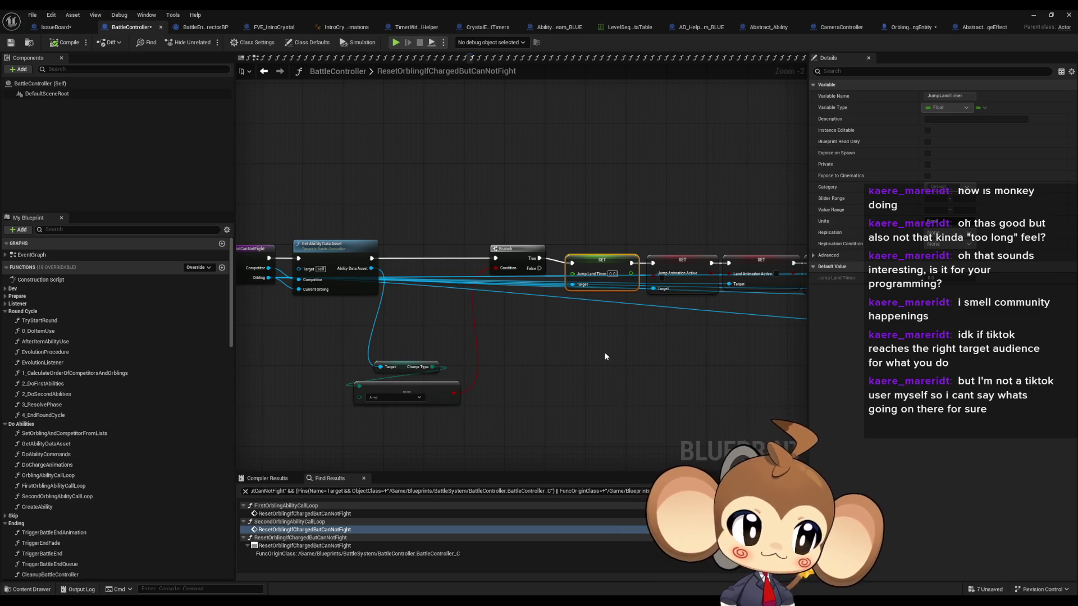
pyautogui.moveTo(620, 354); pyautogui.dragTo(393, 352)
pyautogui.moveTo(489, 351)
pyautogui.mouseDown()
pyautogui.moveTo(492, 362)
pyautogui.moveTo(579, 361)
pyautogui.mouseUp()
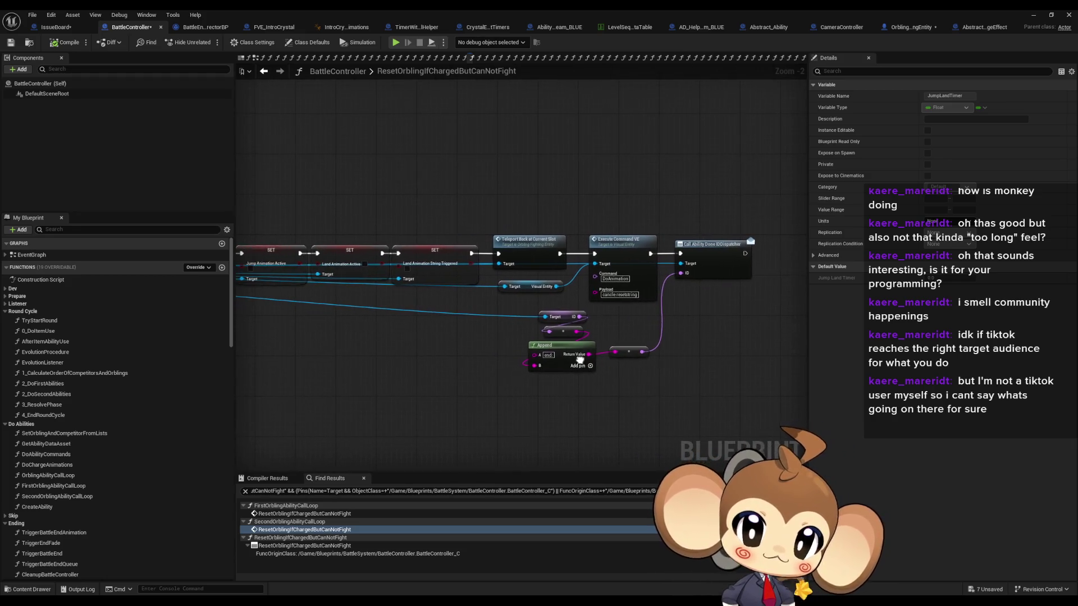
pyautogui.scroll(-1, 581, 359)
pyautogui.moveTo(470, 337)
pyautogui.mouseDown()
pyautogui.moveTo(568, 348)
pyautogui.moveTo(712, 333)
pyautogui.mouseUp()
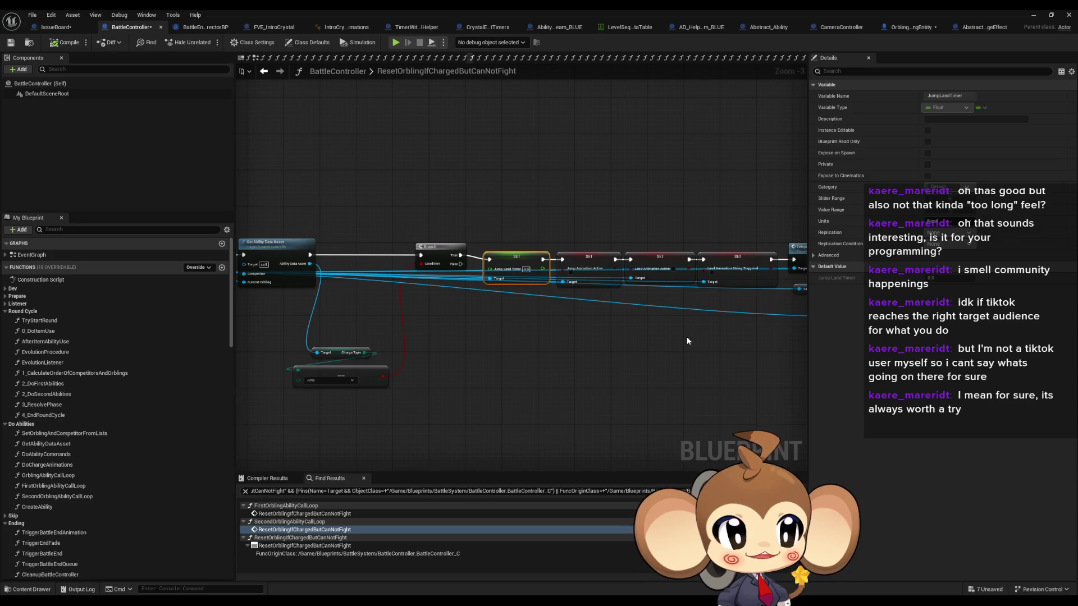
pyautogui.moveTo(650, 344); pyautogui.dragTo(758, 333)
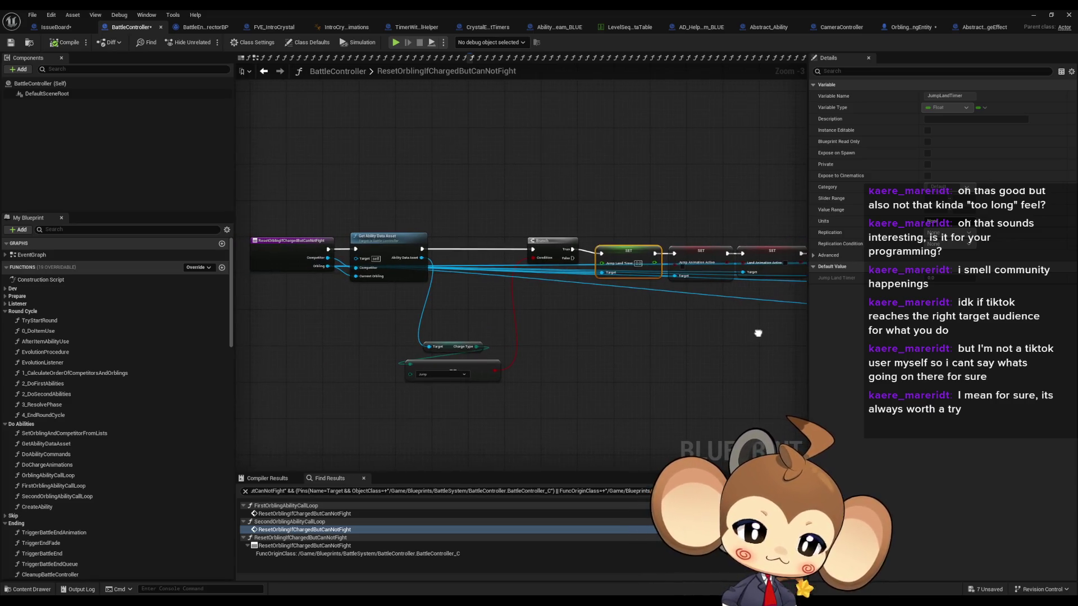
pyautogui.moveTo(642, 349); pyautogui.dragTo(673, 331)
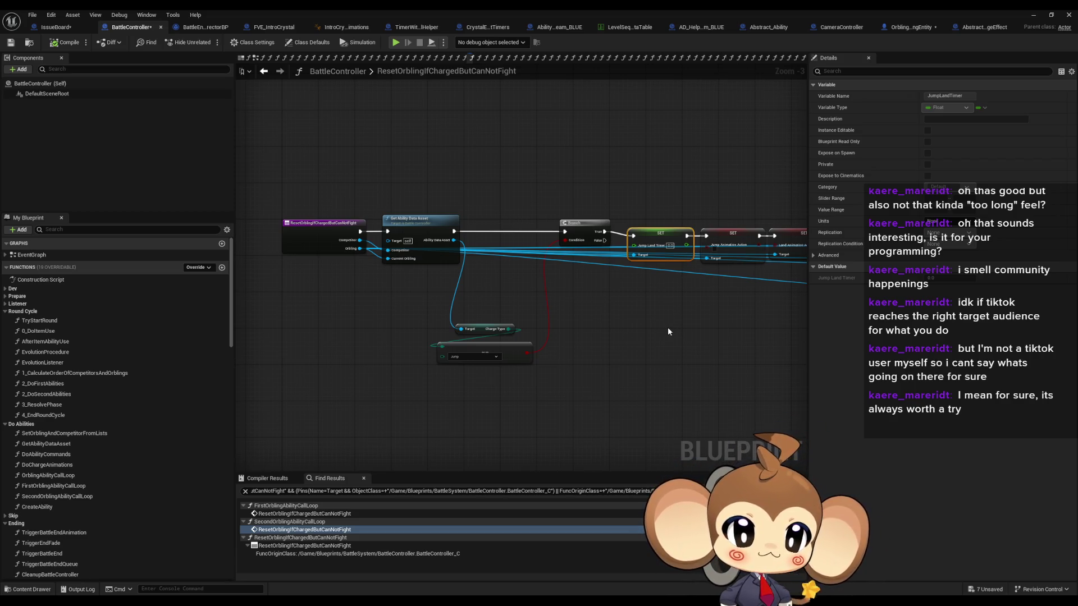
pyautogui.moveTo(667, 331); pyautogui.dragTo(649, 333)
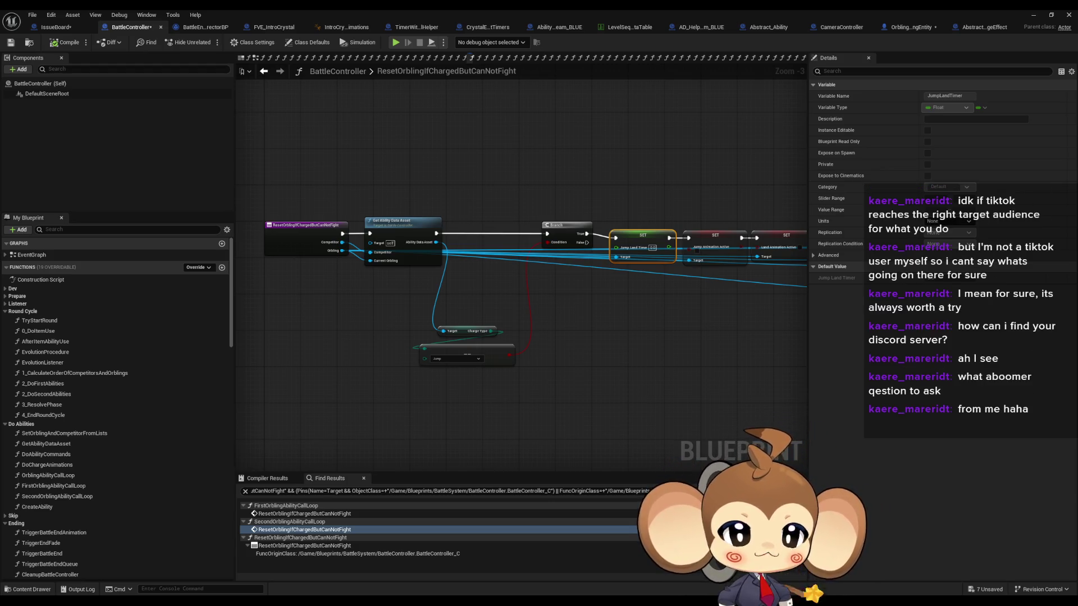
pyautogui.moveTo(692, 312); pyautogui.dragTo(622, 324)
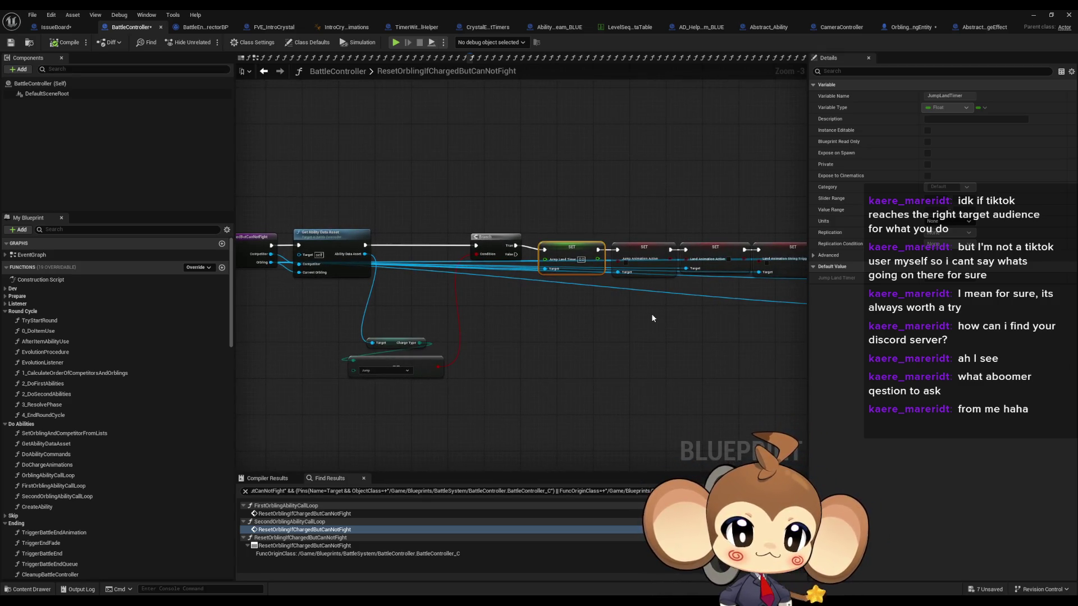
pyautogui.moveTo(652, 318)
pyautogui.mouseDown()
pyautogui.moveTo(626, 326)
pyautogui.moveTo(754, 324)
pyautogui.mouseUp()
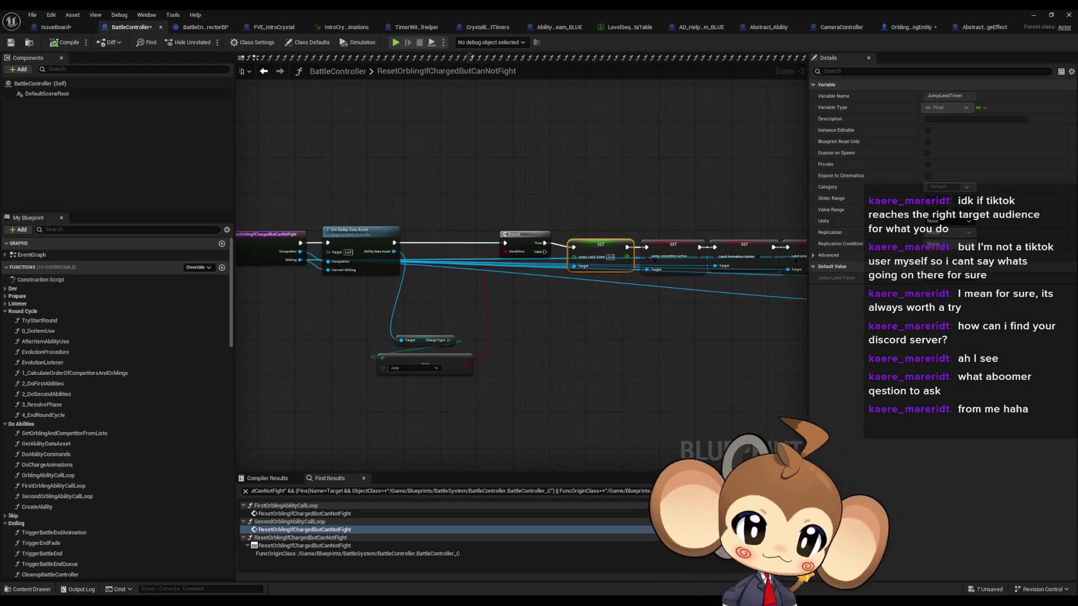
pyautogui.click(597, 377)
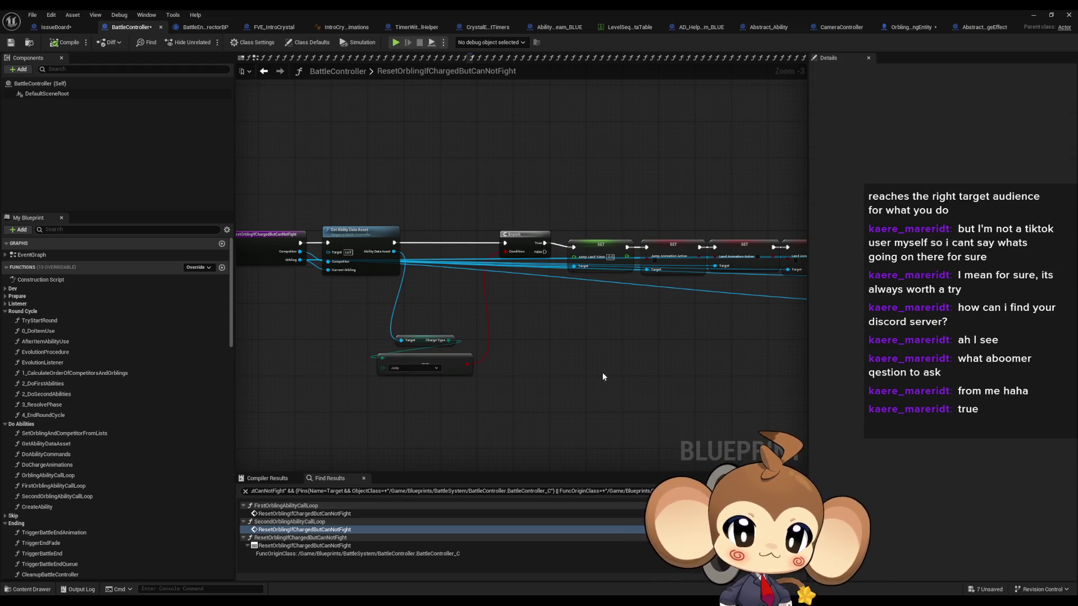
pyautogui.scroll(-1, 583, 363)
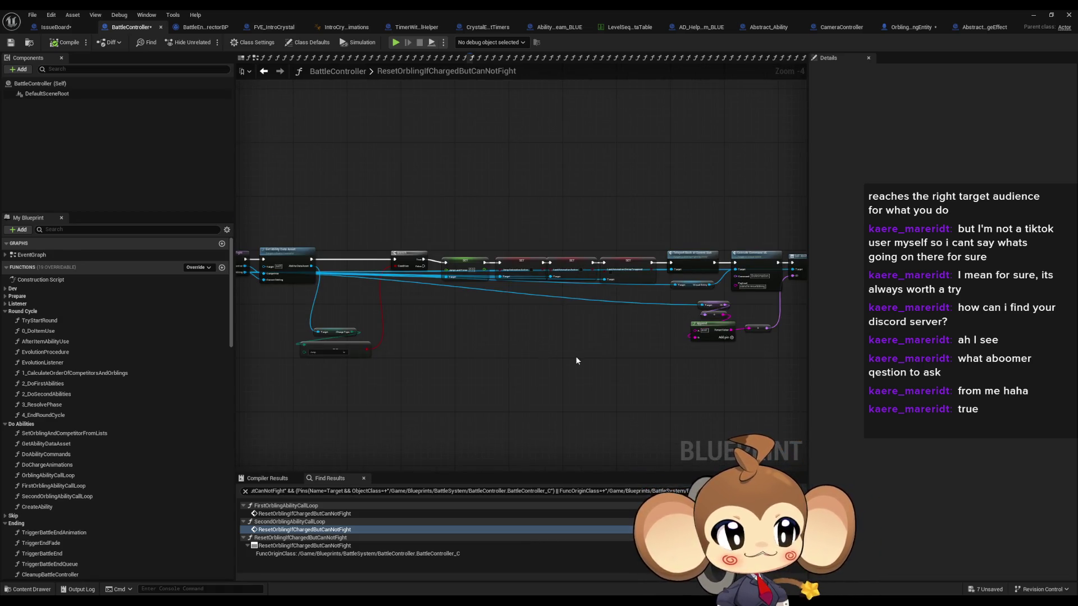
pyautogui.moveTo(575, 356); pyautogui.dragTo(497, 357)
pyautogui.scroll(2, 505, 351)
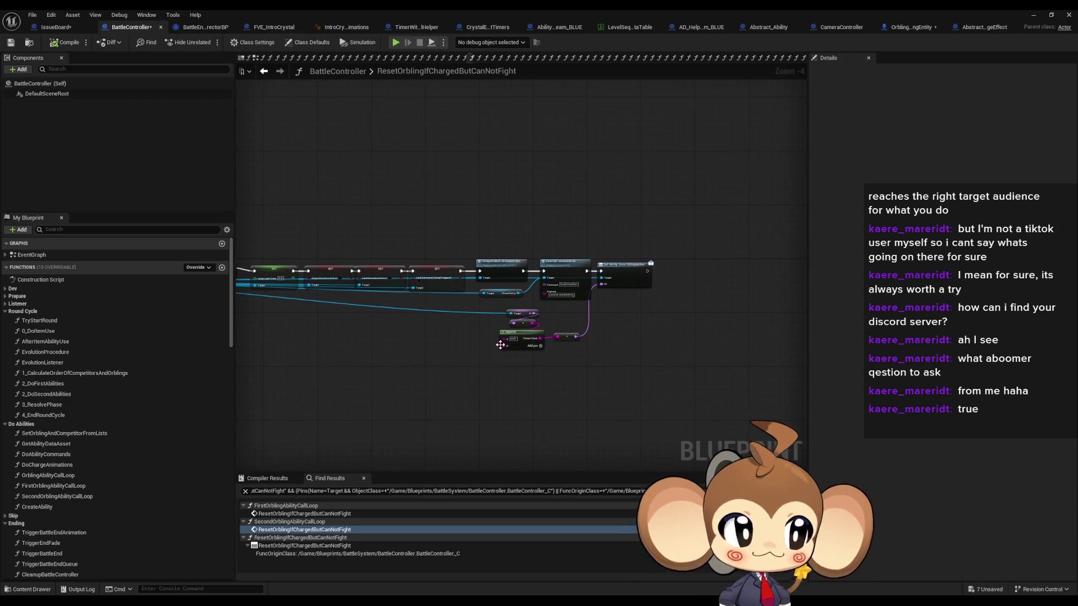
pyautogui.scroll(1, 533, 331)
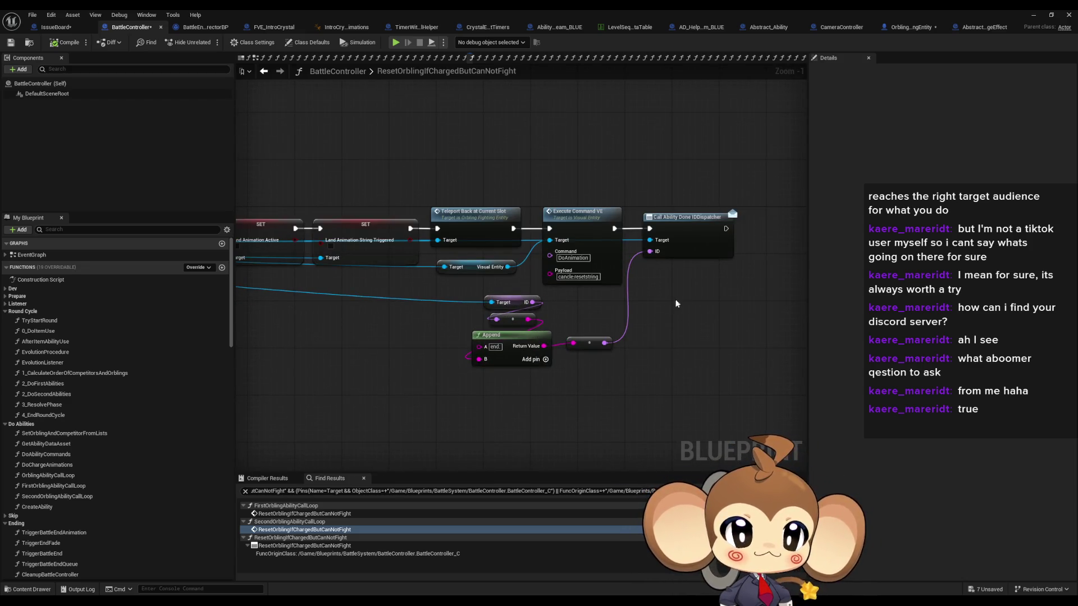
pyautogui.moveTo(626, 311)
pyautogui.mouseDown()
pyautogui.moveTo(680, 299)
pyautogui.moveTo(348, 254)
pyautogui.mouseUp()
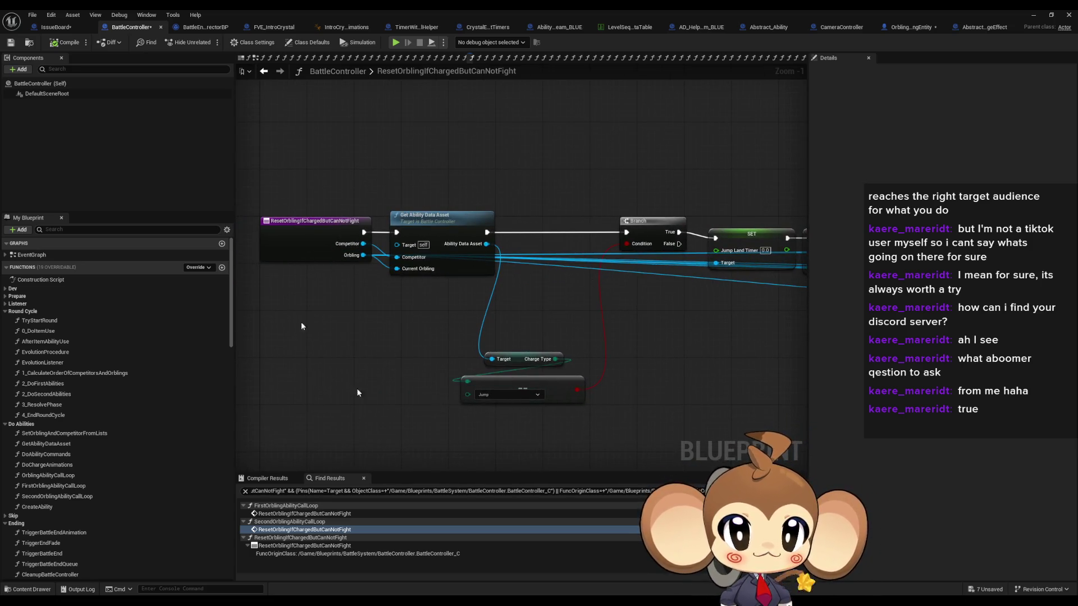
pyautogui.click(303, 224)
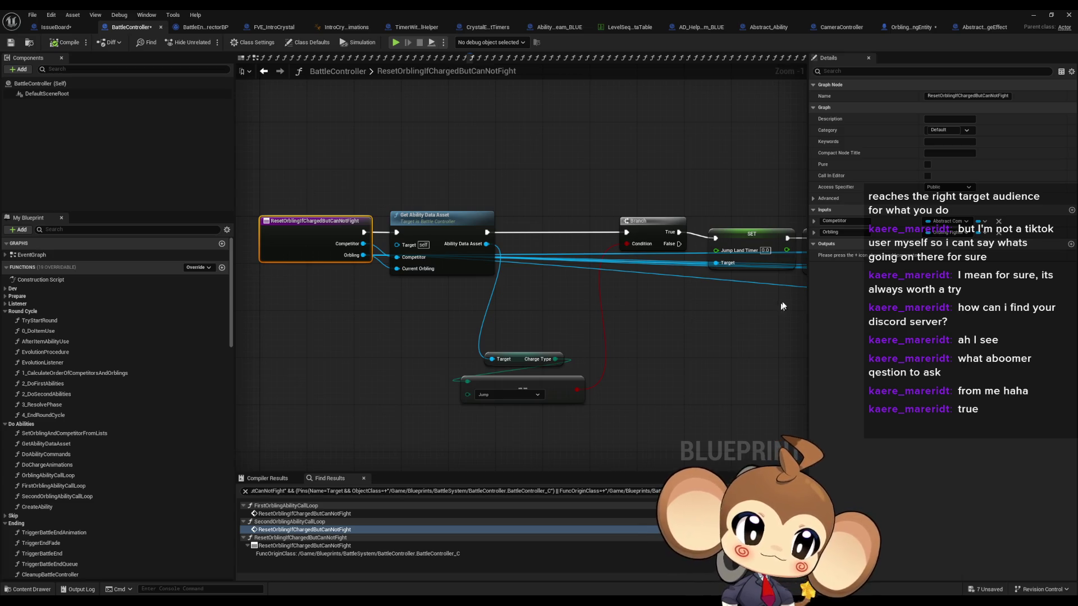
pyautogui.click(712, 247)
pyautogui.click(628, 212)
pyautogui.click(663, 213)
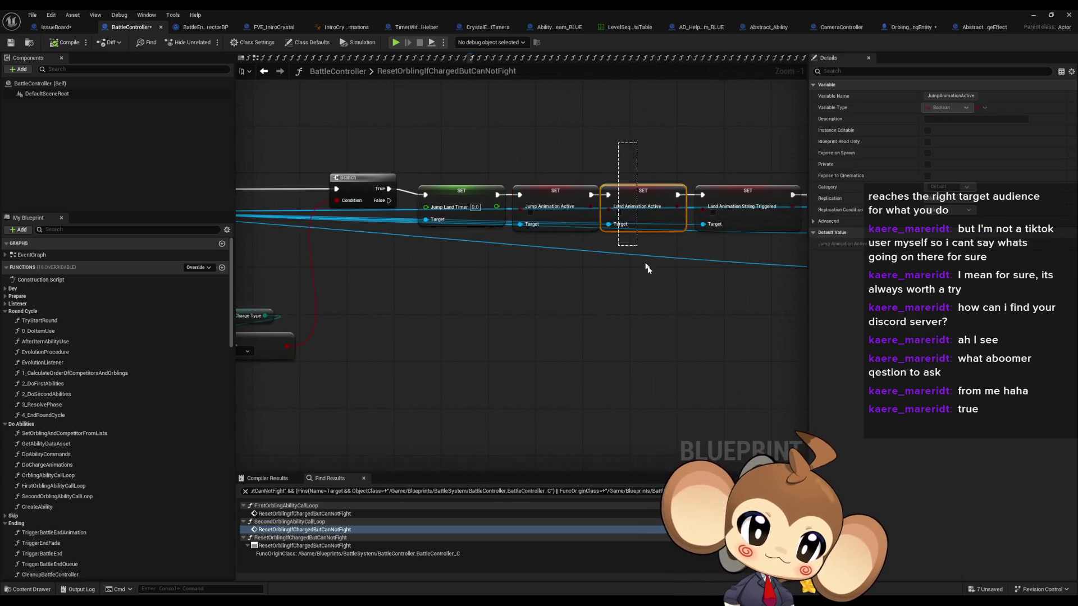
pyautogui.moveTo(394, 235); pyautogui.dragTo(701, 291)
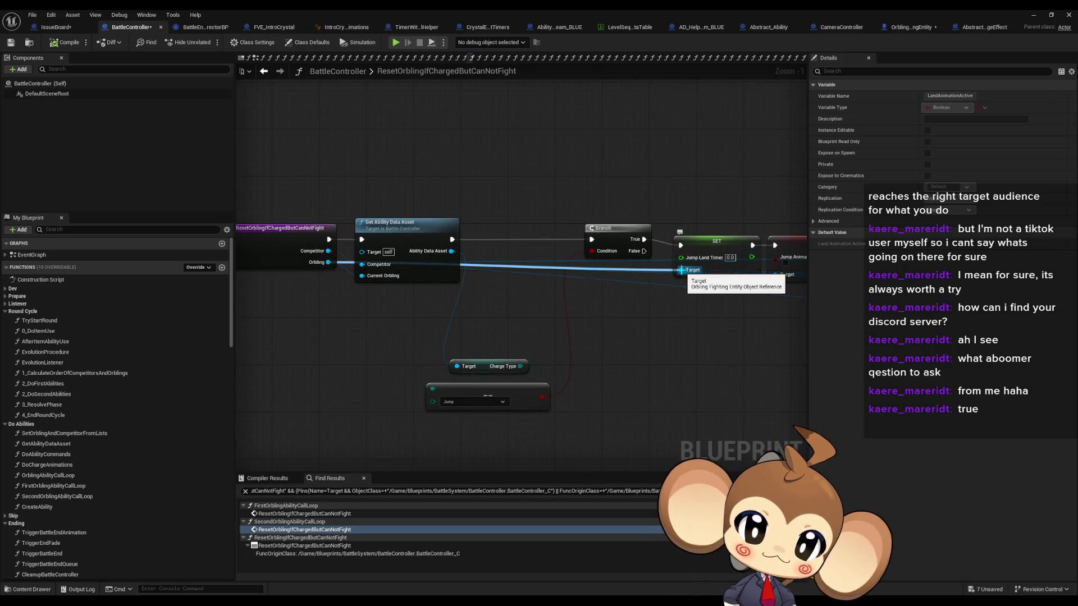
pyautogui.scroll(-2, 695, 337)
pyautogui.moveTo(695, 337); pyautogui.dragTo(383, 336)
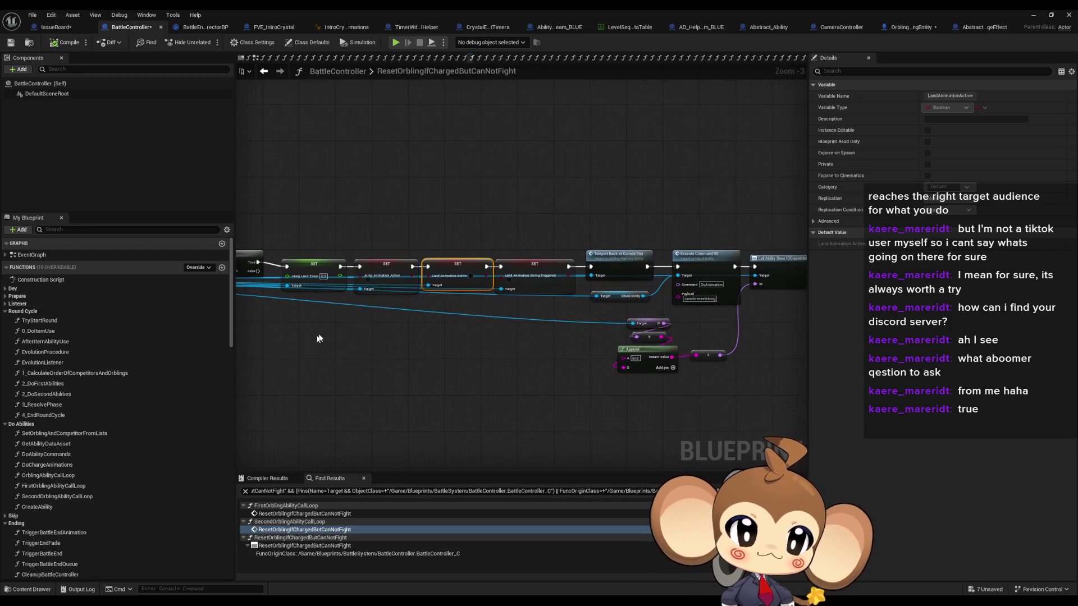
pyautogui.moveTo(517, 325); pyautogui.dragTo(458, 337)
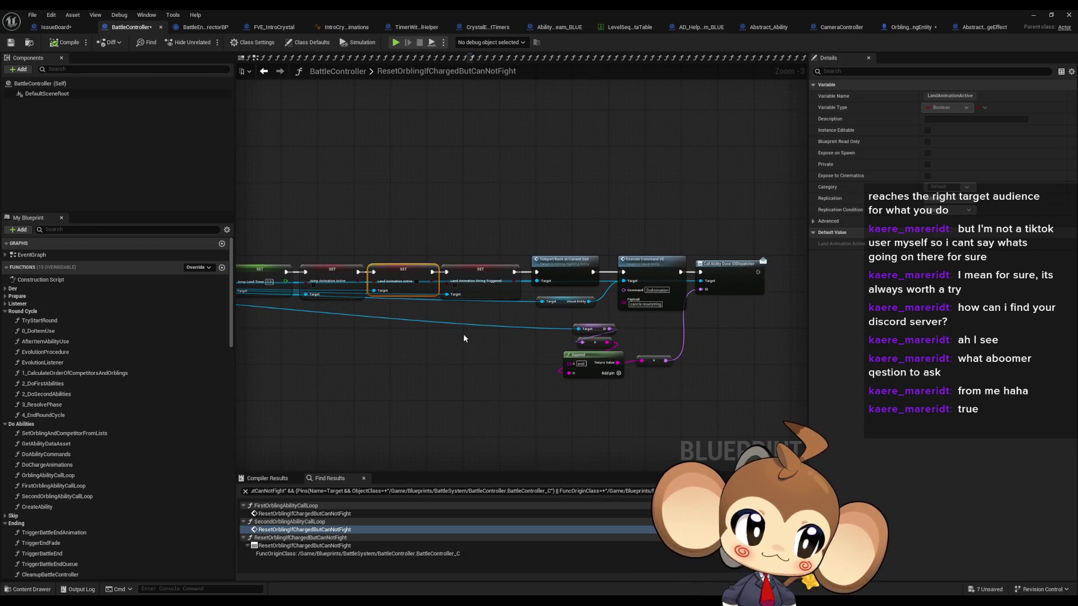
pyautogui.scroll(1, 476, 338)
pyautogui.click(507, 350)
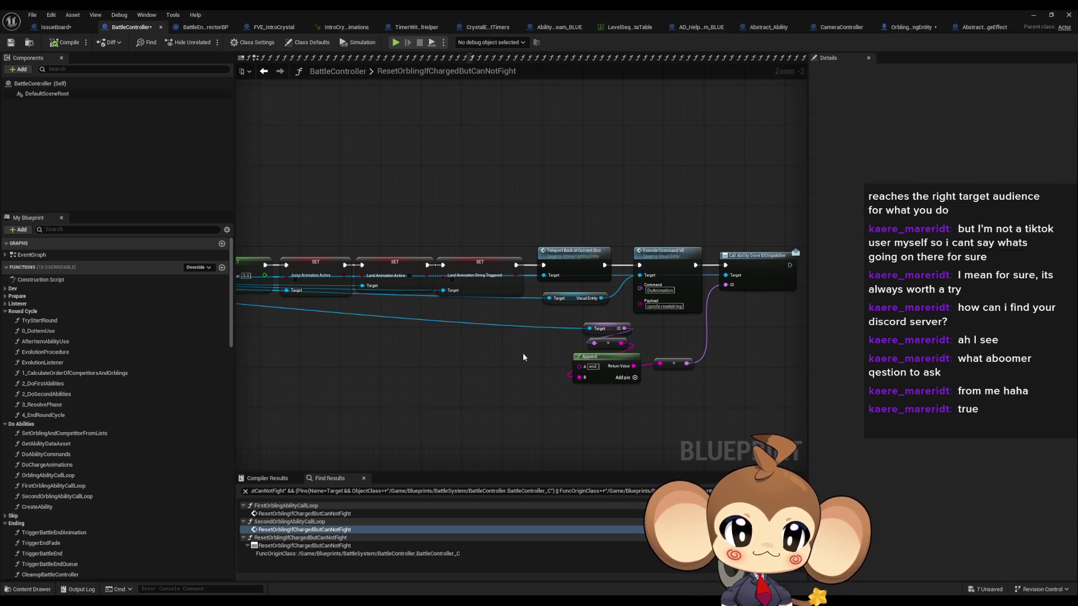
pyautogui.moveTo(523, 352); pyautogui.dragTo(486, 360)
pyautogui.scroll(2, 486, 360)
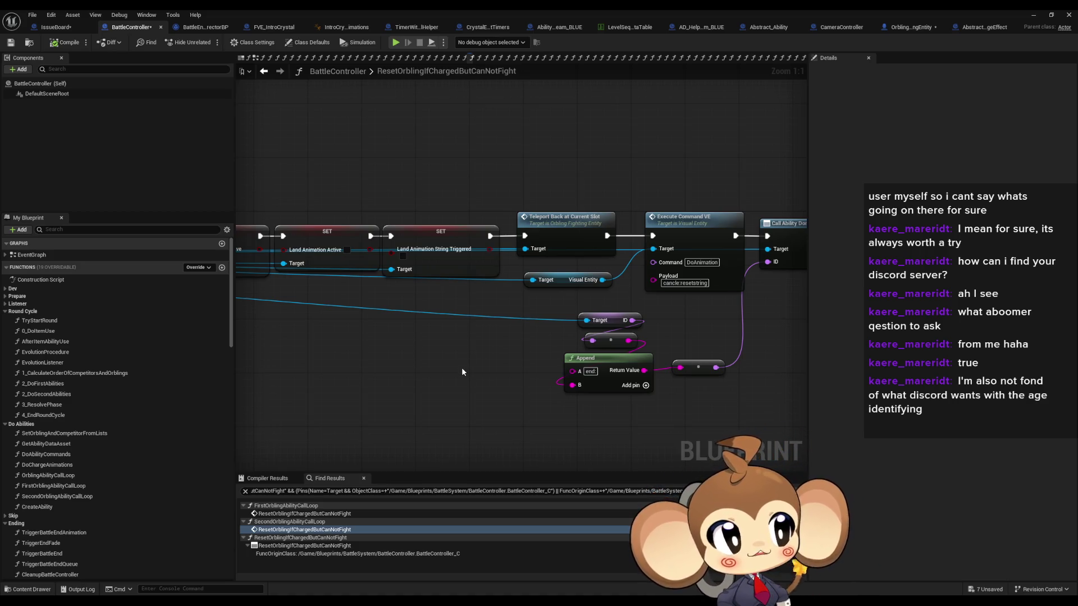
pyautogui.moveTo(442, 370); pyautogui.dragTo(488, 367)
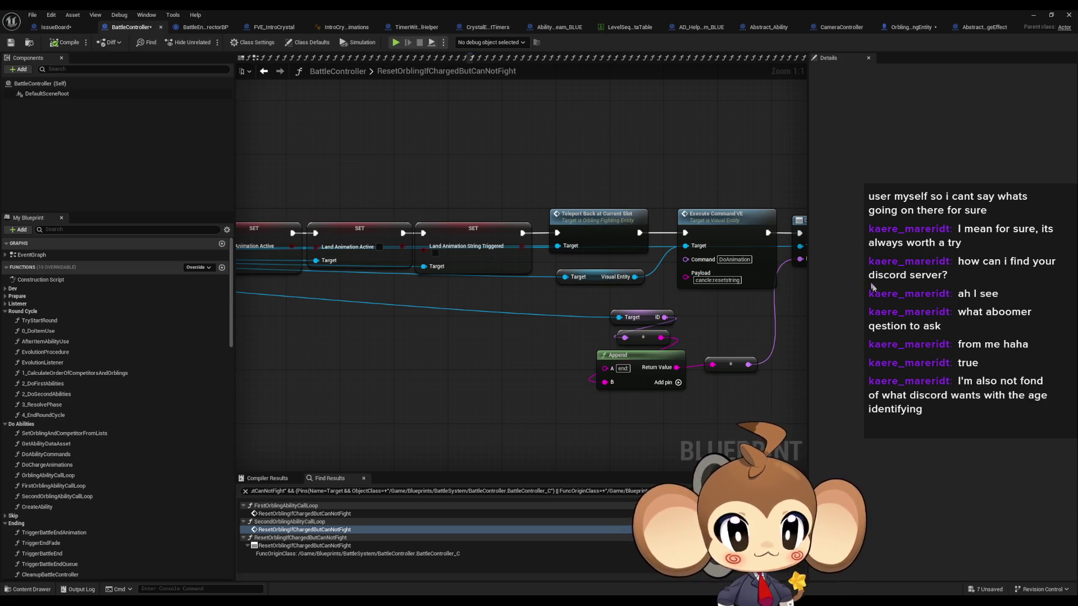
pyautogui.moveTo(775, 407); pyautogui.dragTo(725, 413)
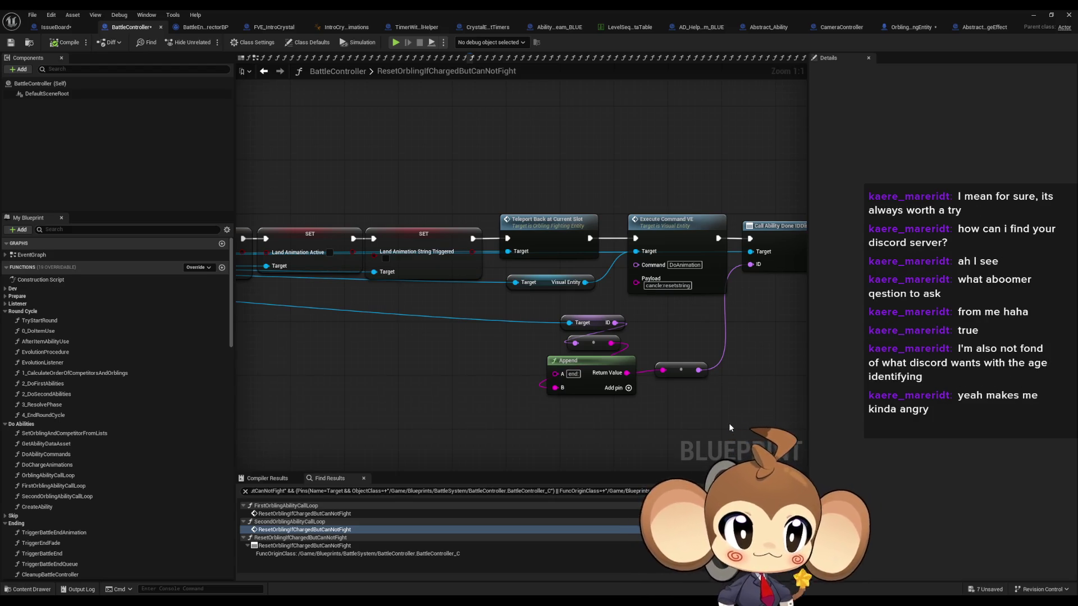
pyautogui.scroll(-1, 728, 428)
pyautogui.moveTo(732, 420); pyautogui.dragTo(698, 364)
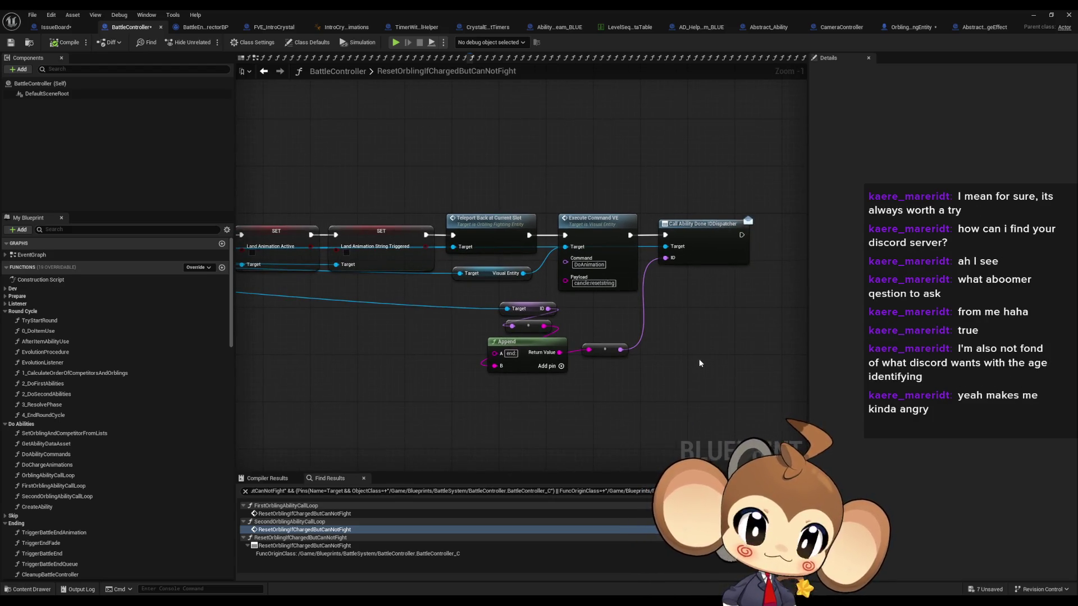
pyautogui.moveTo(614, 392); pyautogui.dragTo(661, 385)
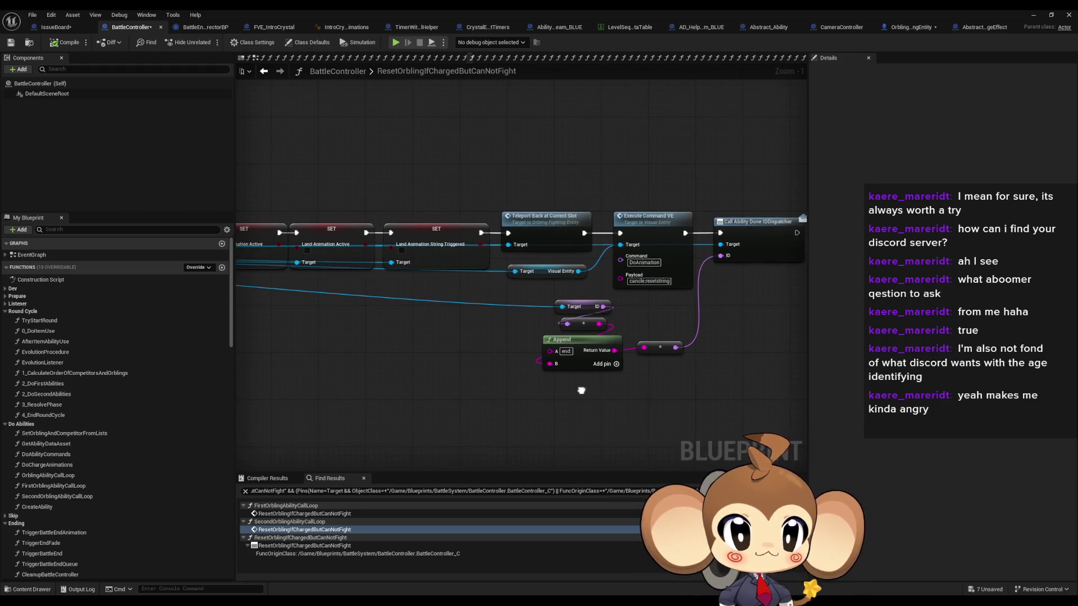
pyautogui.moveTo(581, 394); pyautogui.dragTo(598, 385)
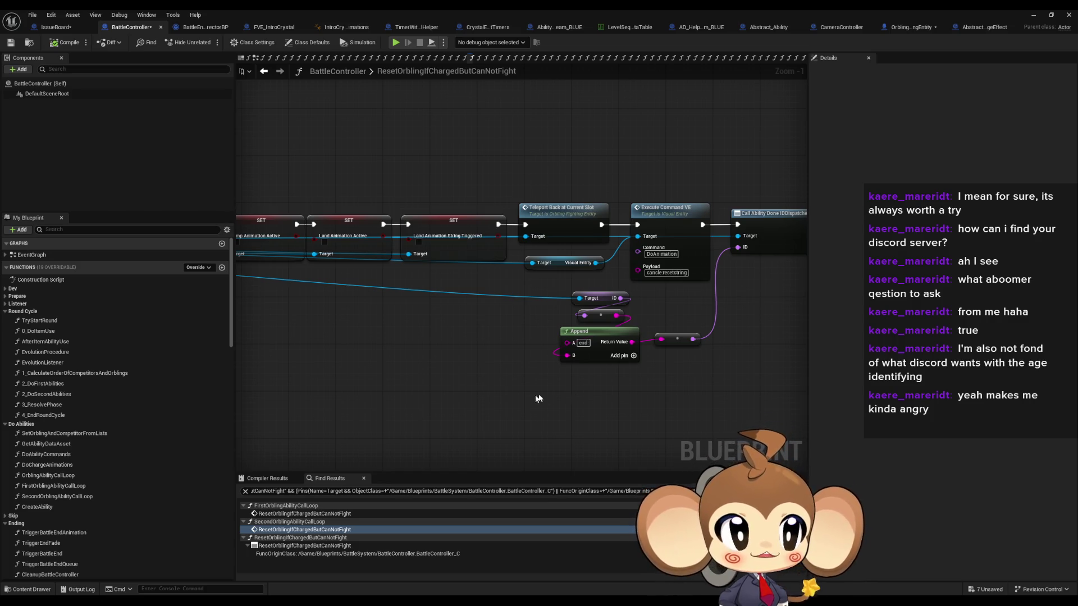
pyautogui.scroll(1, 554, 396)
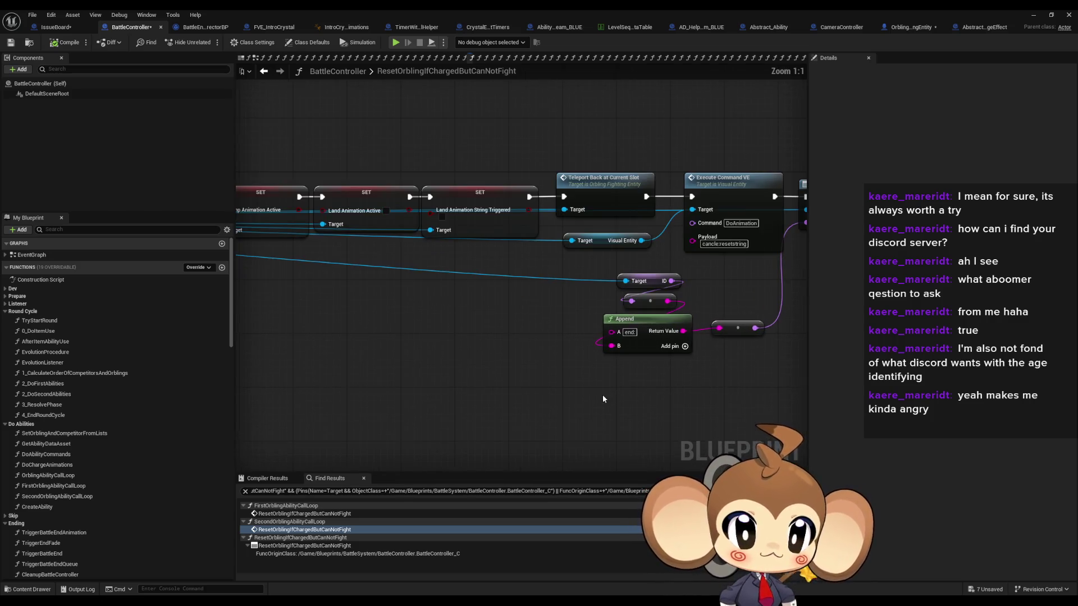
pyautogui.moveTo(603, 399); pyautogui.dragTo(696, 392)
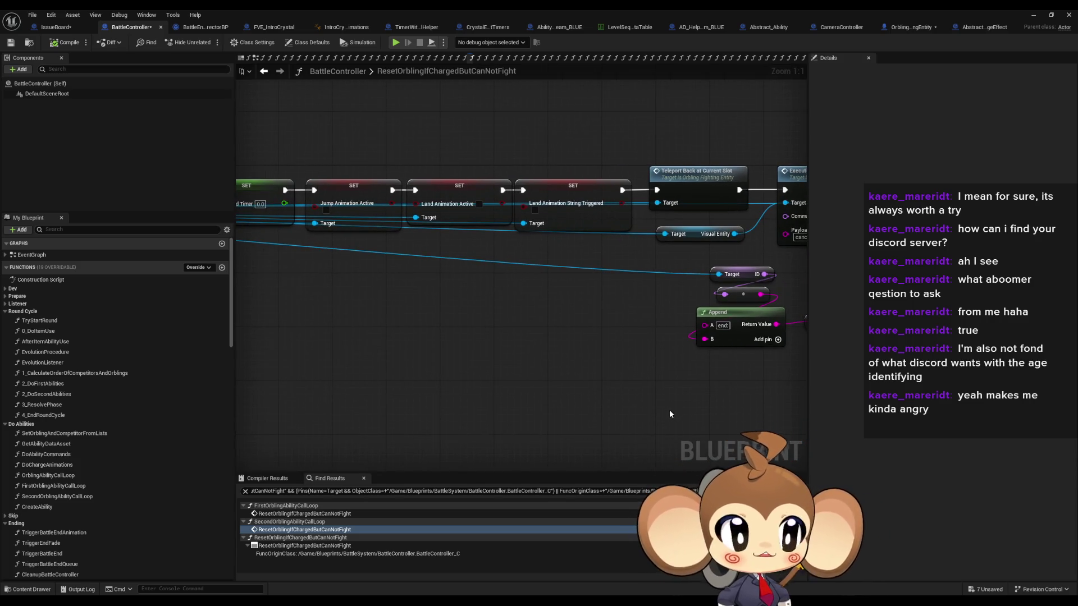
pyautogui.moveTo(645, 423); pyautogui.dragTo(687, 430)
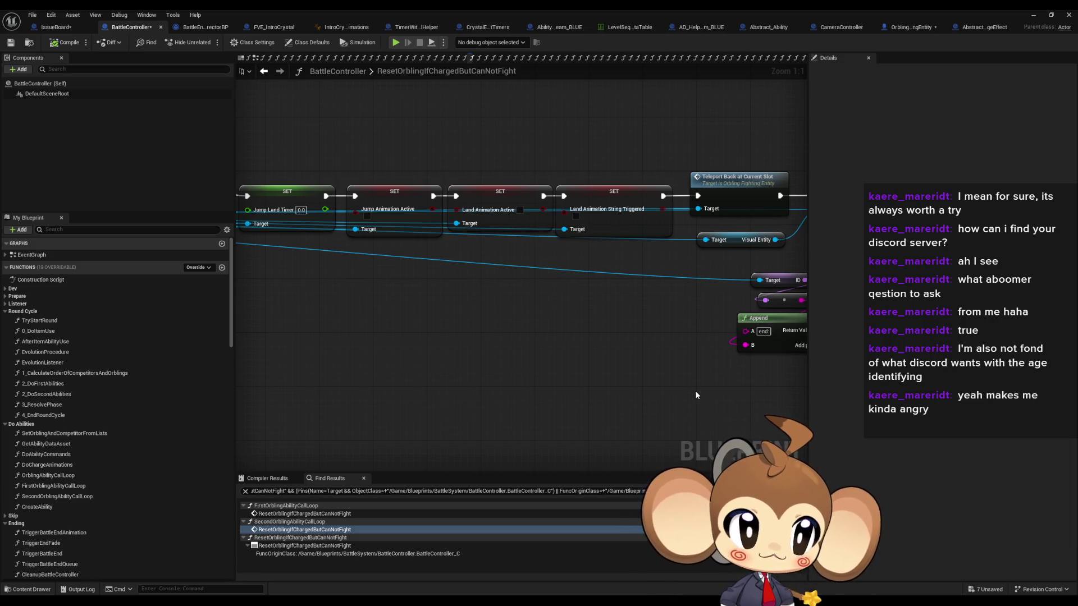
pyautogui.scroll(-1, 648, 395)
pyautogui.scroll(-1, 661, 377)
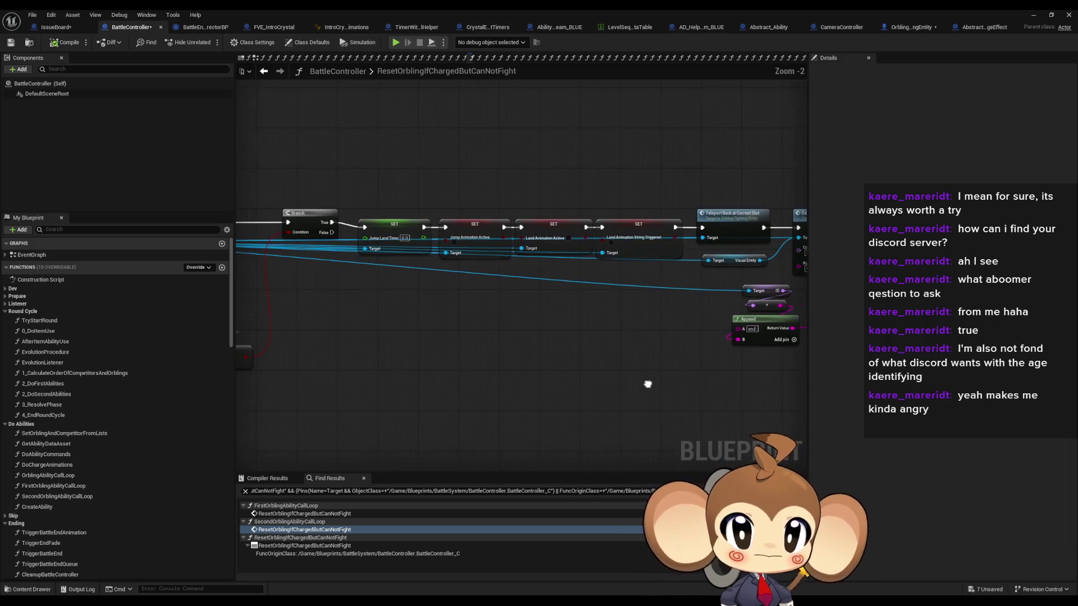
pyautogui.scroll(-1, 793, 389)
pyautogui.moveTo(415, 201); pyautogui.dragTo(803, 348)
pyautogui.scroll(3, 604, 330)
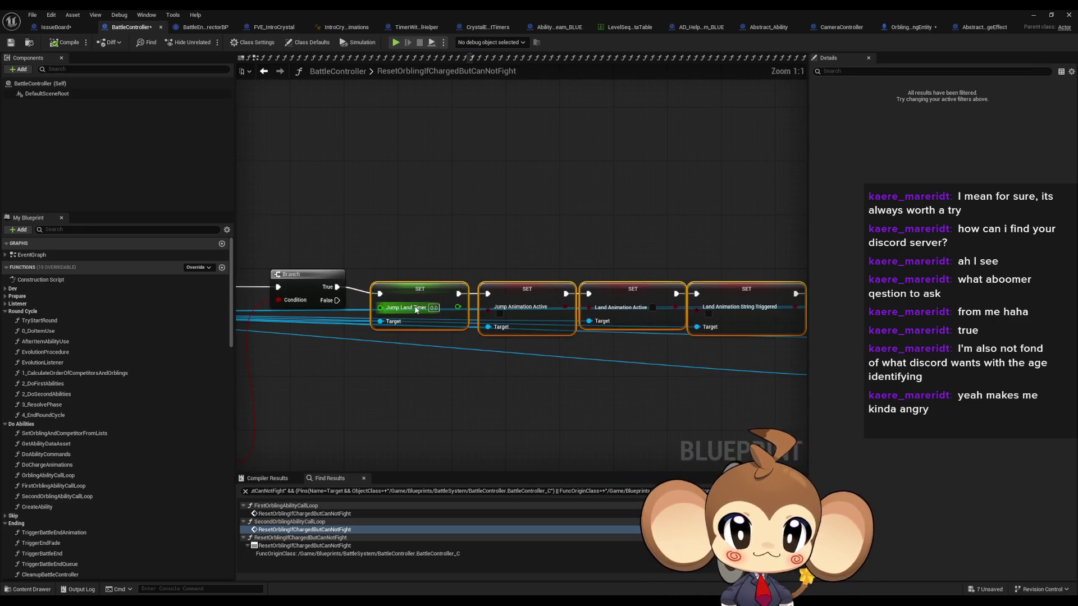
# Step: Drag the Charge Type getter and Jump switch nodes up-right beneath Get Ability Data Asset
pyautogui.click(421, 364)
pyautogui.moveTo(421, 365); pyautogui.dragTo(538, 337)
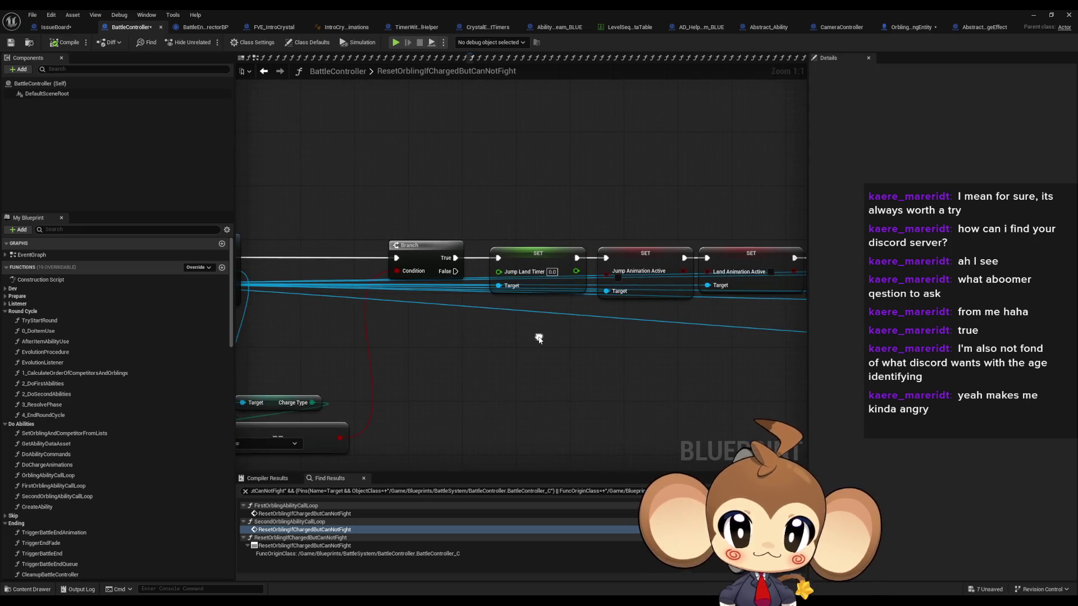
pyautogui.scroll(-2, 539, 340)
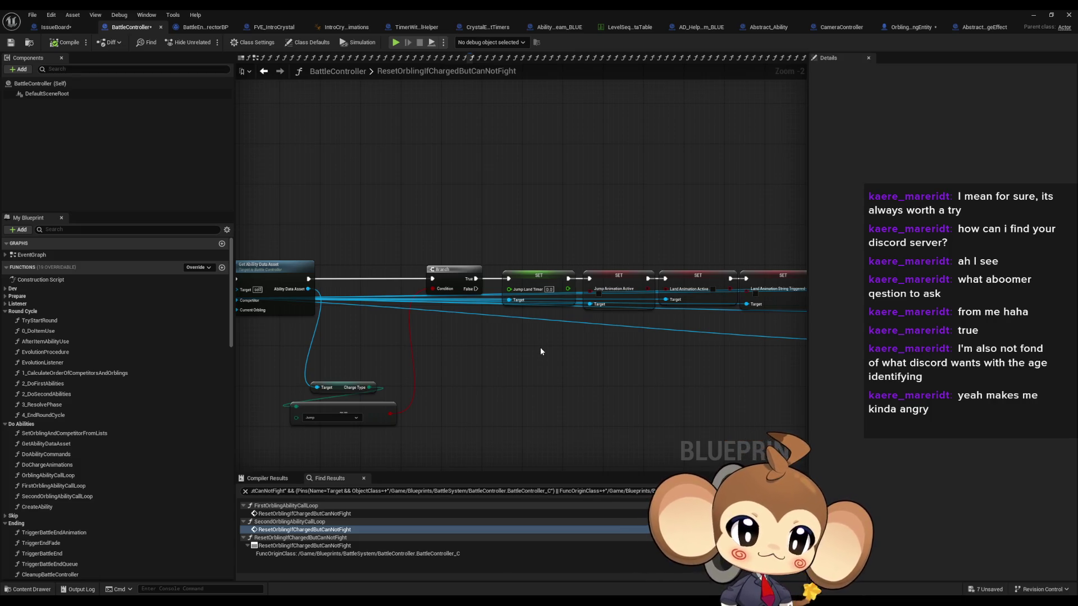
pyautogui.moveTo(375, 371)
pyautogui.mouseDown()
pyautogui.moveTo(476, 357)
pyautogui.moveTo(393, 415)
pyautogui.mouseUp()
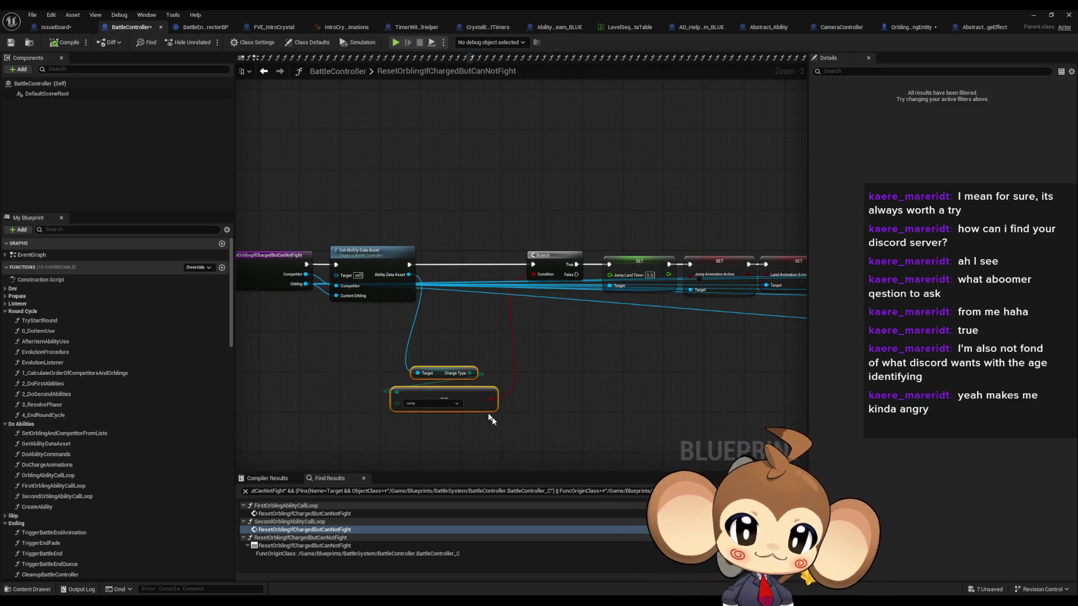
pyautogui.moveTo(449, 375); pyautogui.dragTo(485, 330)
pyautogui.moveTo(615, 380); pyautogui.dragTo(601, 356)
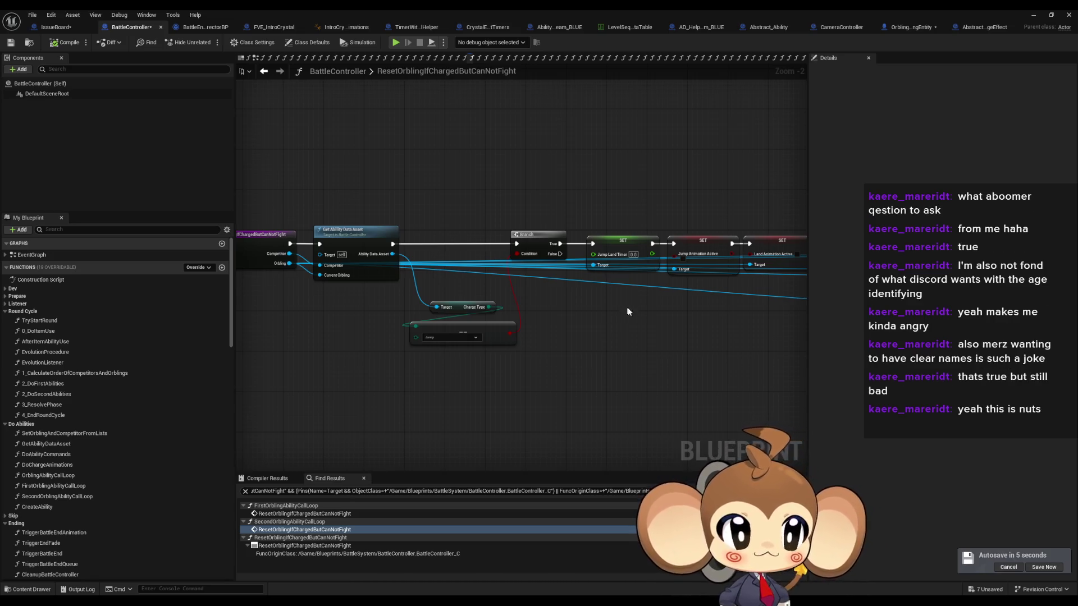
pyautogui.moveTo(685, 339); pyautogui.dragTo(676, 341)
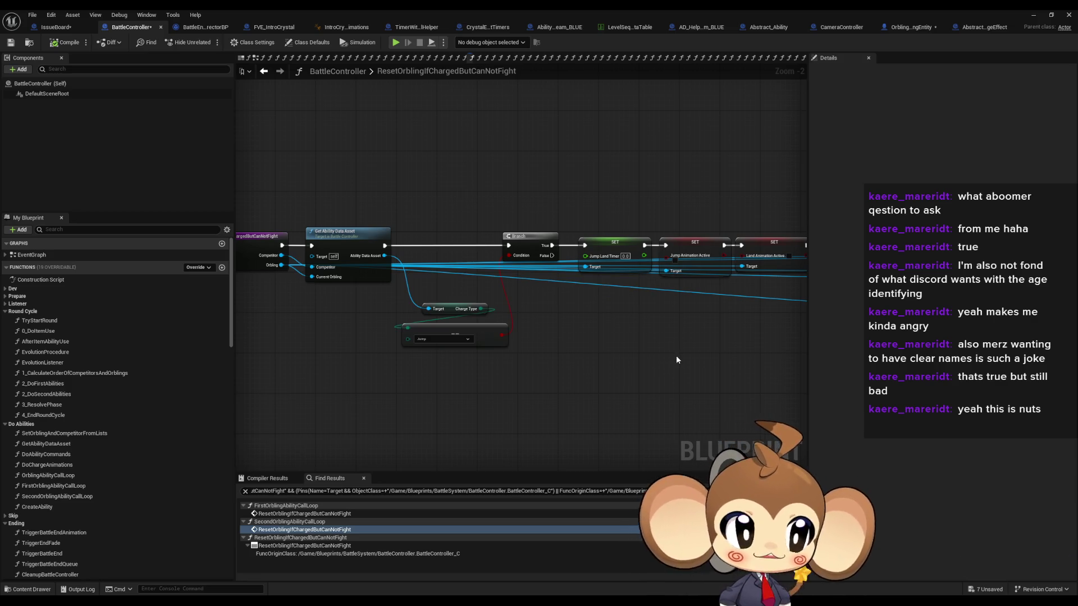
pyautogui.scroll(-1, 679, 359)
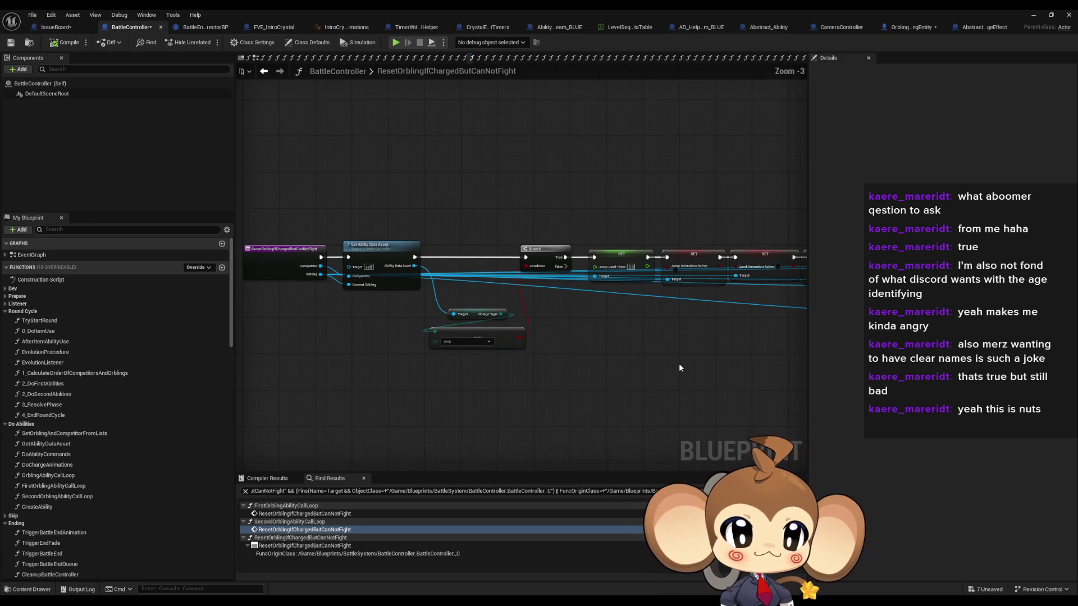
pyautogui.moveTo(690, 369); pyautogui.dragTo(507, 323)
pyautogui.moveTo(652, 350)
pyautogui.mouseDown()
pyautogui.moveTo(563, 368)
pyautogui.moveTo(457, 364)
pyautogui.moveTo(595, 360)
pyautogui.moveTo(571, 335)
pyautogui.moveTo(603, 373)
pyautogui.mouseUp()
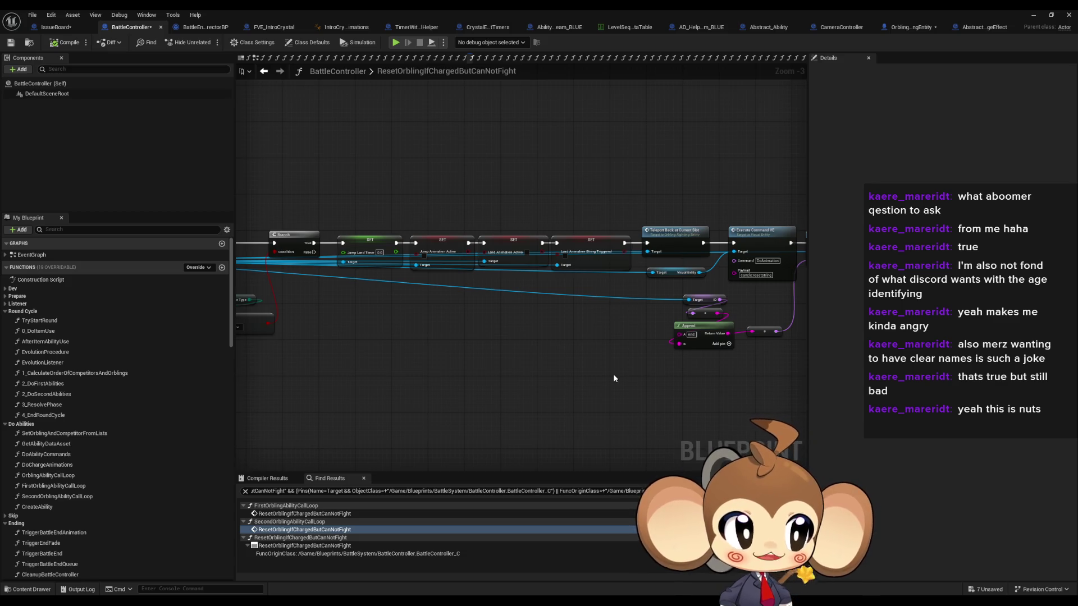
pyautogui.moveTo(608, 374)
pyautogui.mouseDown()
pyautogui.moveTo(655, 365)
pyautogui.moveTo(673, 378)
pyautogui.moveTo(722, 374)
pyautogui.moveTo(705, 373)
pyautogui.mouseUp()
pyautogui.moveTo(443, 291)
pyautogui.mouseDown()
pyautogui.moveTo(505, 313)
pyautogui.moveTo(584, 310)
pyautogui.mouseUp()
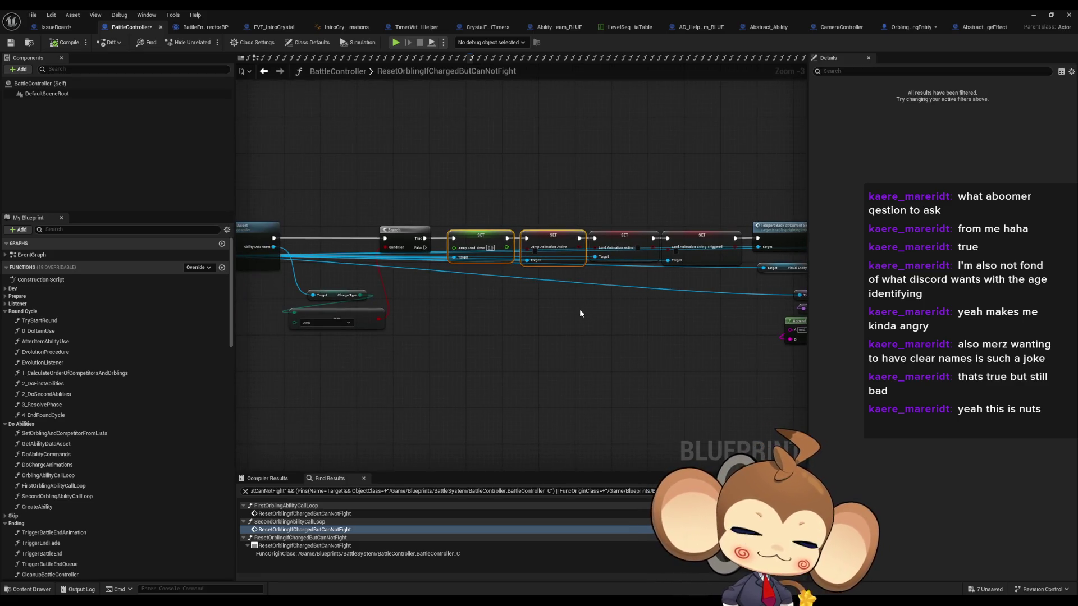
pyautogui.scroll(1, 571, 290)
pyautogui.scroll(1, 664, 308)
pyautogui.moveTo(666, 303); pyautogui.dragTo(681, 337)
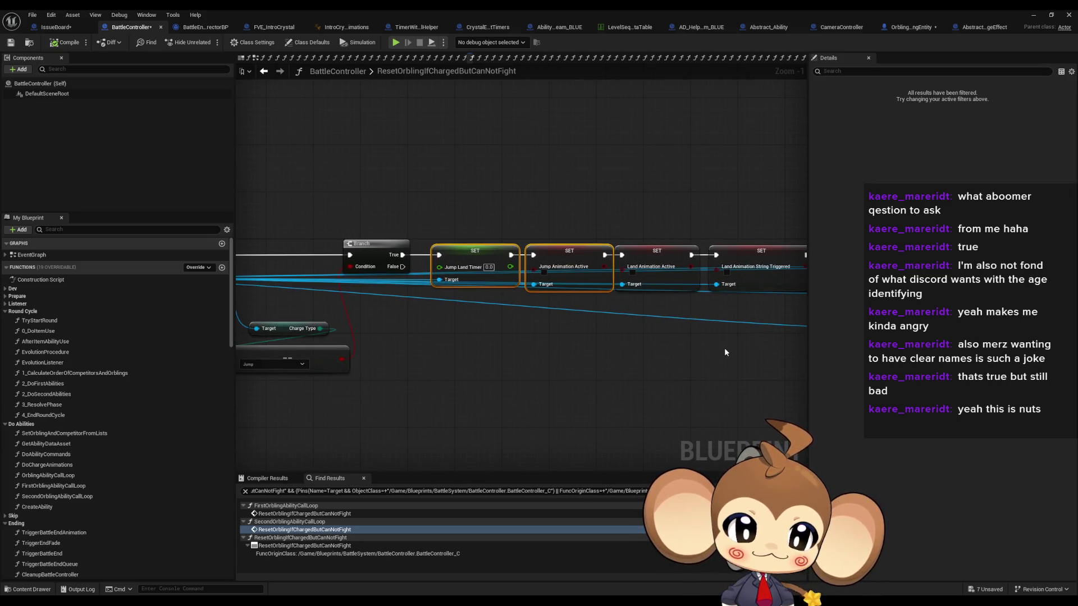
pyautogui.moveTo(724, 352); pyautogui.dragTo(393, 324)
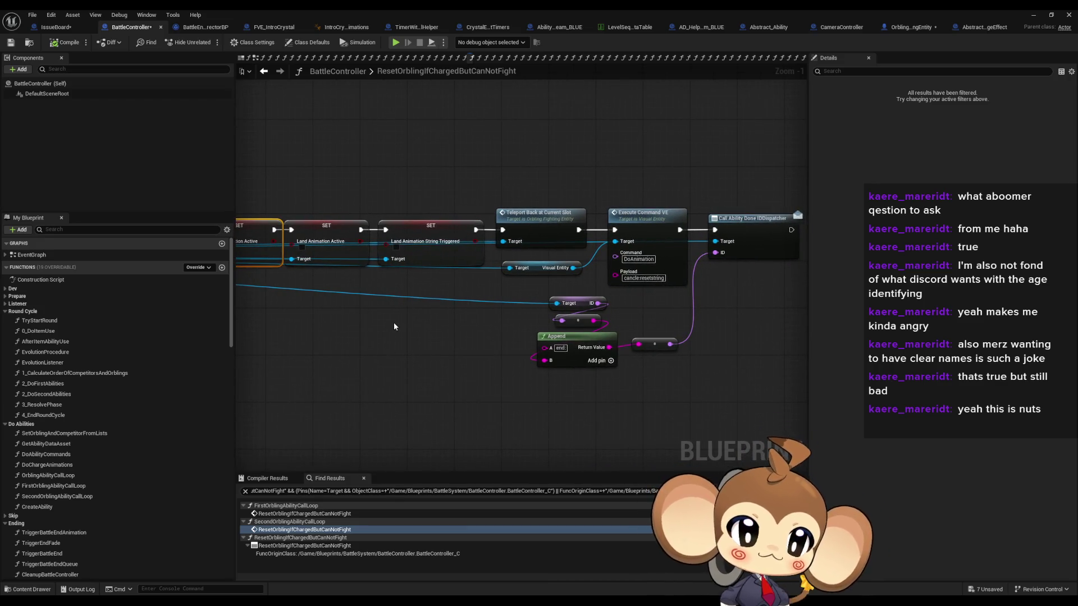
pyautogui.moveTo(394, 326)
pyautogui.mouseDown()
pyautogui.moveTo(405, 331)
pyautogui.moveTo(413, 292)
pyautogui.moveTo(692, 354)
pyautogui.mouseUp()
pyautogui.scroll(1, 530, 338)
pyautogui.moveTo(405, 185); pyautogui.dragTo(738, 318)
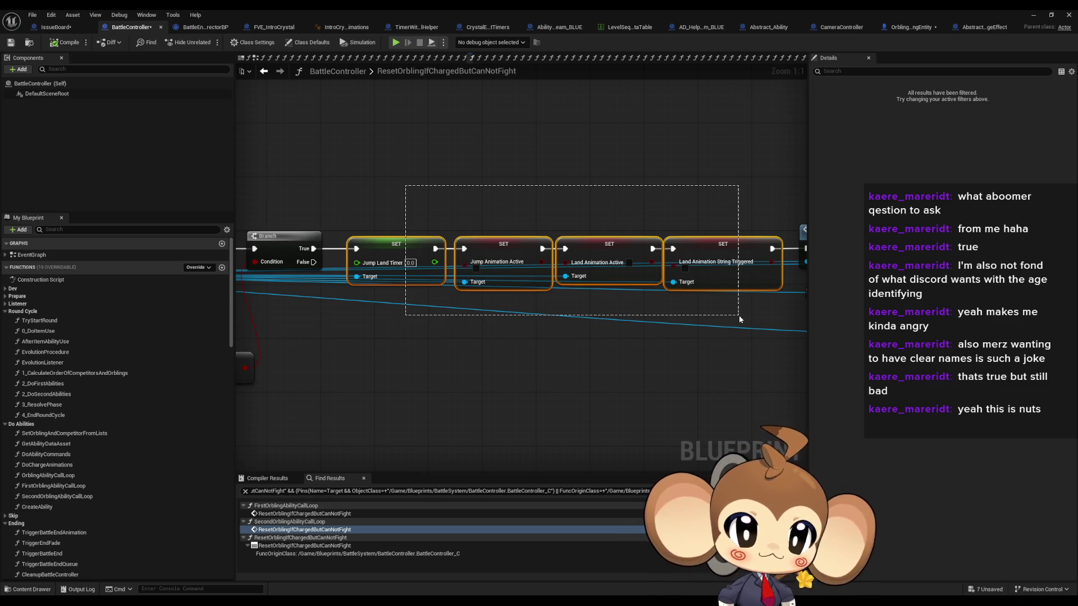
pyautogui.moveTo(739, 319); pyautogui.dragTo(739, 319)
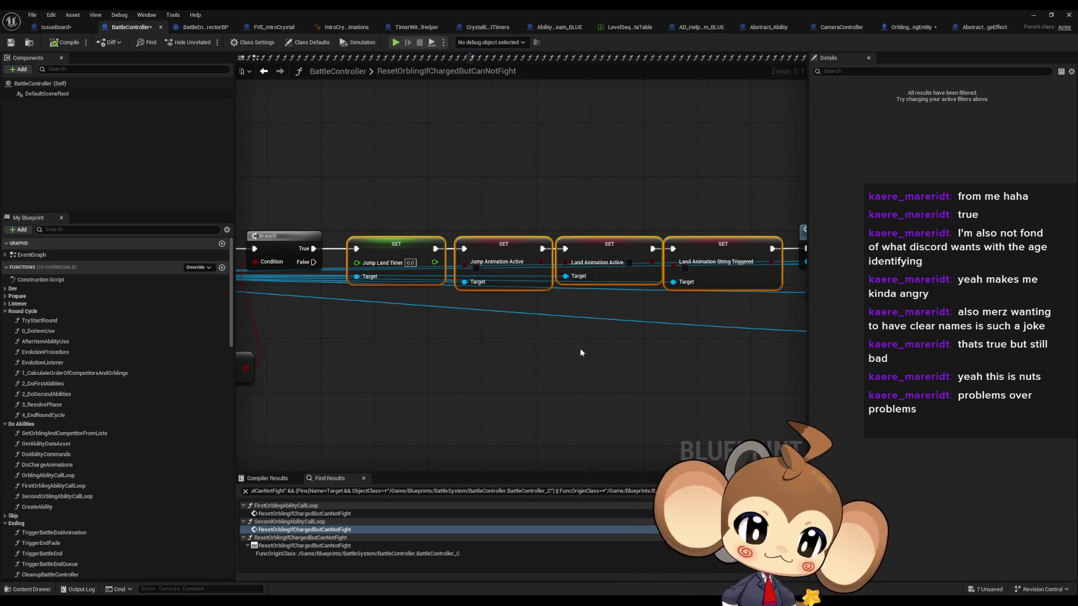
pyautogui.click(556, 373)
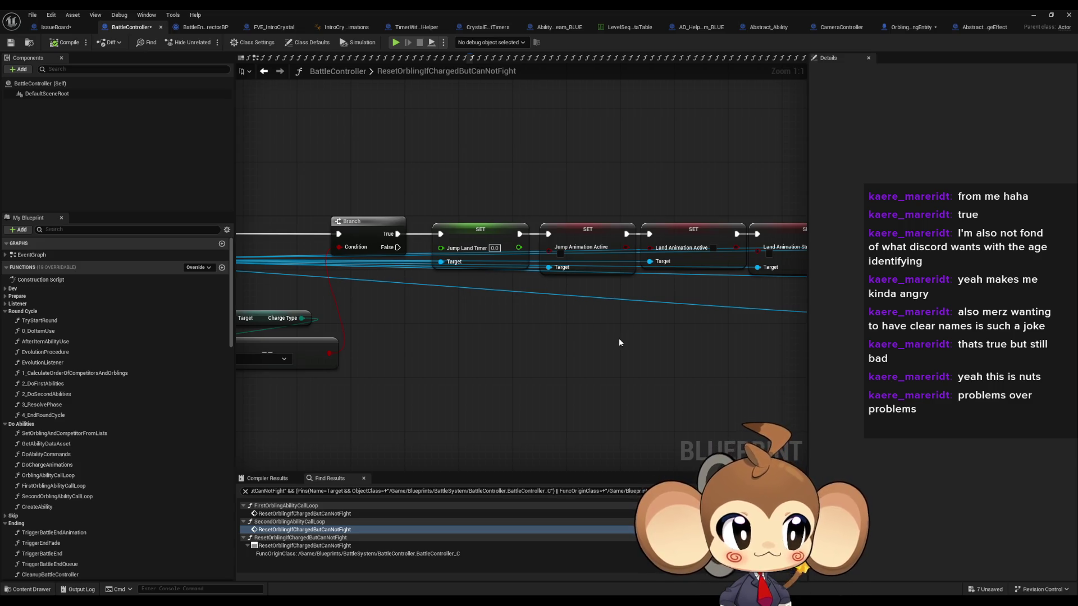
pyautogui.scroll(-1, 618, 342)
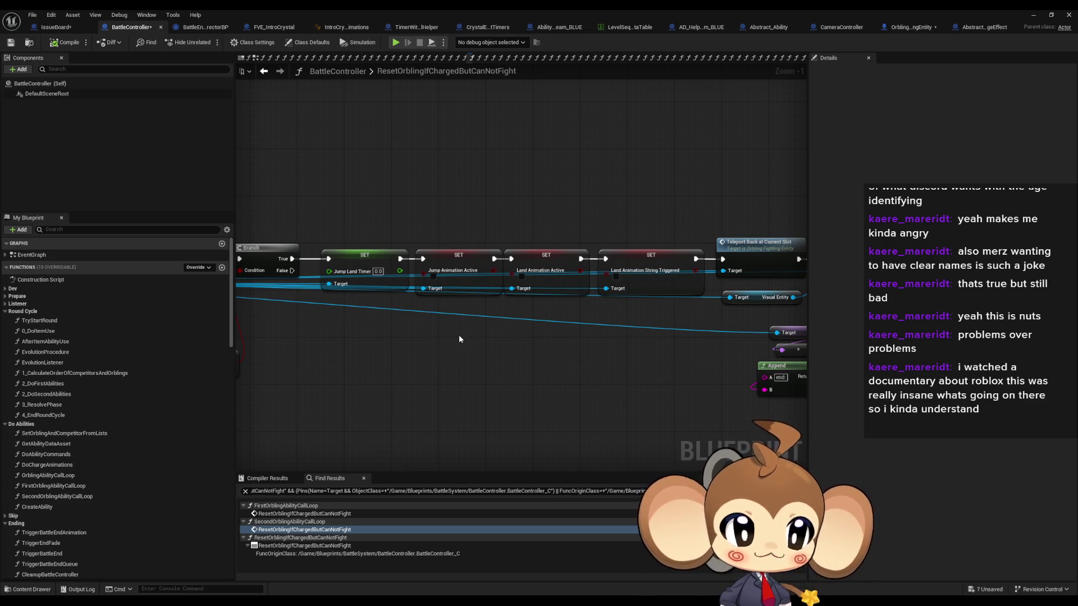
pyautogui.moveTo(505, 378); pyautogui.dragTo(503, 392)
pyautogui.scroll(-1, 503, 388)
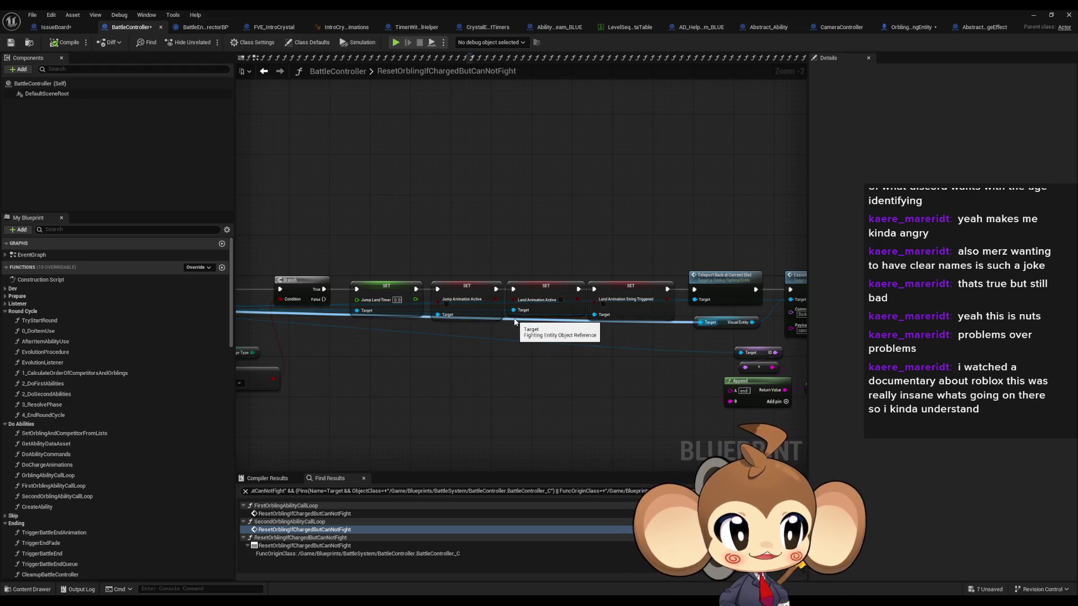
pyautogui.moveTo(505, 249); pyautogui.dragTo(460, 225)
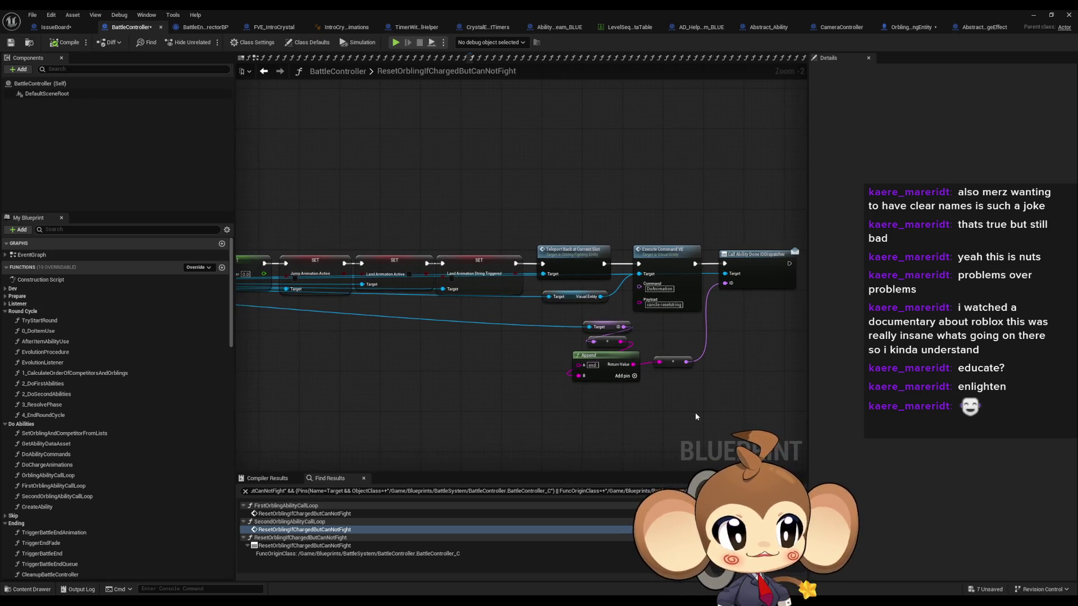
pyautogui.moveTo(668, 418)
pyautogui.mouseDown()
pyautogui.moveTo(687, 434)
pyautogui.moveTo(699, 424)
pyautogui.mouseUp()
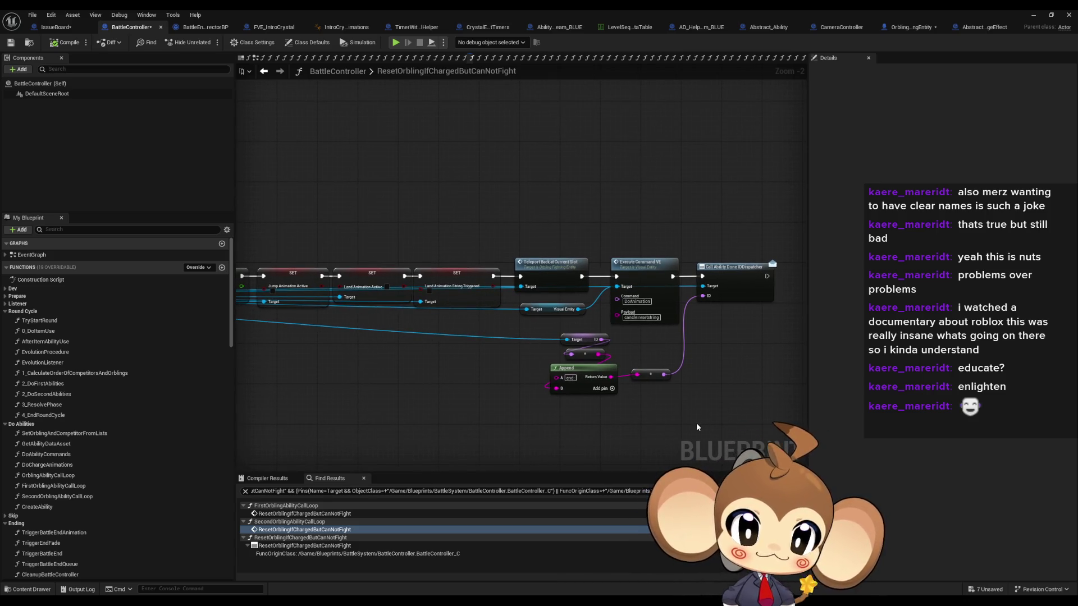
pyautogui.moveTo(695, 424); pyautogui.dragTo(672, 423)
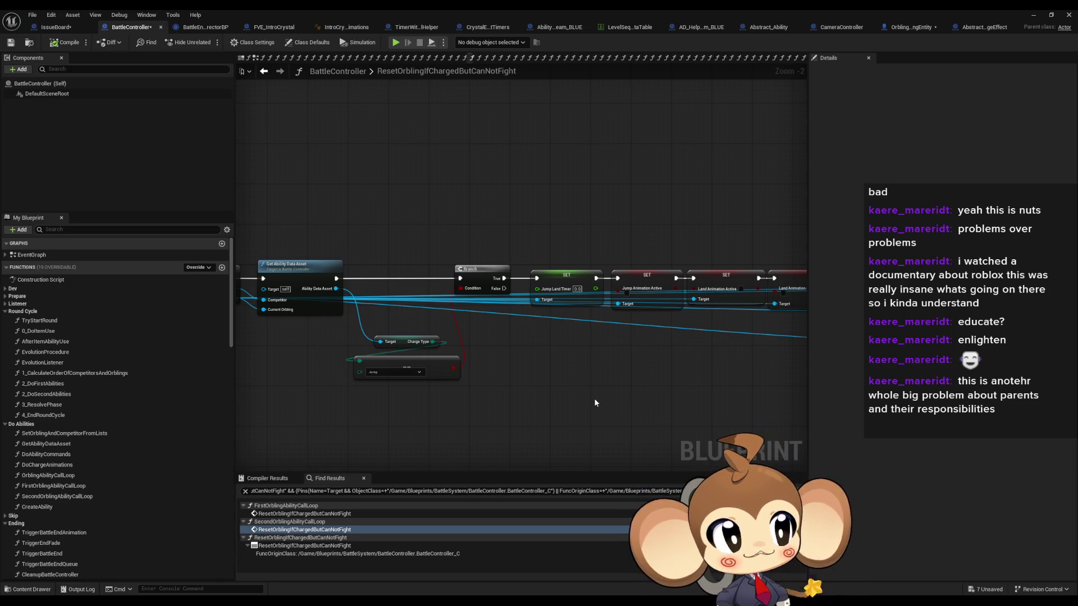
pyautogui.moveTo(595, 401); pyautogui.dragTo(449, 403)
pyautogui.moveTo(561, 398)
pyautogui.mouseDown()
pyautogui.moveTo(440, 405)
pyautogui.moveTo(524, 368)
pyautogui.moveTo(543, 379)
pyautogui.mouseUp()
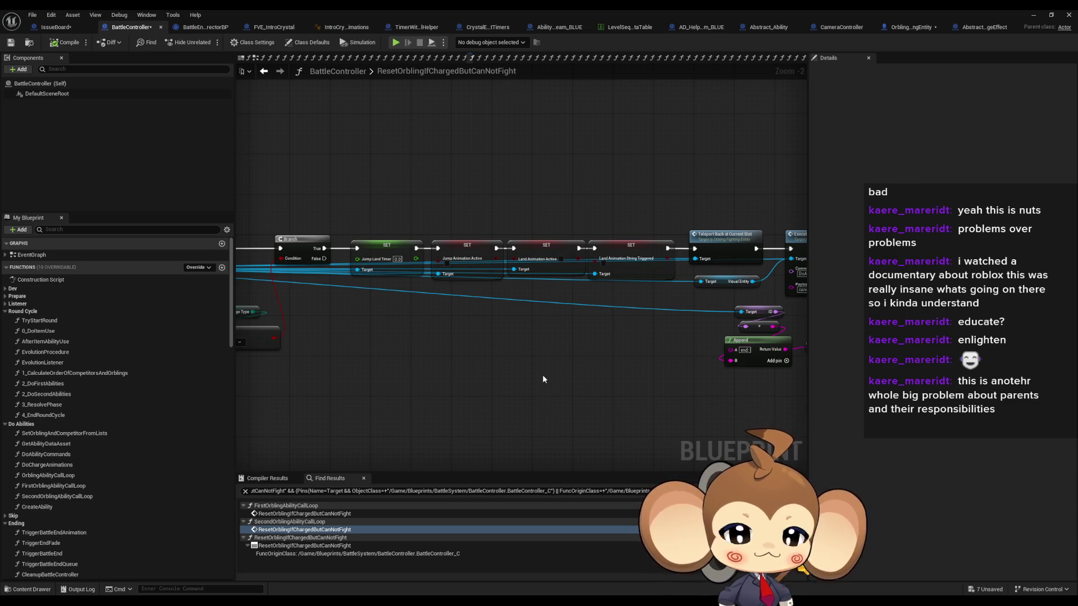
pyautogui.moveTo(575, 335); pyautogui.dragTo(597, 376)
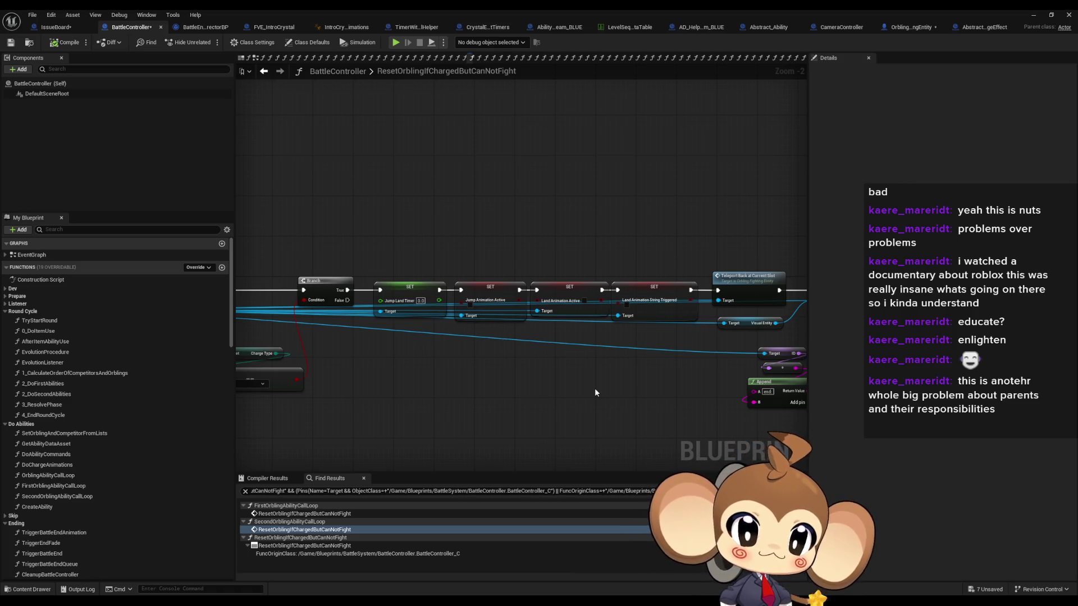
pyautogui.moveTo(629, 396); pyautogui.dragTo(524, 362)
pyautogui.scroll(-1, 524, 362)
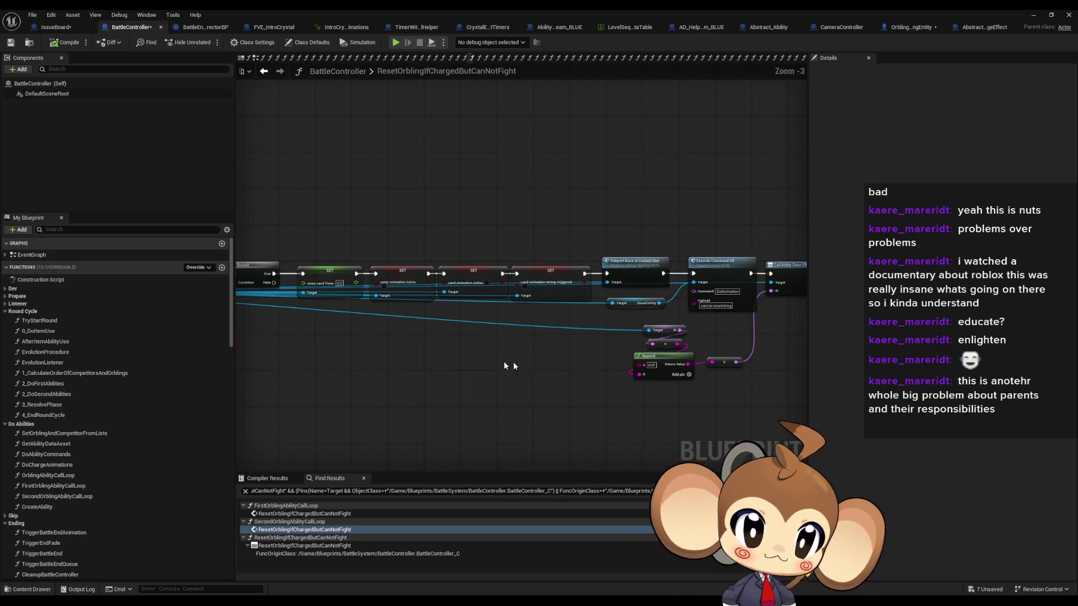
pyautogui.moveTo(449, 359)
pyautogui.mouseDown()
pyautogui.moveTo(376, 363)
pyautogui.moveTo(440, 360)
pyautogui.moveTo(630, 315)
pyautogui.moveTo(604, 352)
pyautogui.moveTo(665, 341)
pyautogui.mouseUp()
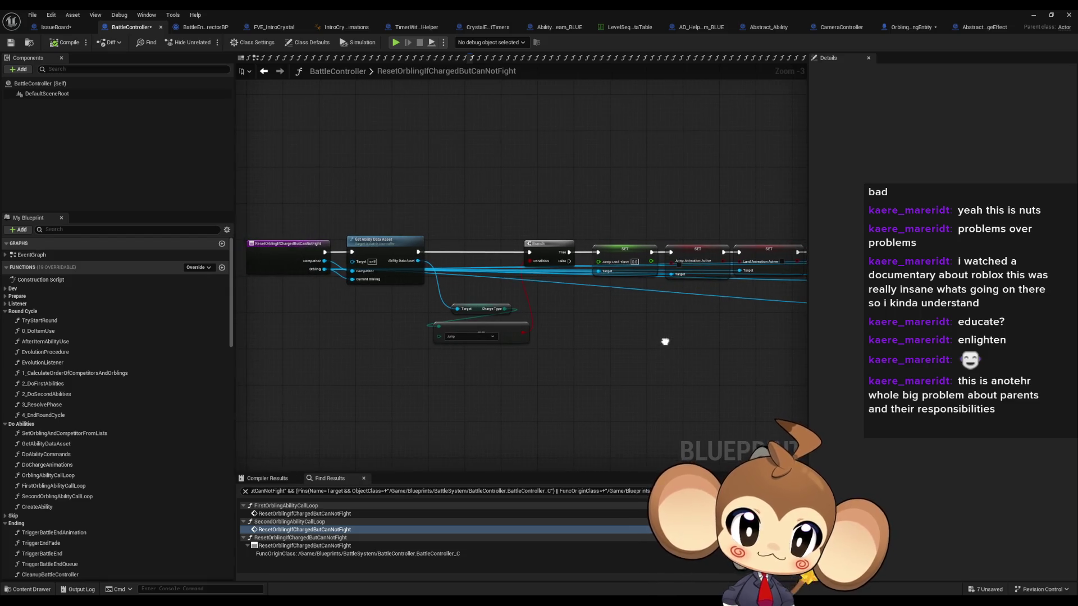
pyautogui.moveTo(440, 320); pyautogui.dragTo(538, 316)
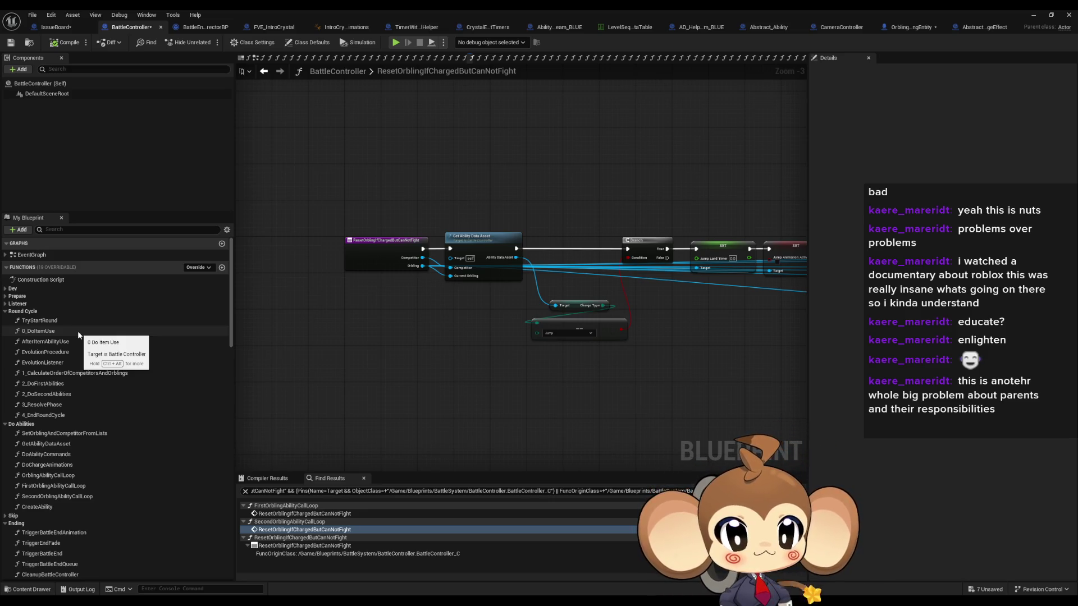
pyautogui.moveTo(365, 194); pyautogui.dragTo(394, 312)
pyautogui.moveTo(617, 305); pyautogui.dragTo(372, 311)
pyautogui.moveTo(456, 253); pyautogui.dragTo(607, 241)
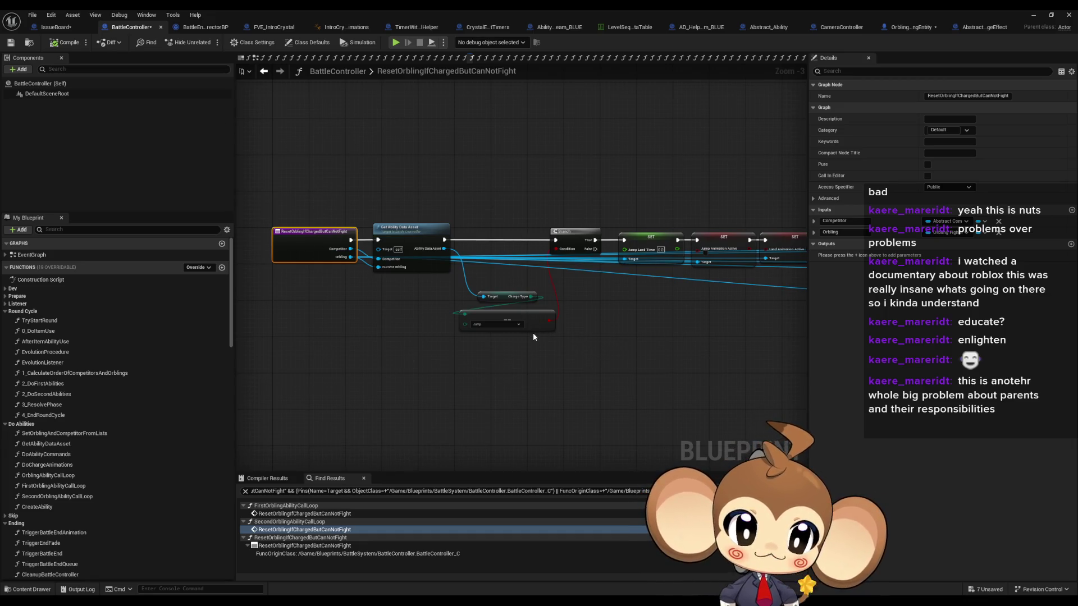
pyautogui.moveTo(570, 267); pyautogui.dragTo(199, 237)
pyautogui.scroll(2, 569, 268)
pyautogui.click(690, 236)
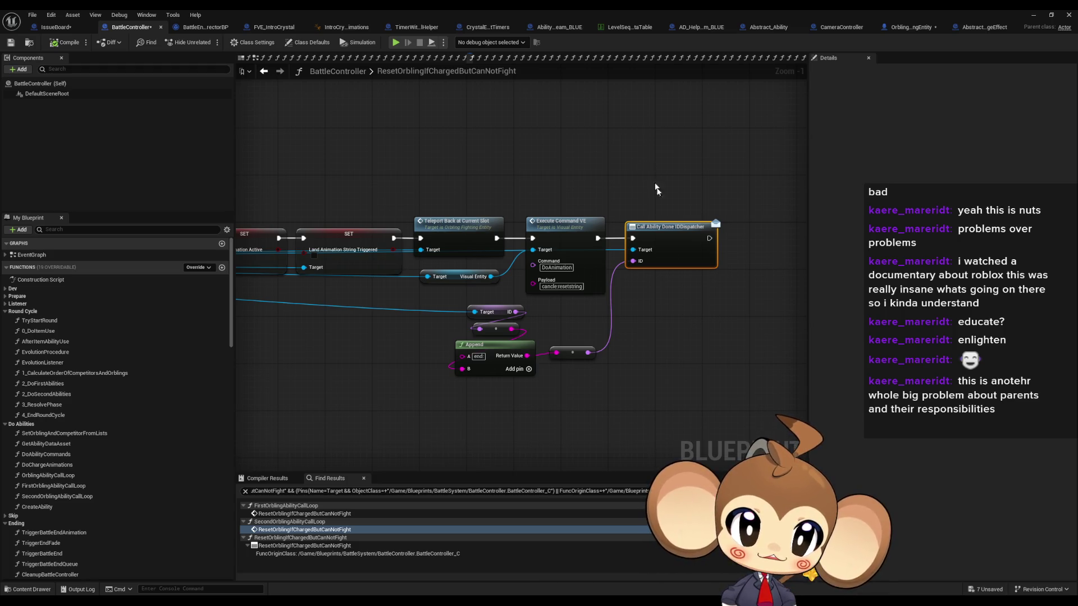
pyautogui.moveTo(711, 304)
pyautogui.mouseDown()
pyautogui.moveTo(584, 375)
pyautogui.moveTo(441, 432)
pyautogui.mouseUp()
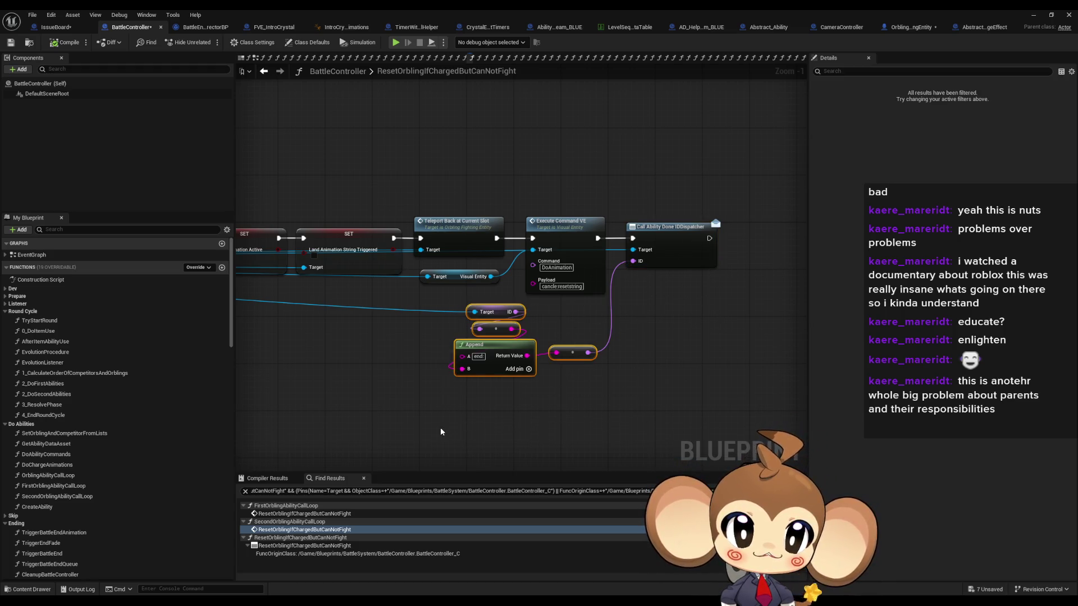
pyautogui.moveTo(559, 178); pyautogui.dragTo(596, 307)
pyautogui.moveTo(660, 163); pyautogui.dragTo(702, 351)
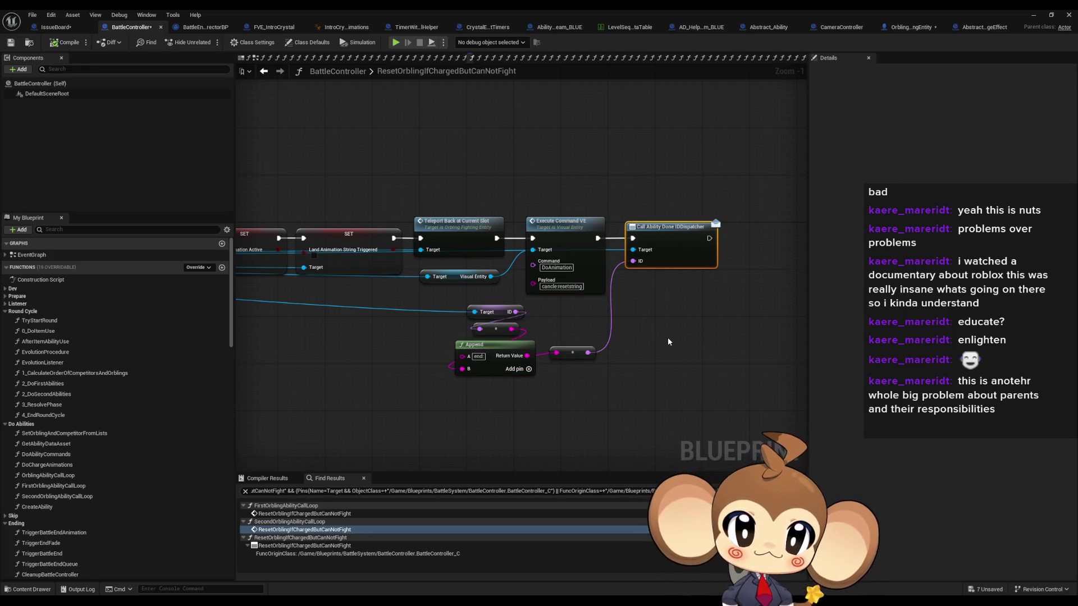
pyautogui.moveTo(421, 191); pyautogui.dragTo(469, 245)
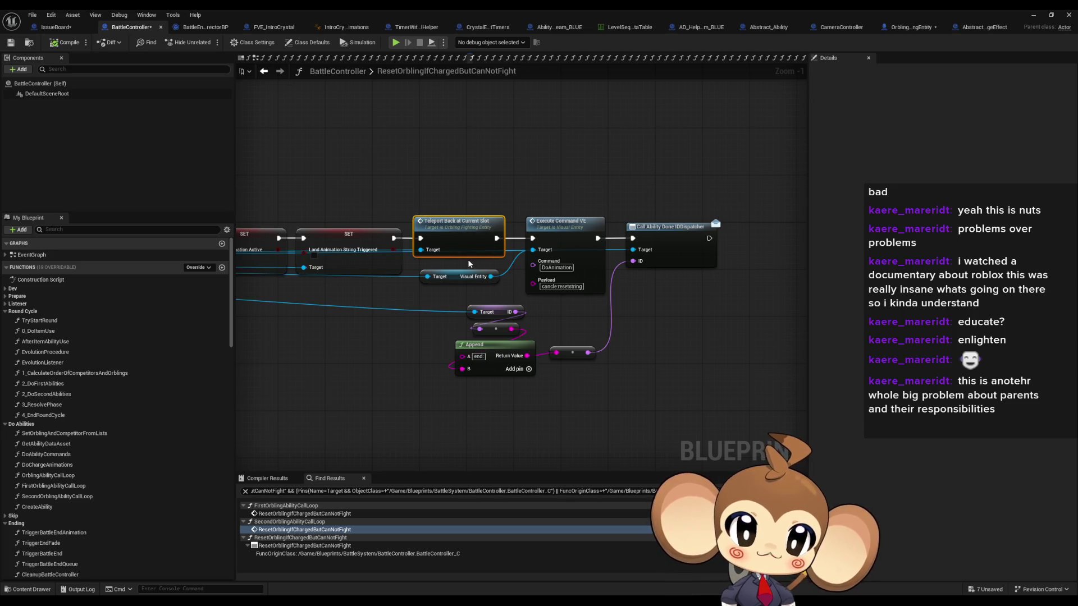
pyautogui.click(558, 253)
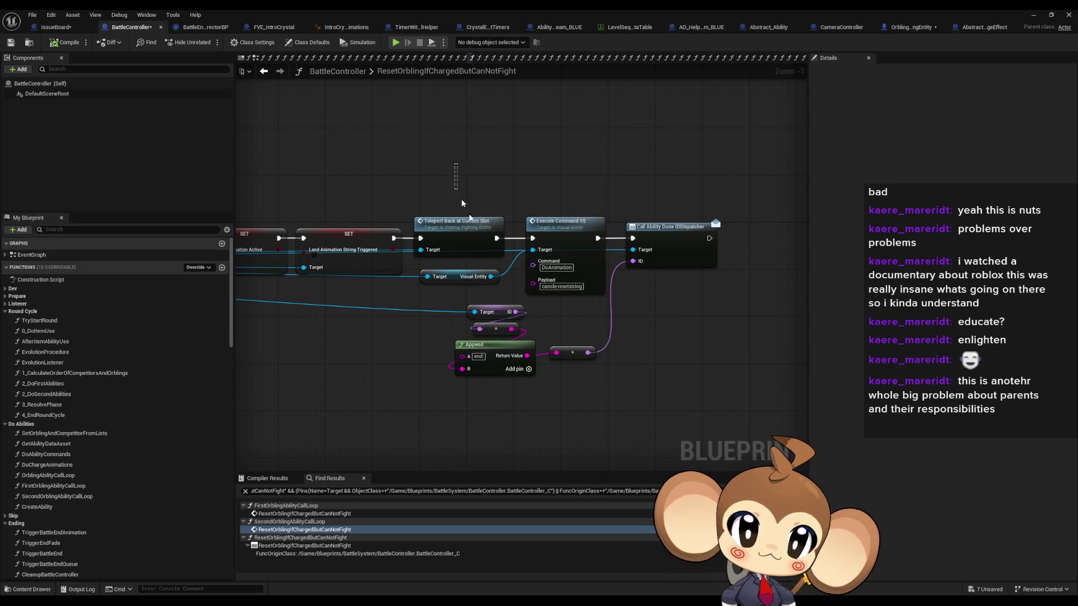
pyautogui.moveTo(559, 310); pyautogui.dragTo(797, 303)
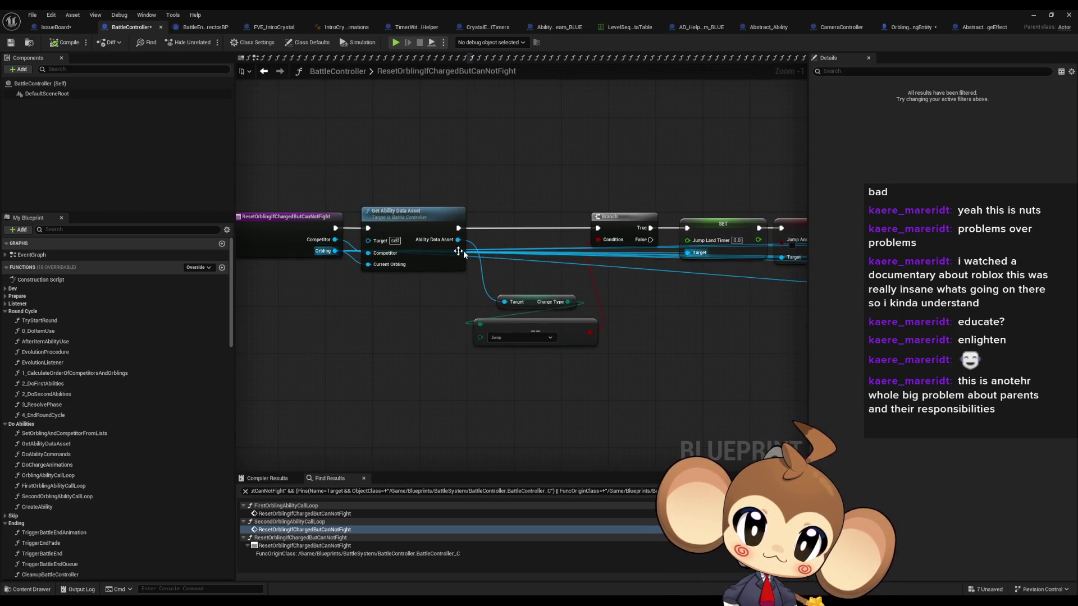
pyautogui.click(299, 235)
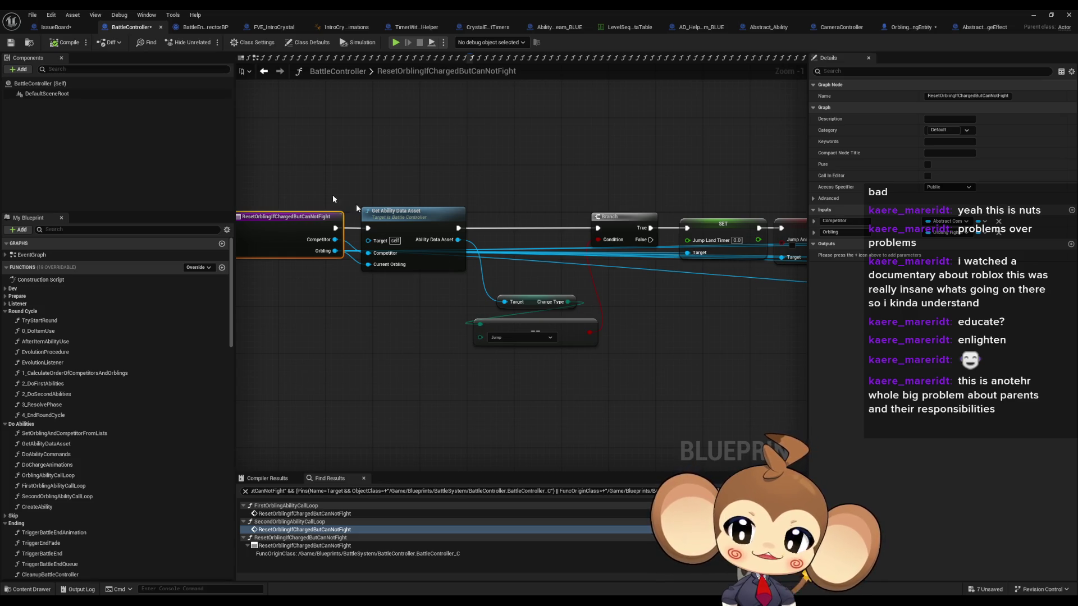
pyautogui.scroll(-2, 484, 275)
pyautogui.click(427, 294)
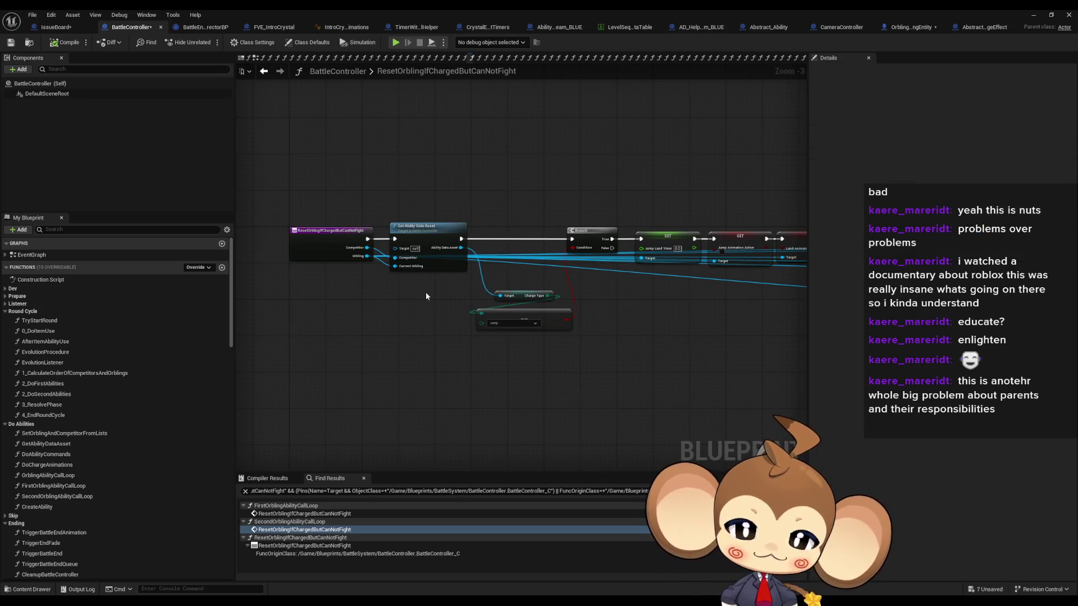
pyautogui.scroll(1, 449, 295)
pyautogui.scroll(2, 393, 291)
pyautogui.moveTo(326, 190)
pyautogui.mouseDown()
pyautogui.moveTo(432, 320)
pyautogui.moveTo(402, 289)
pyautogui.moveTo(418, 303)
pyautogui.mouseUp()
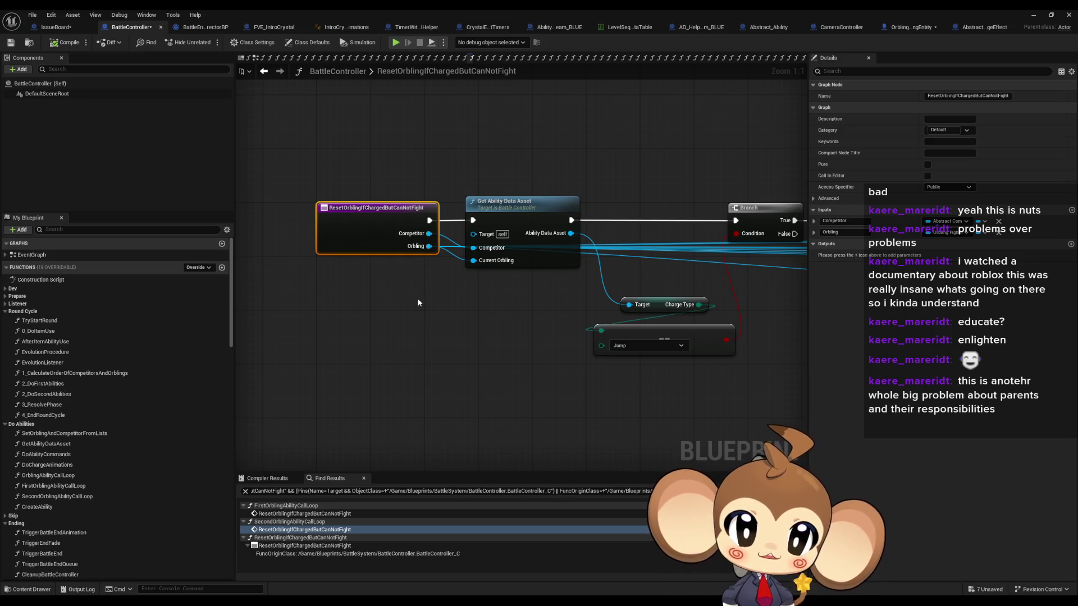
pyautogui.click(416, 302)
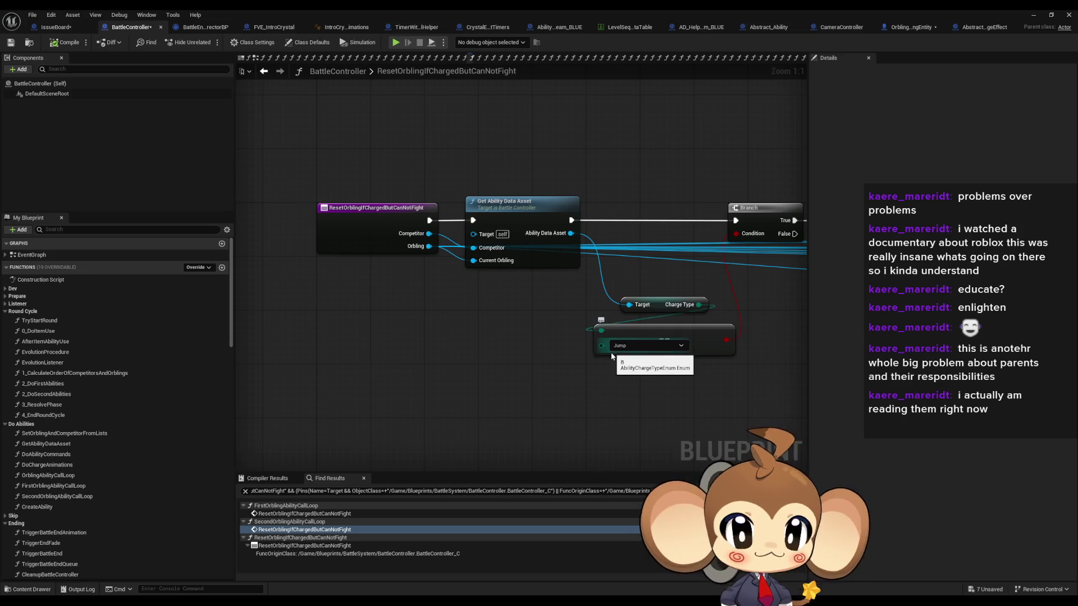
# Step: Pan through the ResetOrbling graph's Branch, SET and jump nodes, then bring up IssueBoard
pyautogui.moveTo(690, 384); pyautogui.dragTo(667, 375)
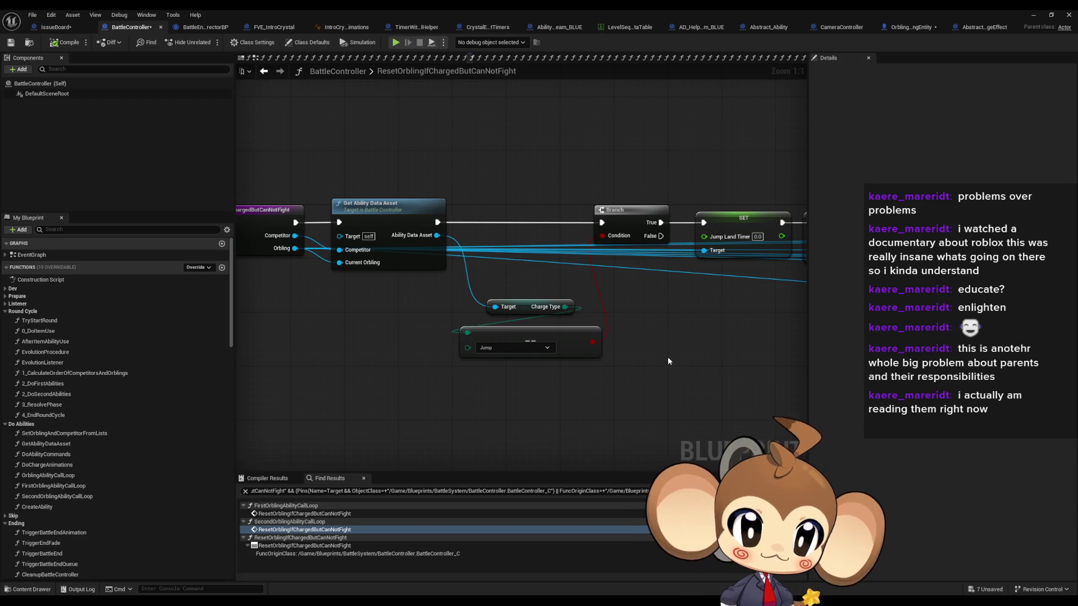
pyautogui.scroll(-1, 669, 357)
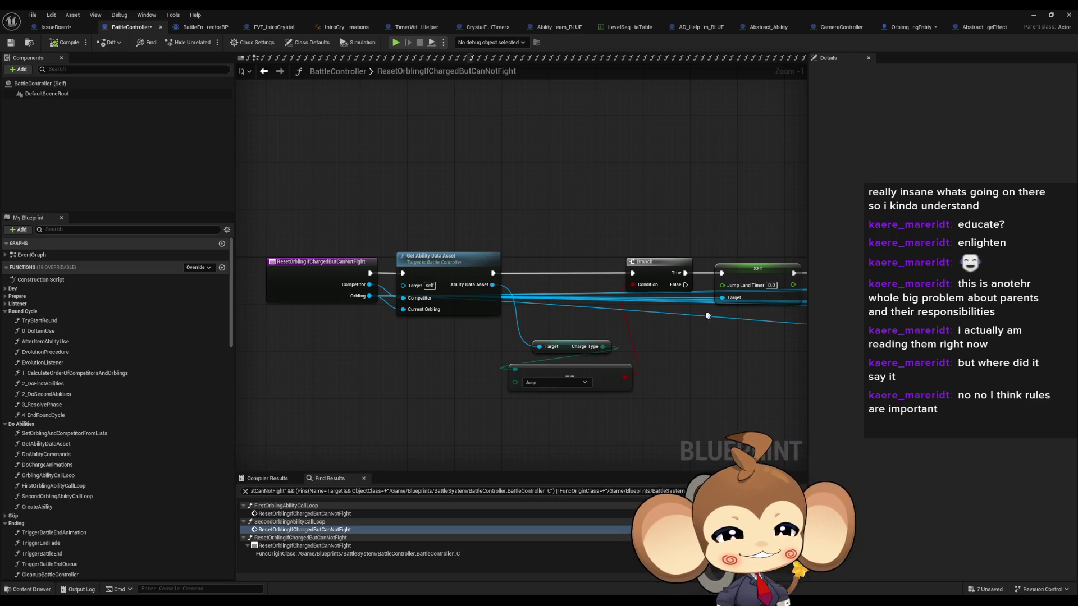
pyautogui.moveTo(687, 389)
pyautogui.mouseDown()
pyautogui.moveTo(615, 374)
pyautogui.moveTo(601, 355)
pyautogui.mouseUp()
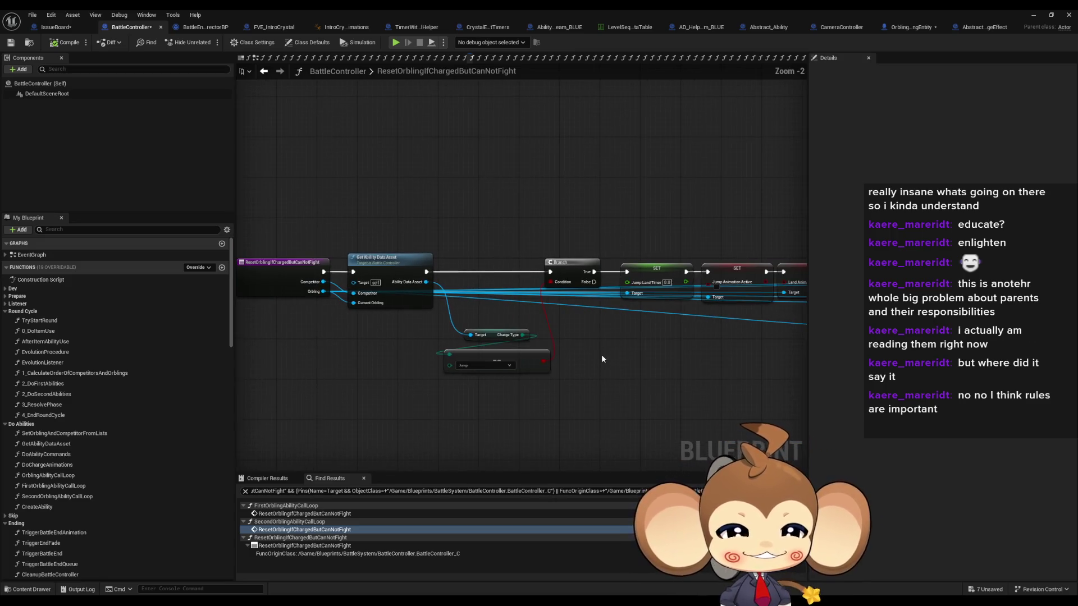
pyautogui.scroll(-1, 527, 298)
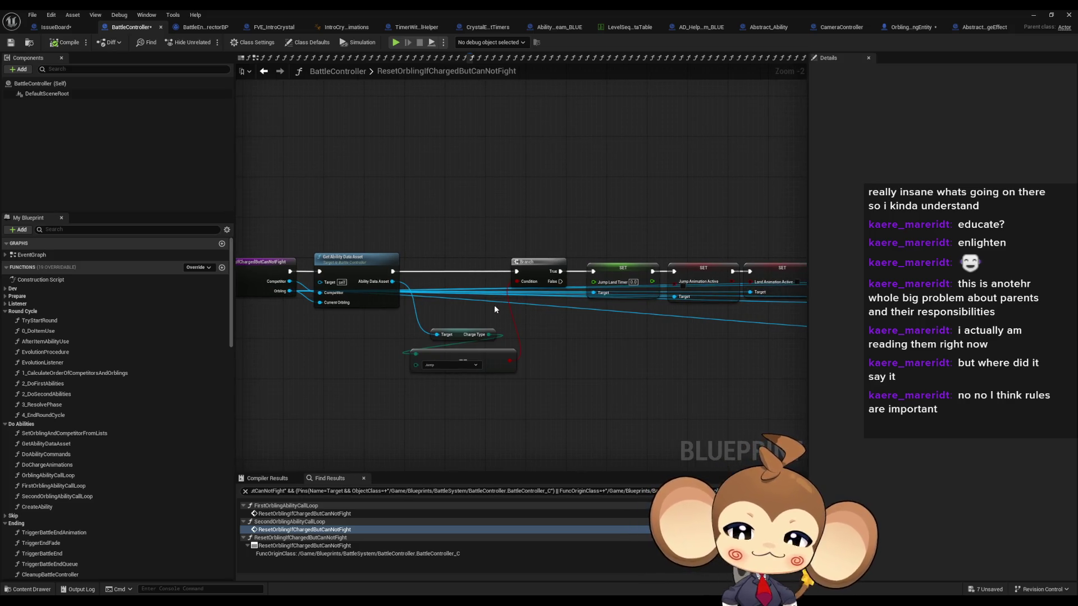
pyautogui.scroll(-1, 494, 304)
pyautogui.scroll(1, 322, 324)
pyautogui.moveTo(447, 351); pyautogui.dragTo(475, 370)
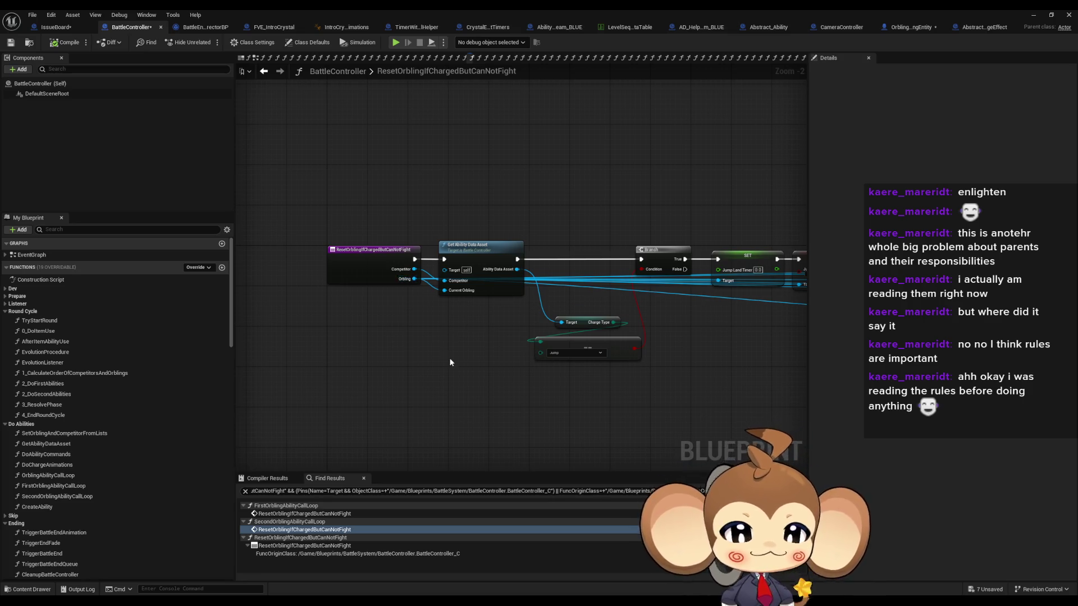
pyautogui.moveTo(450, 356); pyautogui.dragTo(303, 336)
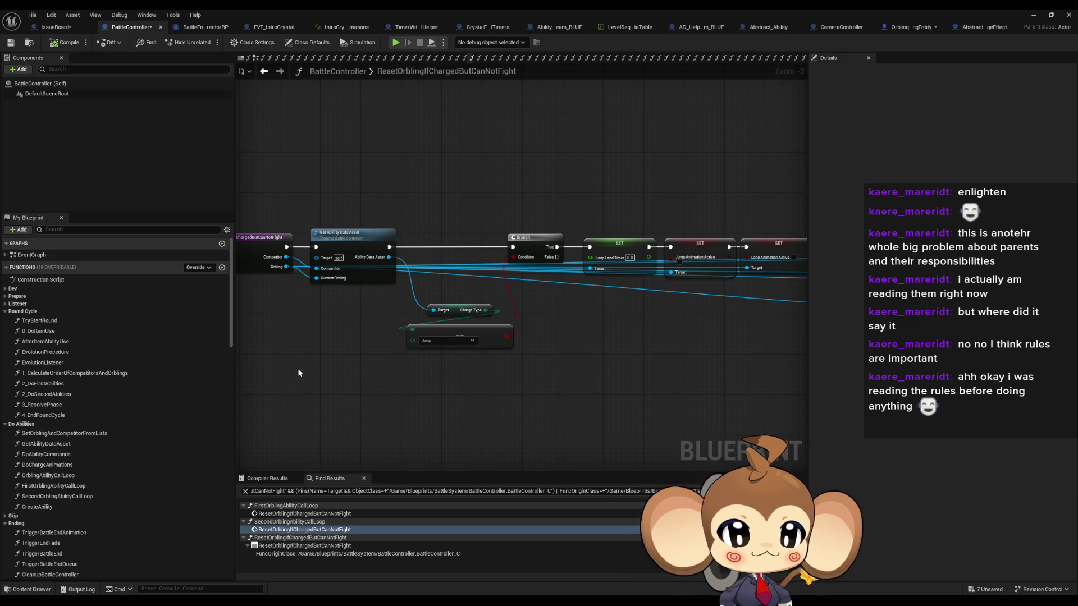
pyautogui.moveTo(483, 321); pyautogui.dragTo(463, 335)
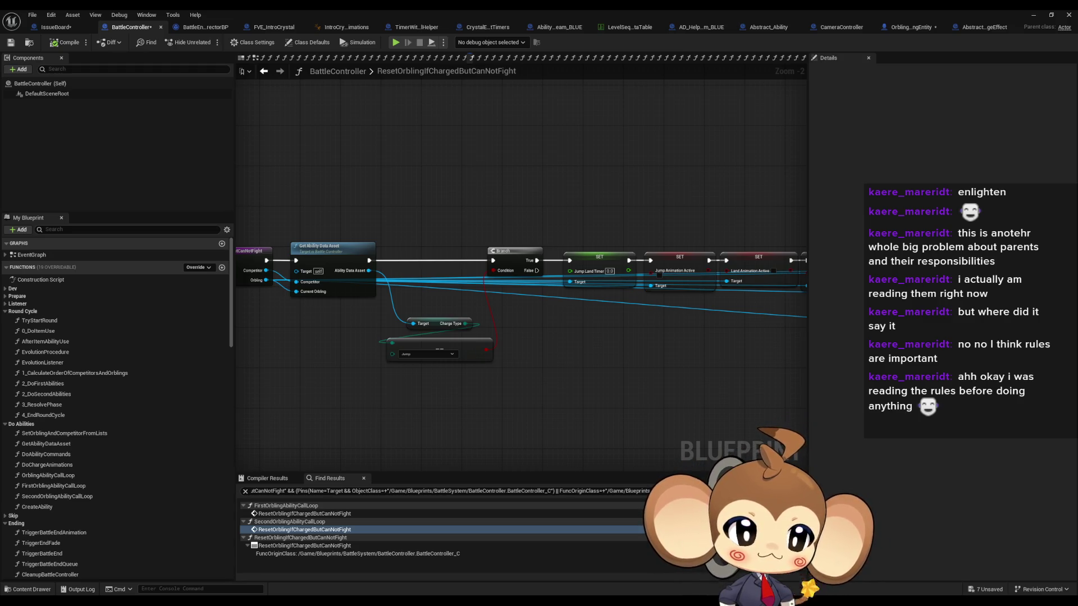
pyautogui.click(54, 27)
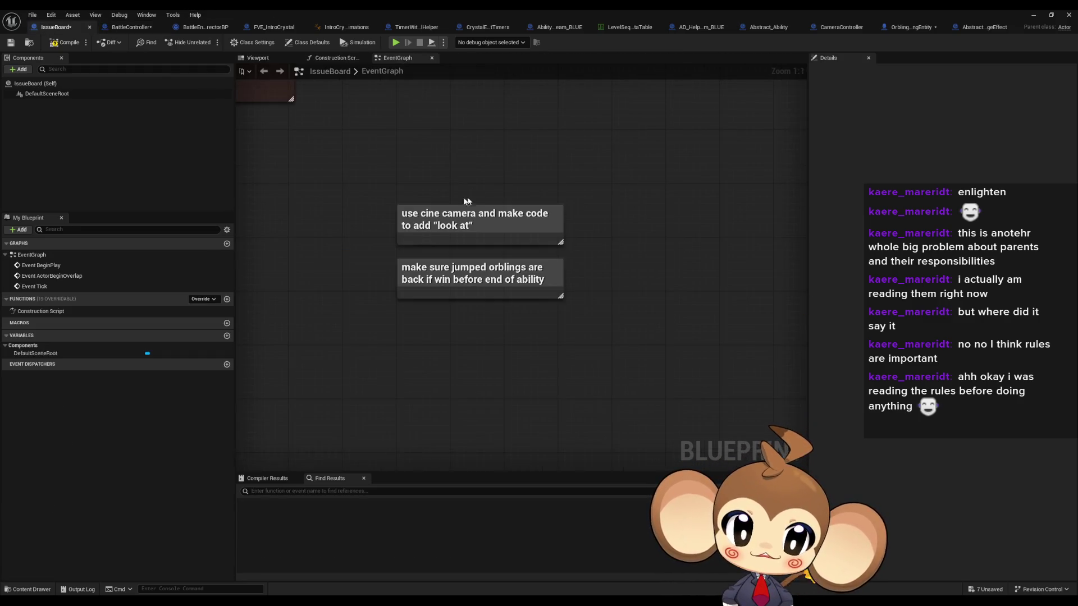
# Step: Move the 'use cine camera' note below and right of the 'make sure jumped orblings' note
pyautogui.moveTo(400, 344)
pyautogui.mouseDown()
pyautogui.moveTo(598, 378)
pyautogui.moveTo(453, 328)
pyautogui.moveTo(505, 287)
pyautogui.mouseUp()
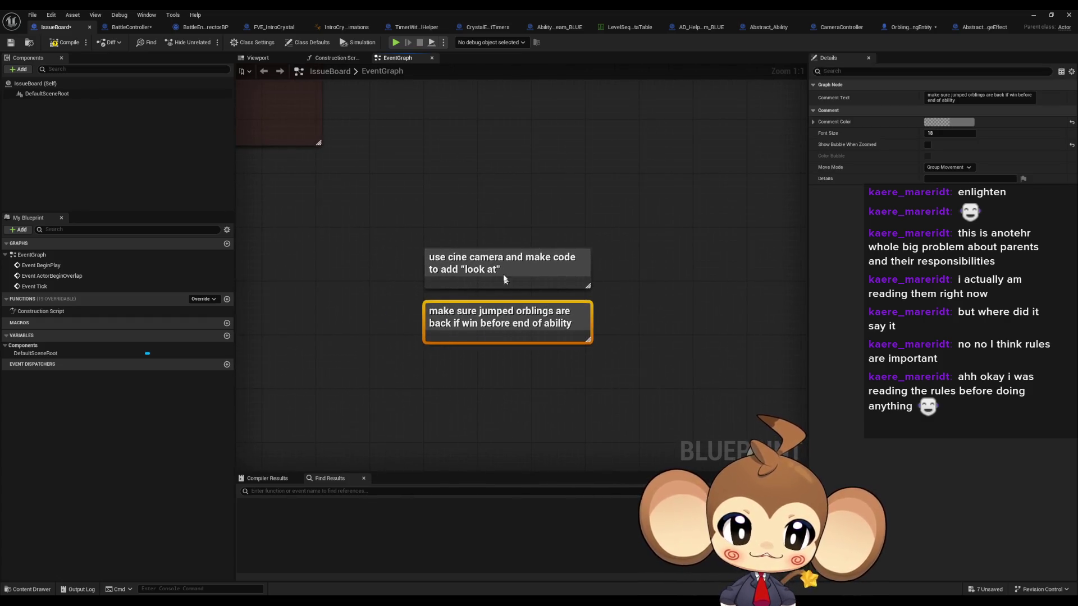
pyautogui.click(566, 240)
pyautogui.moveTo(565, 240)
pyautogui.mouseDown()
pyautogui.moveTo(514, 239)
pyautogui.moveTo(698, 291)
pyautogui.mouseUp()
pyautogui.moveTo(494, 315); pyautogui.dragTo(525, 110)
pyautogui.moveTo(648, 269)
pyautogui.mouseDown()
pyautogui.moveTo(551, 271)
pyautogui.moveTo(577, 211)
pyautogui.mouseUp()
pyautogui.click(476, 233)
# Step: Look over the other notes, selecting the 'boss progression test' and 'reward cinematic?' notes
pyautogui.scroll(-3, 498, 284)
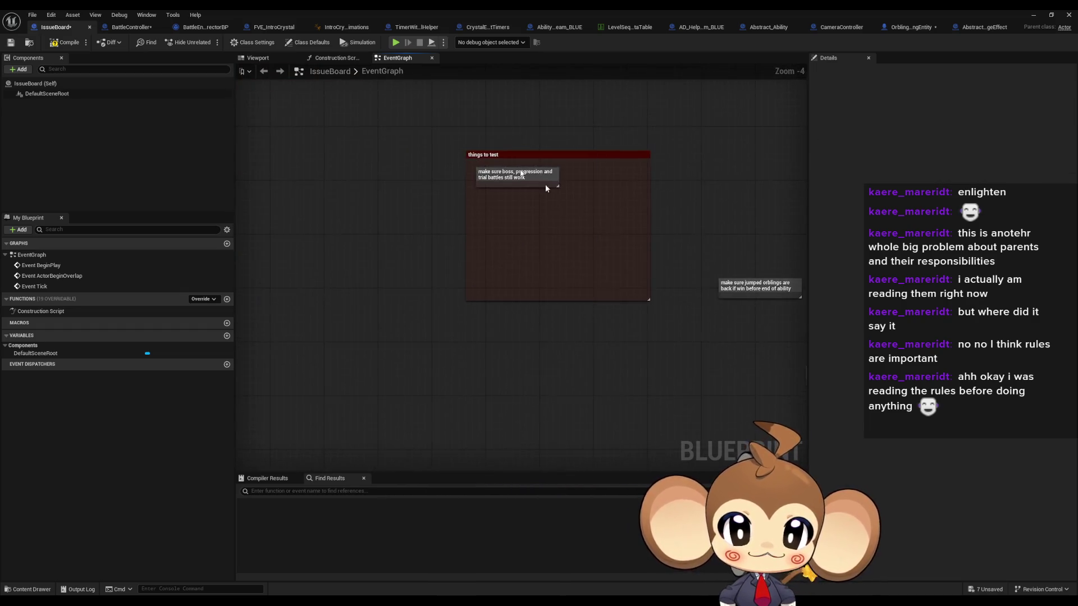
pyautogui.scroll(3, 470, 141)
pyautogui.moveTo(472, 183); pyautogui.dragTo(682, 257)
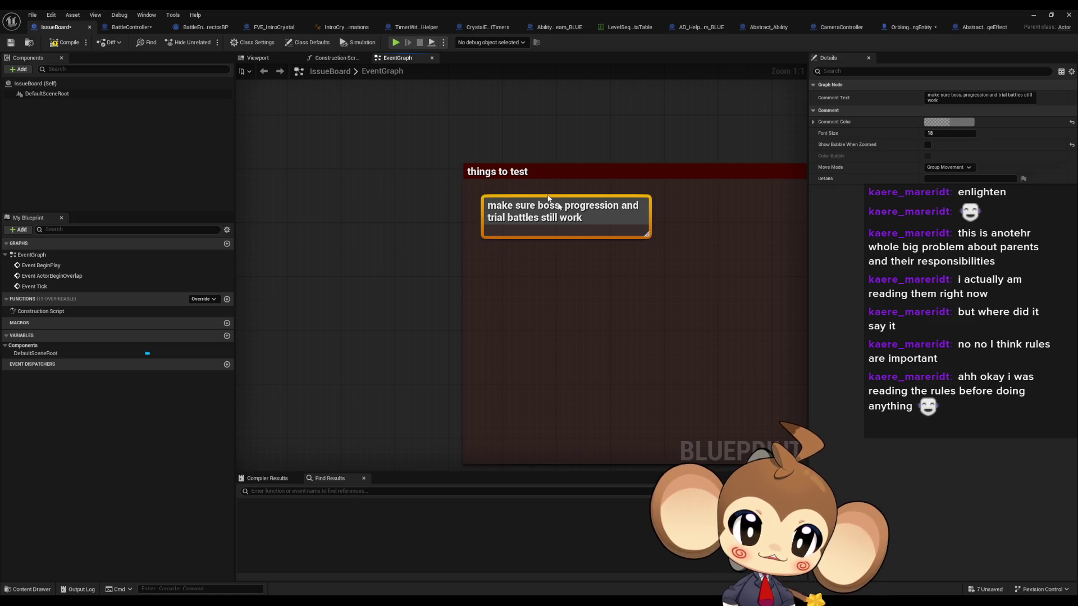
pyautogui.scroll(-4, 584, 264)
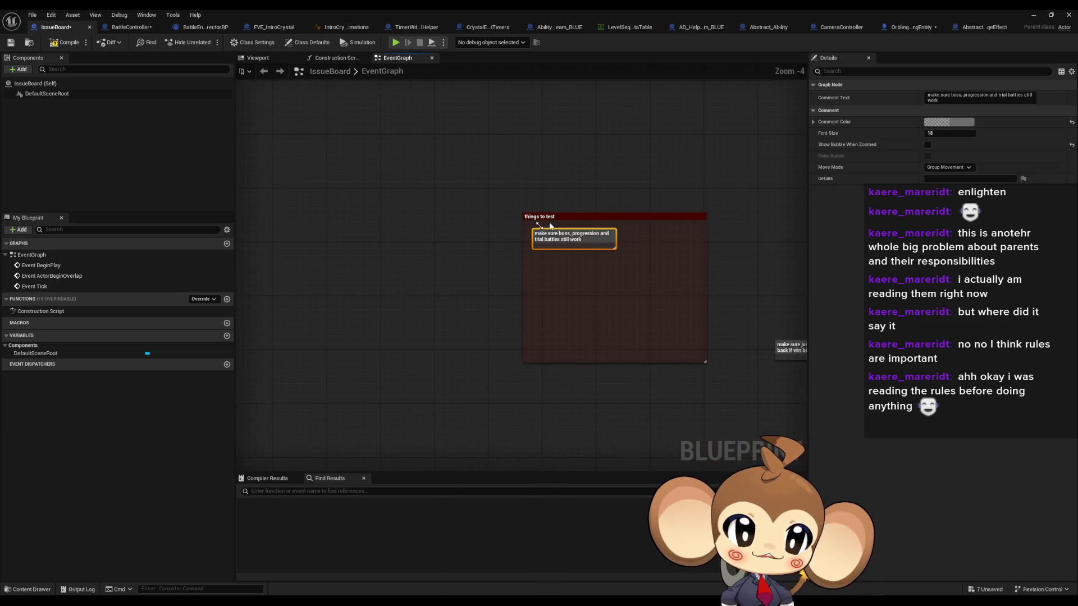
pyautogui.moveTo(584, 265); pyautogui.dragTo(460, 255)
pyautogui.moveTo(585, 321); pyautogui.dragTo(406, 248)
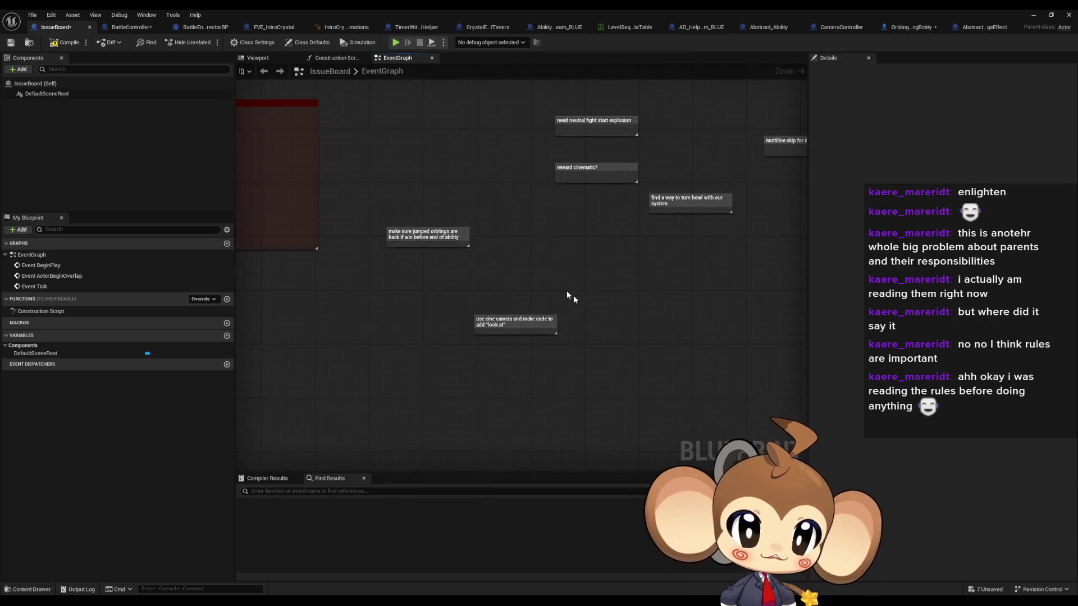
pyautogui.scroll(3, 577, 298)
pyautogui.click(595, 264)
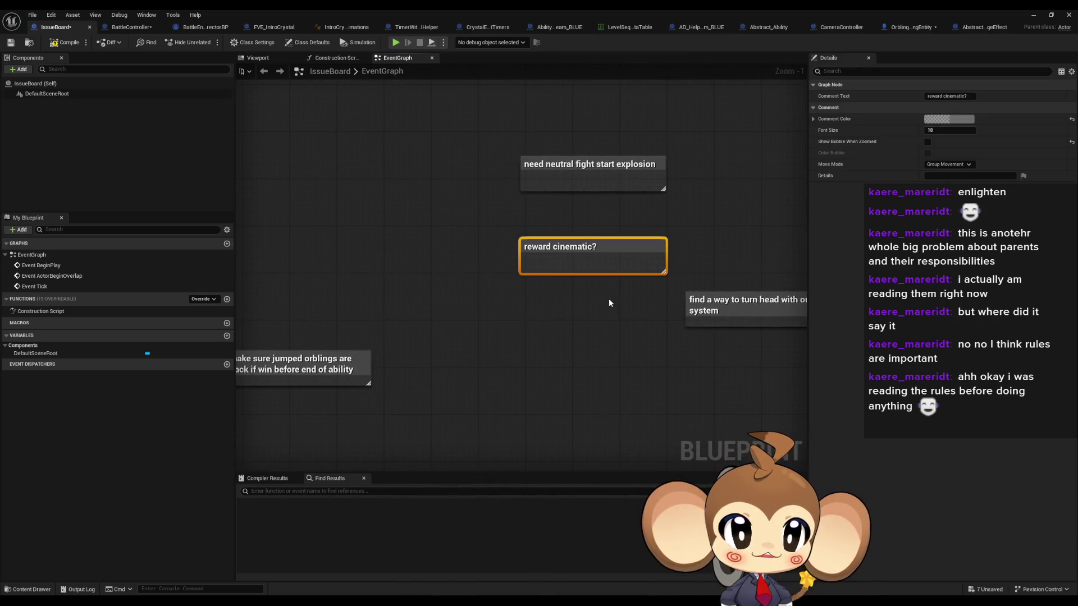
pyautogui.moveTo(497, 213)
pyautogui.mouseDown()
pyautogui.moveTo(647, 293)
pyautogui.moveTo(577, 314)
pyautogui.mouseUp()
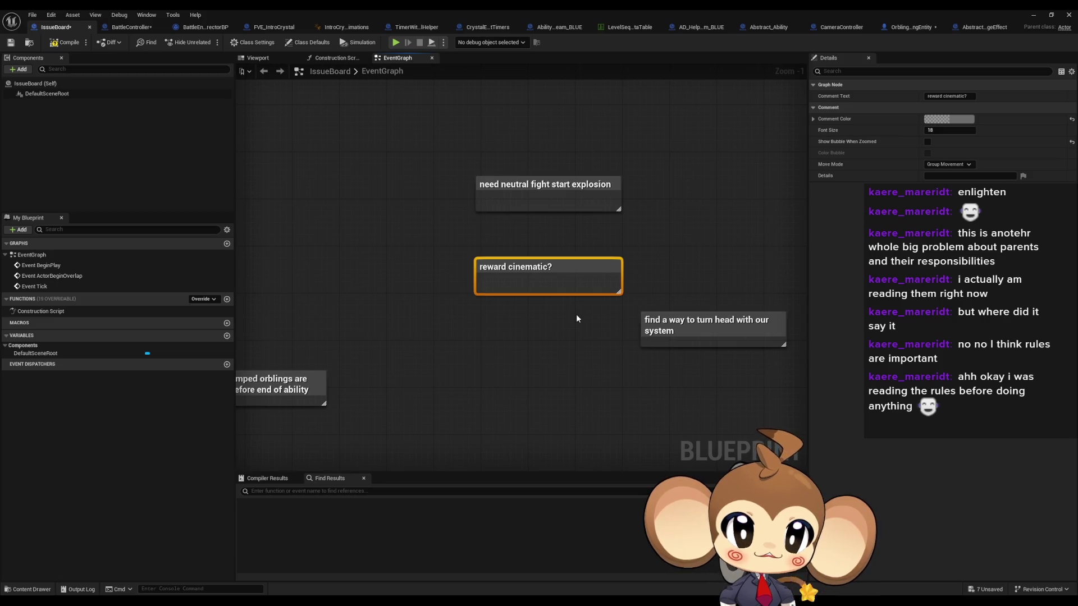
pyautogui.rightClick(576, 314)
# Step: Delete 'reward cinematic?' and place 'need neutral fight start explosion' above 'make sure jumped orblings'
pyautogui.moveTo(416, 243); pyautogui.dragTo(575, 312)
pyautogui.press('Delete')
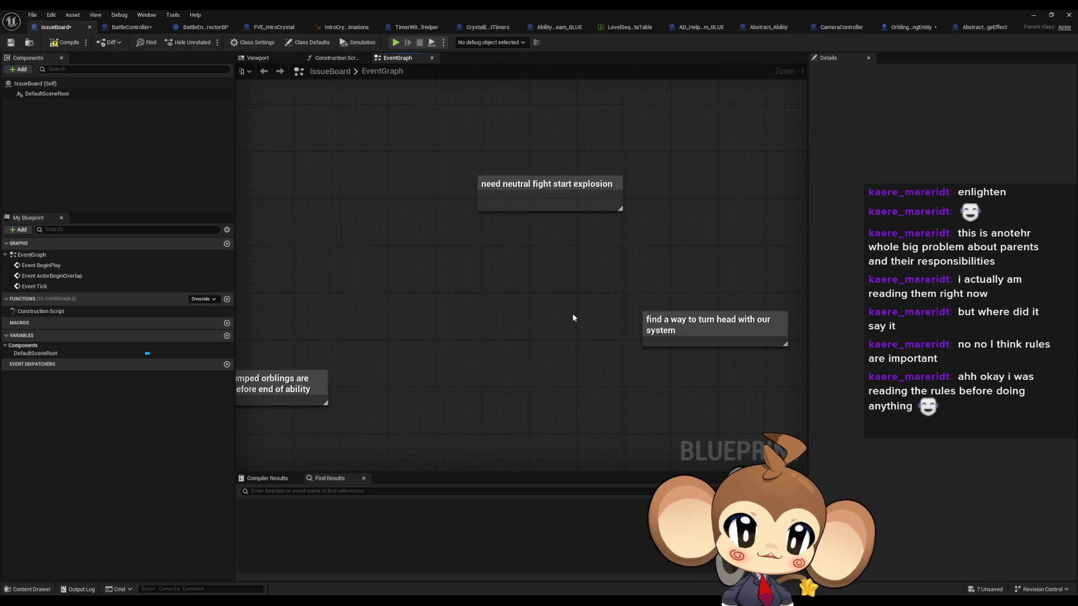
pyautogui.moveTo(575, 314); pyautogui.dragTo(559, 352)
pyautogui.moveTo(445, 180); pyautogui.dragTo(559, 287)
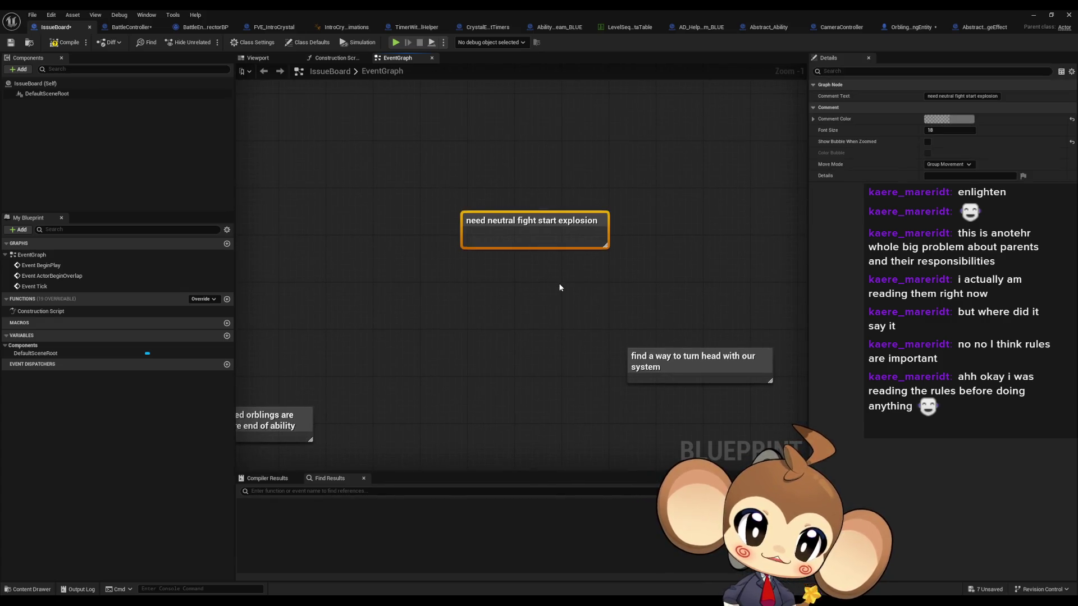
pyautogui.moveTo(489, 253)
pyautogui.mouseDown()
pyautogui.moveTo(649, 173)
pyautogui.moveTo(338, 292)
pyautogui.moveTo(333, 309)
pyautogui.mouseUp()
pyautogui.click(645, 253)
pyautogui.moveTo(527, 273); pyautogui.dragTo(307, 284)
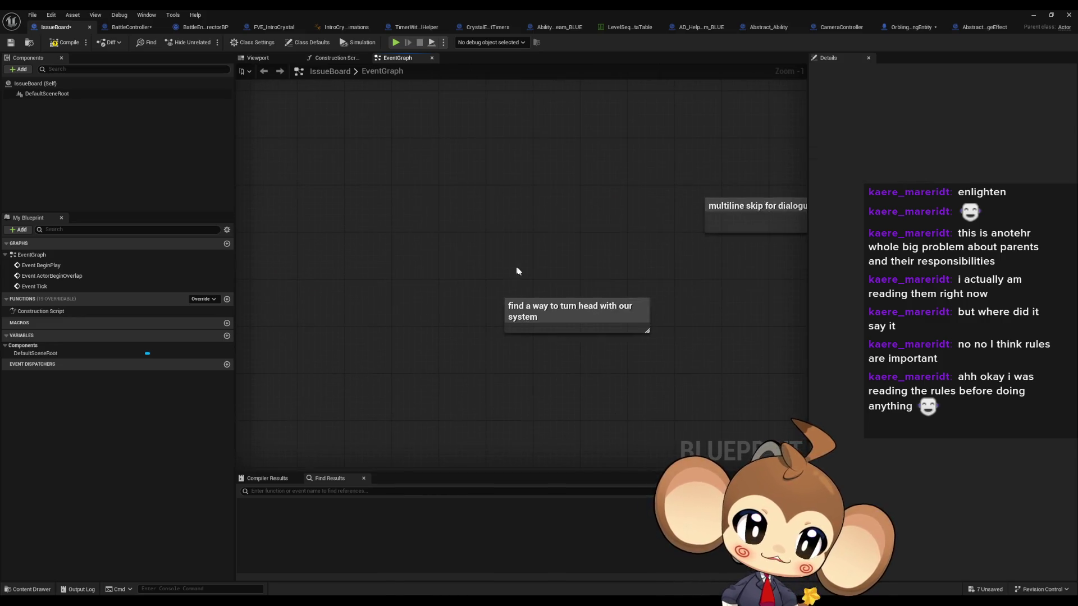
# Step: Look over the 'find a way to turn head' and 'multiline skip for dialogue' notes
pyautogui.click(578, 315)
pyautogui.moveTo(673, 392)
pyautogui.mouseDown()
pyautogui.moveTo(630, 380)
pyautogui.moveTo(547, 327)
pyautogui.mouseUp()
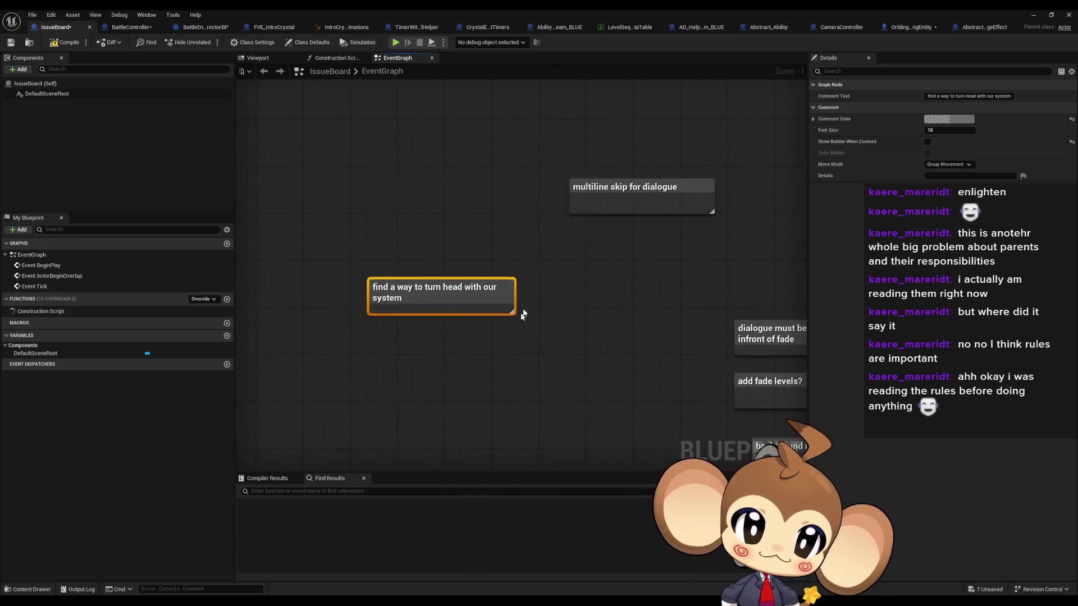
pyautogui.moveTo(614, 242); pyautogui.dragTo(533, 303)
pyautogui.click(617, 273)
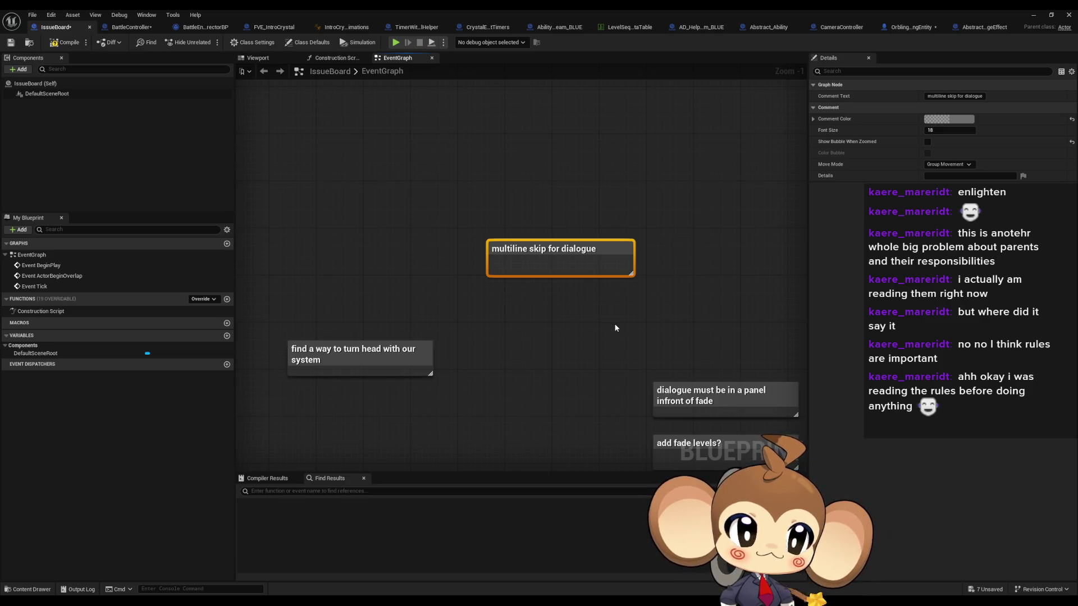
pyautogui.scroll(-5, 612, 331)
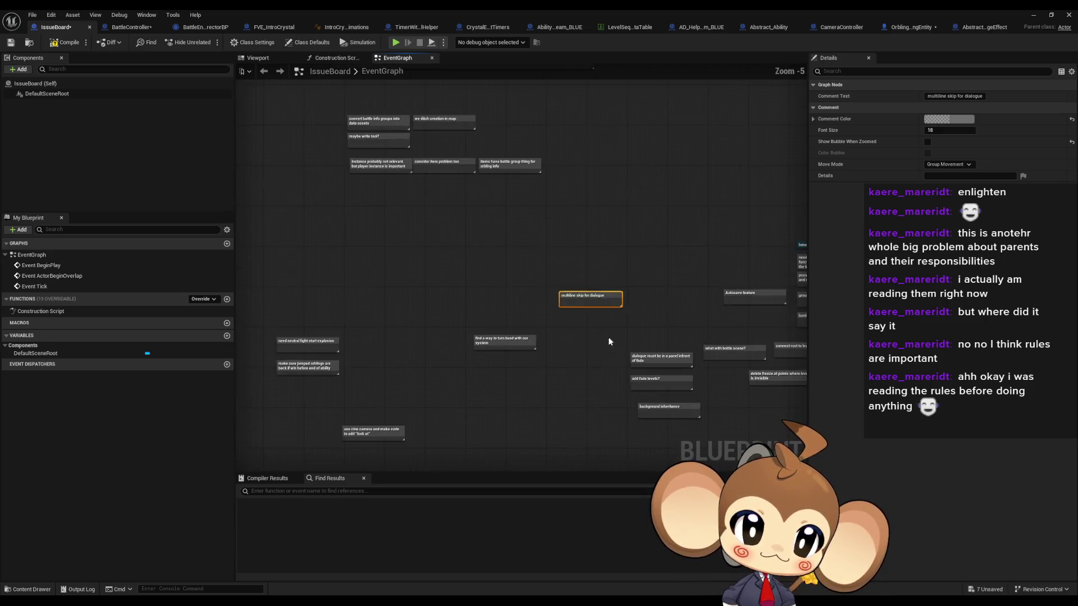
# Step: Survey the refactor battle system notes and locate the 'use cine camera' note
pyautogui.scroll(7, 561, 325)
pyautogui.moveTo(528, 304); pyautogui.dragTo(418, 292)
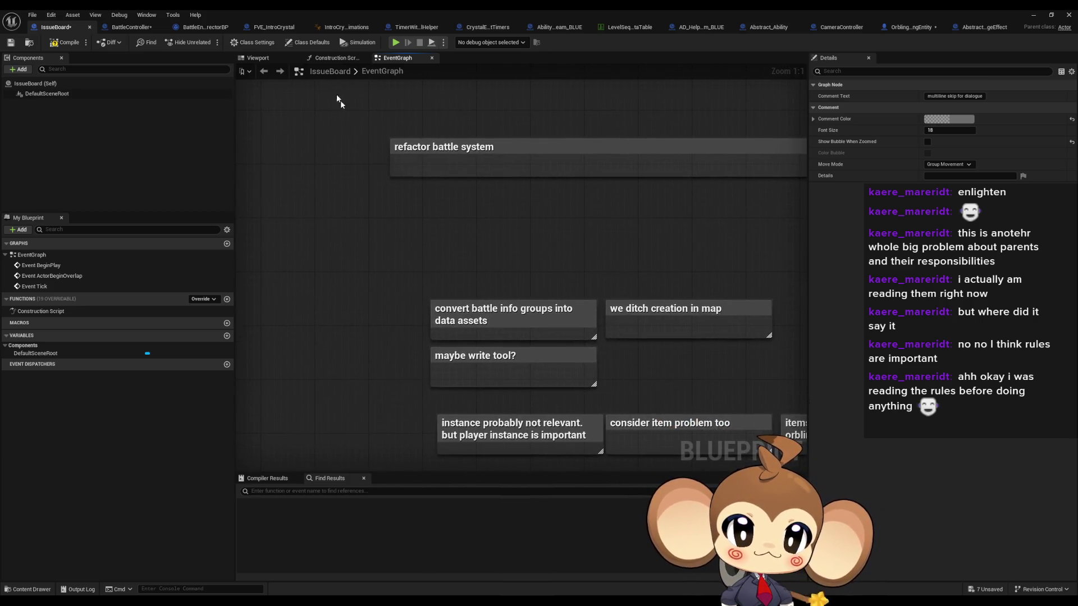
pyautogui.moveTo(601, 214); pyautogui.dragTo(404, 111)
pyautogui.scroll(-5, 404, 168)
pyautogui.scroll(7, 393, 253)
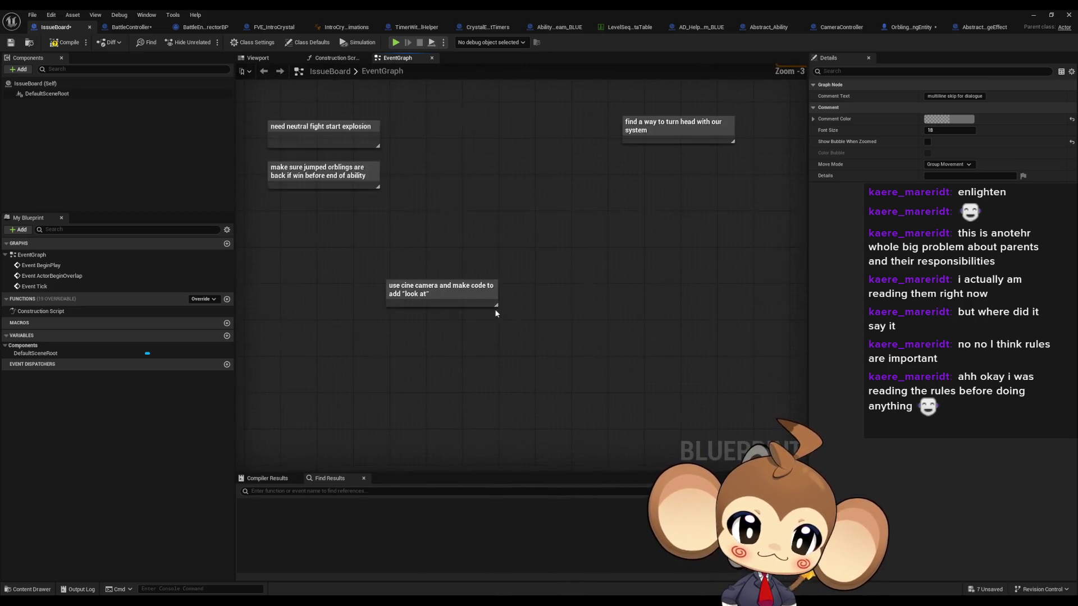
# Step: Move the 'use cine camera and make code to add look at' note up, then open CameraController
pyautogui.click(396, 267)
pyautogui.moveTo(595, 314); pyautogui.dragTo(568, 224)
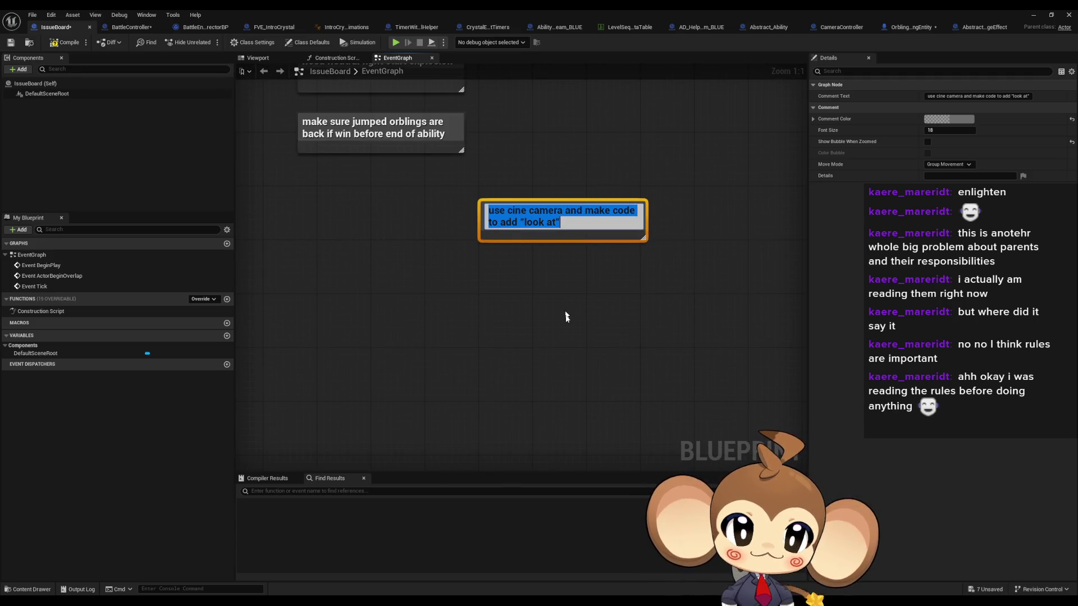
pyautogui.click(565, 320)
pyautogui.moveTo(557, 295); pyautogui.dragTo(518, 359)
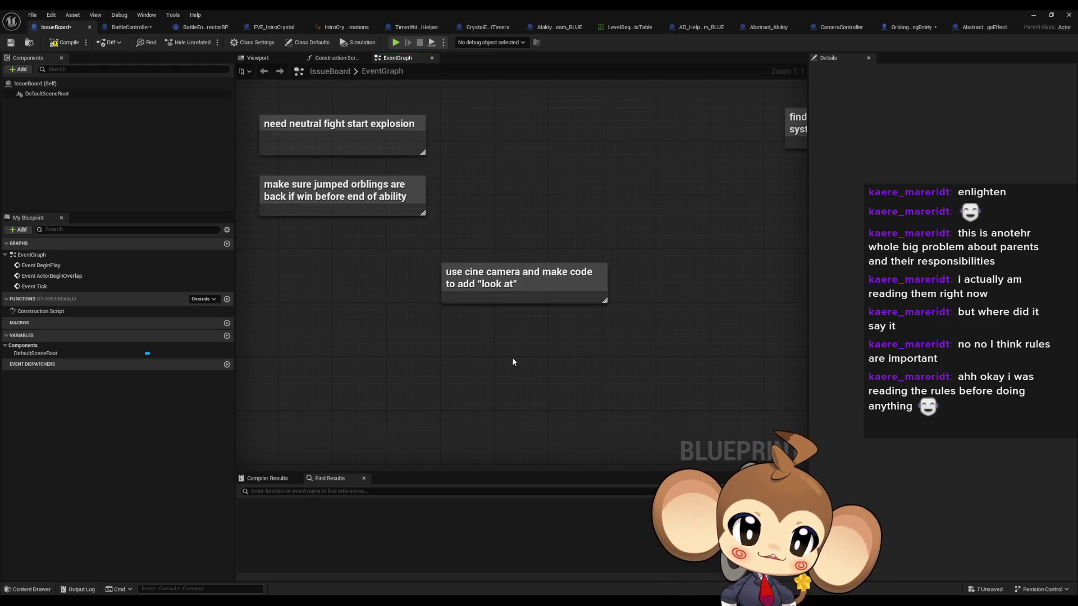
pyautogui.moveTo(395, 263); pyautogui.dragTo(659, 357)
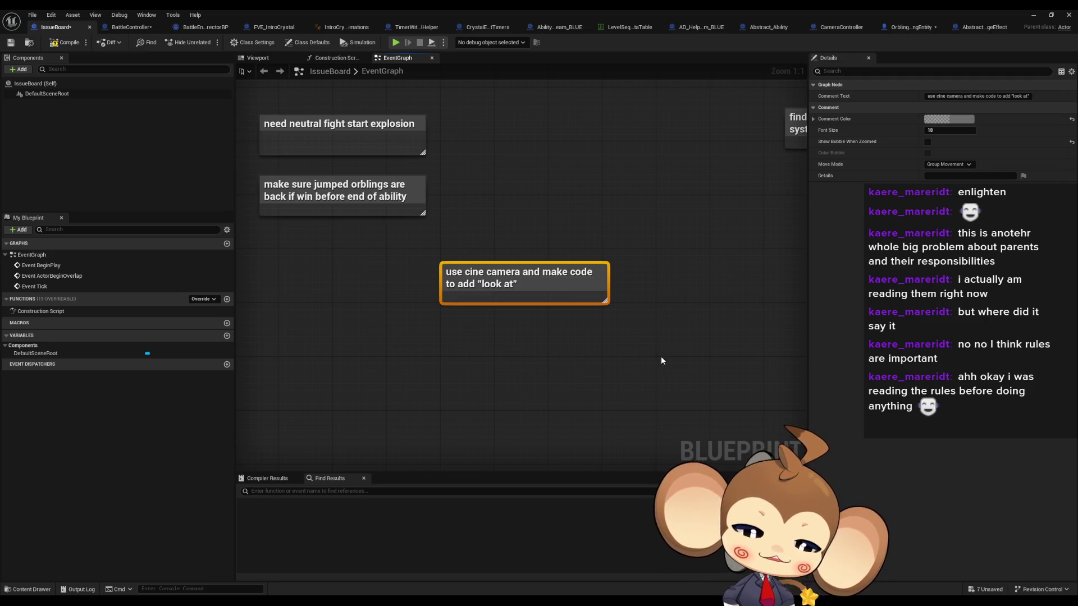
pyautogui.click(661, 359)
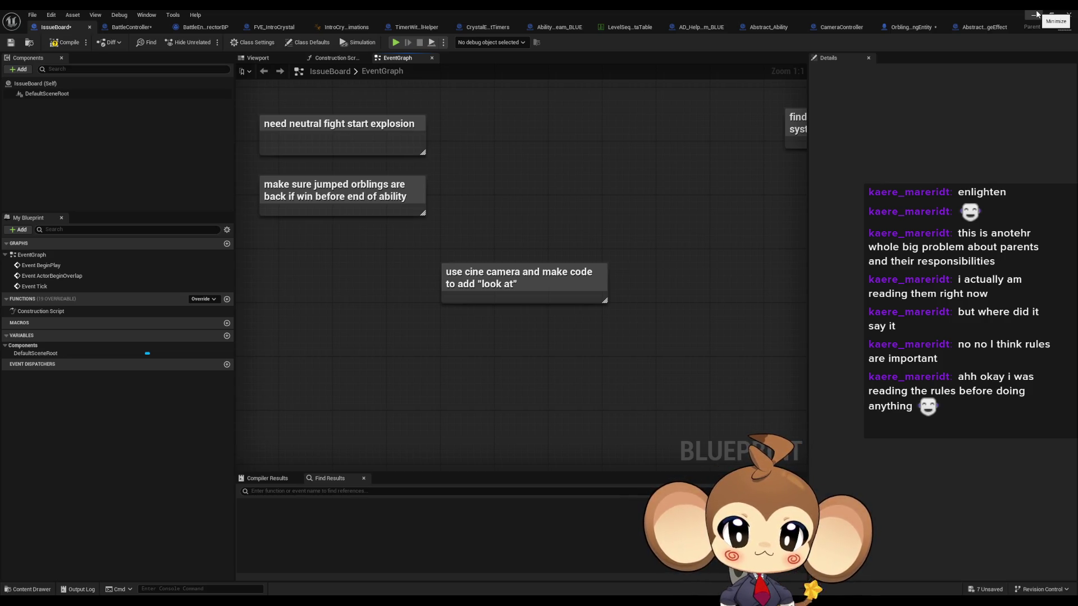
pyautogui.click(841, 27)
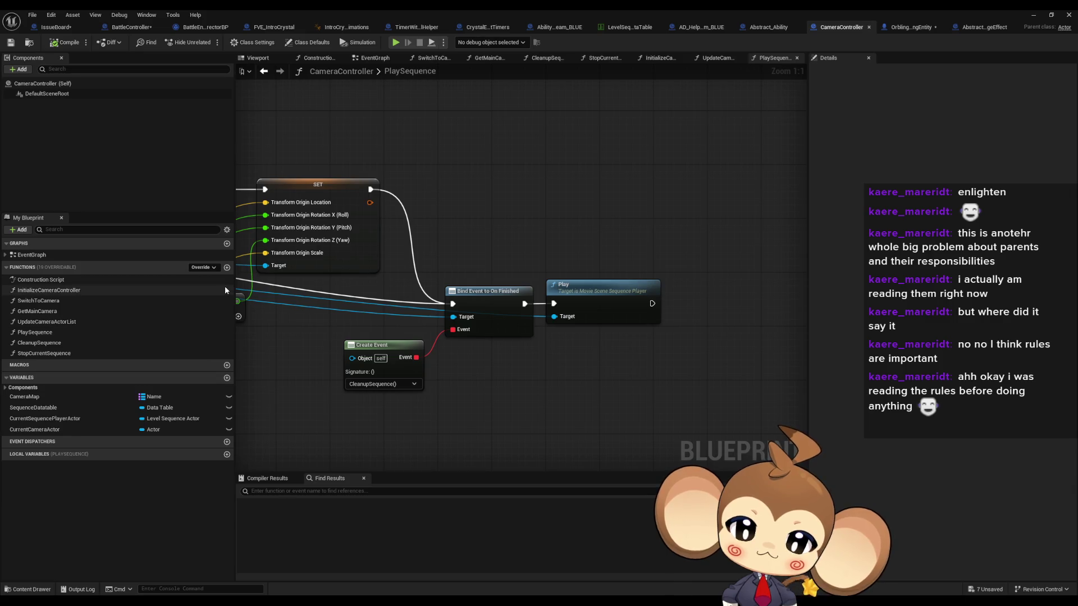
# Step: Open the InitializeCameraController and UpdateCameraActorList function graphs
pyautogui.scroll(-9, 393, 311)
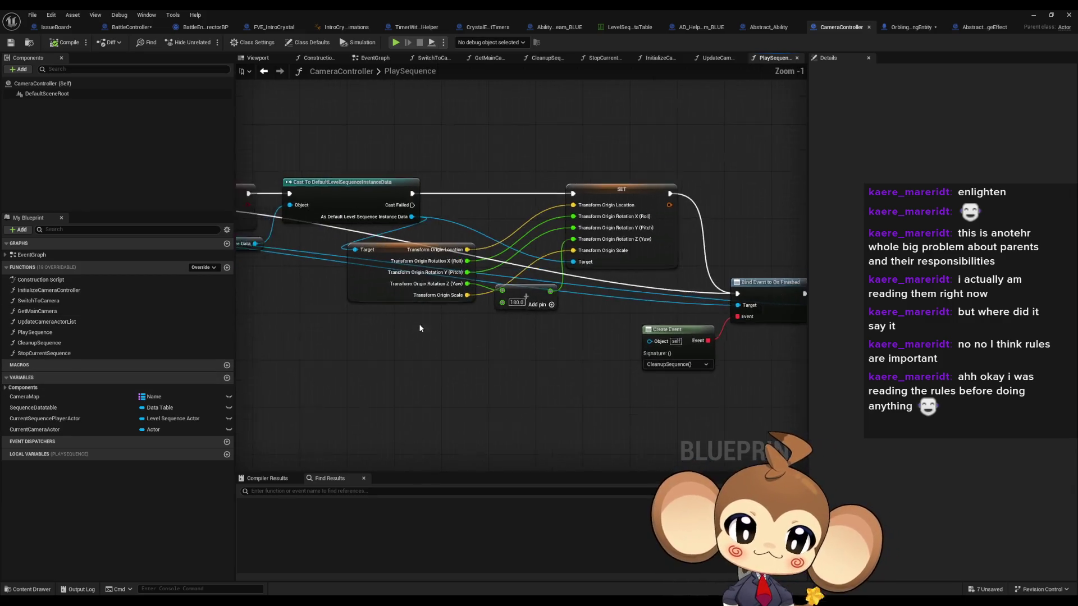
pyautogui.scroll(5, 525, 329)
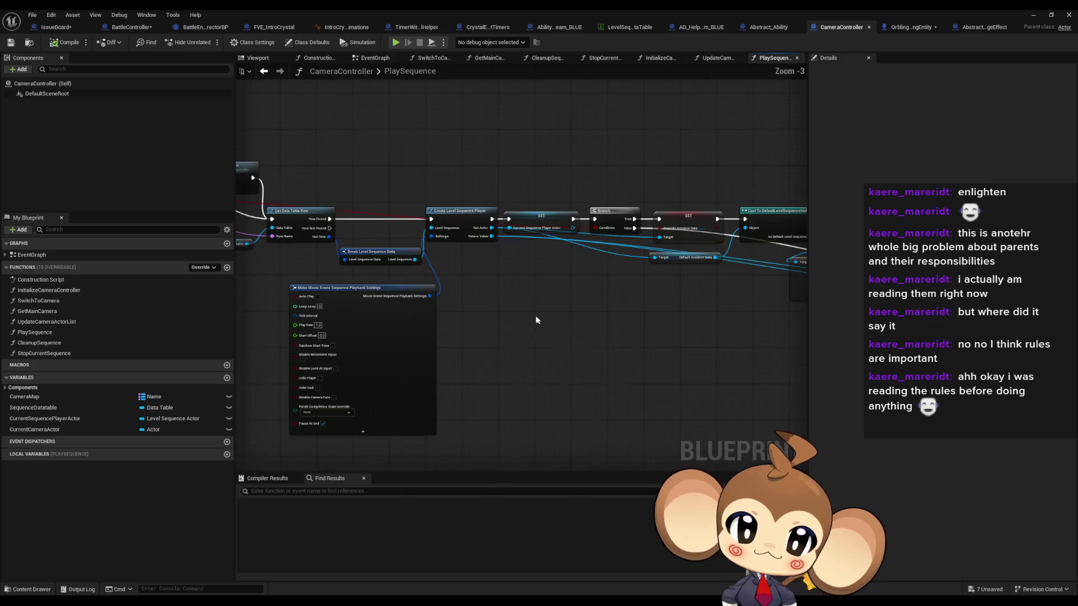
pyautogui.scroll(-1, 685, 319)
pyautogui.scroll(1, 555, 301)
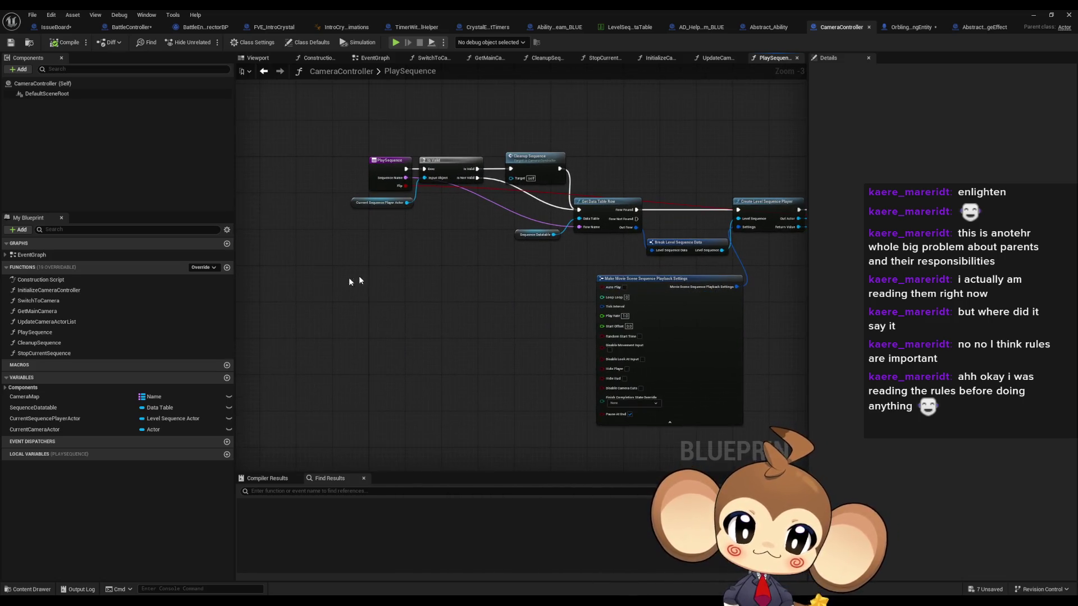
pyautogui.doubleClick(55, 290)
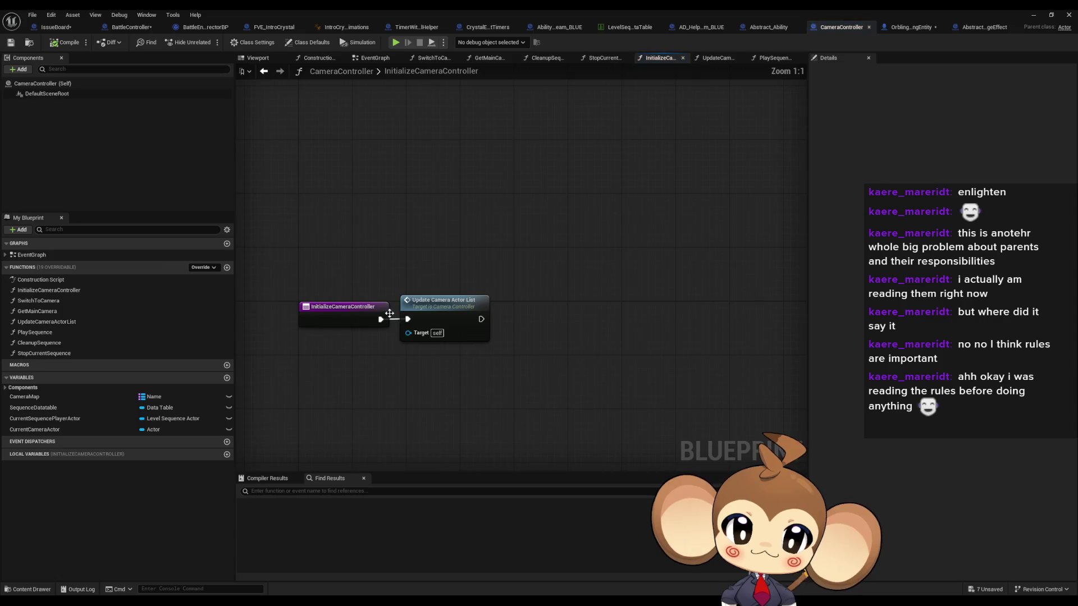
pyautogui.click(446, 307)
pyautogui.doubleClick(445, 307)
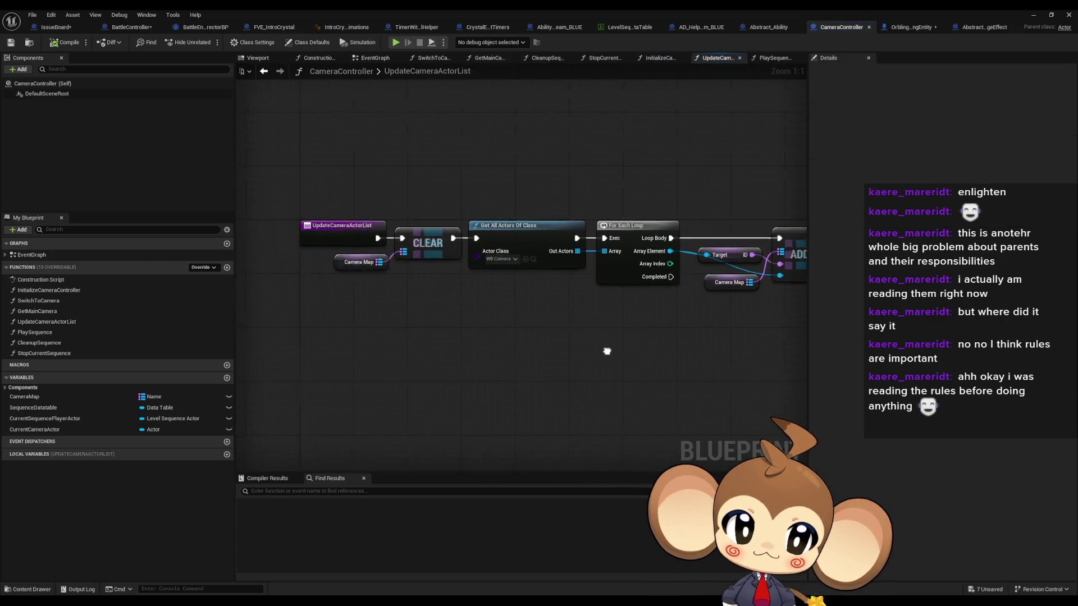
# Step: Open SwitchToCamera, then PlaySequence, and inspect the SequenceDatatable variable's details
pyautogui.doubleClick(36, 301)
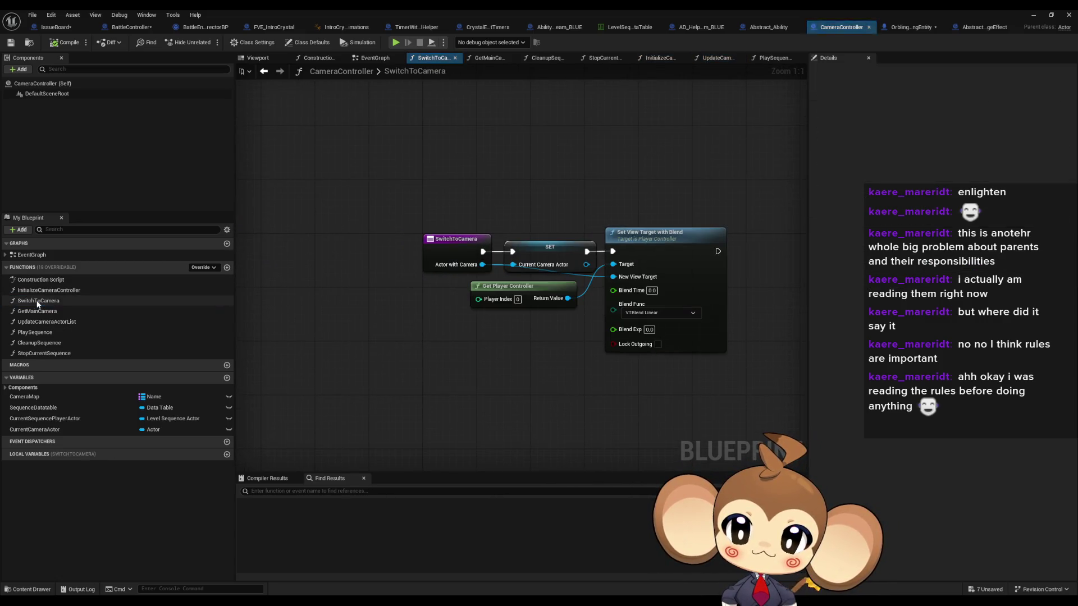
pyautogui.doubleClick(55, 332)
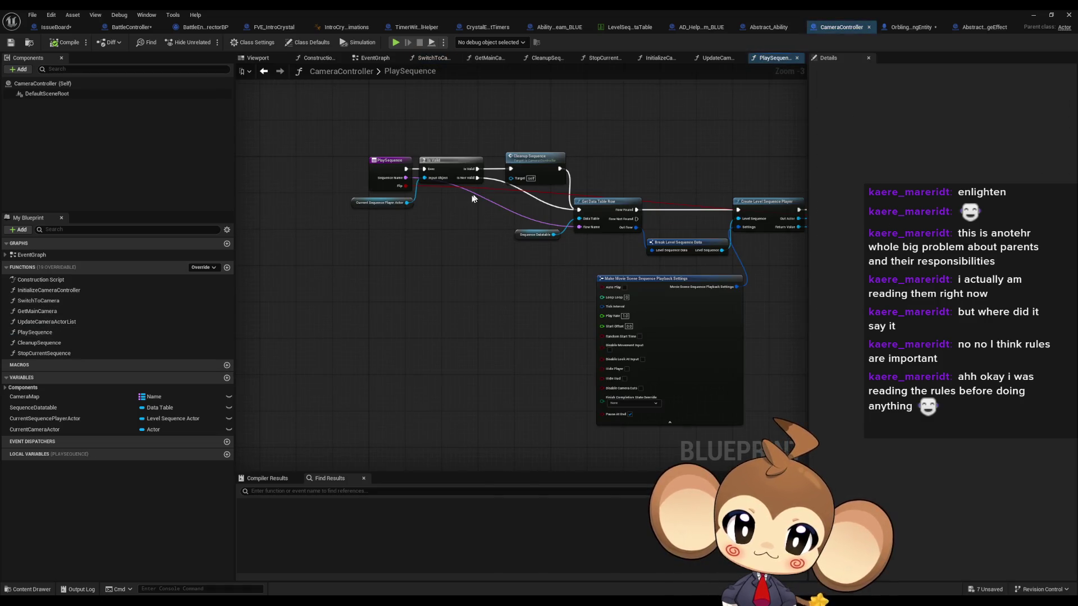
pyautogui.moveTo(425, 251); pyautogui.dragTo(323, 199)
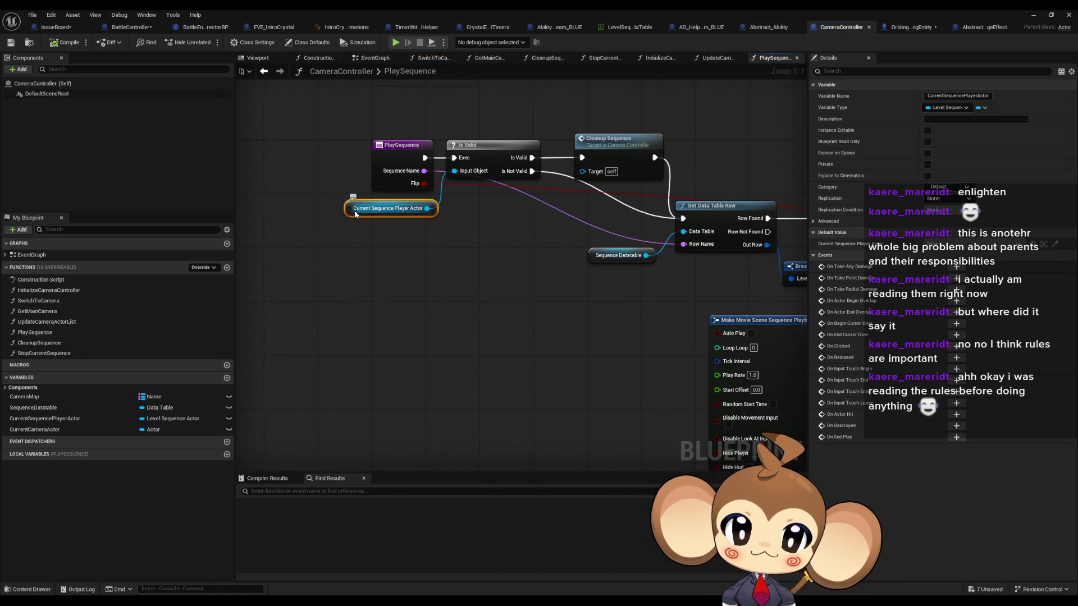
pyautogui.moveTo(505, 246); pyautogui.dragTo(367, 270)
pyautogui.click(481, 279)
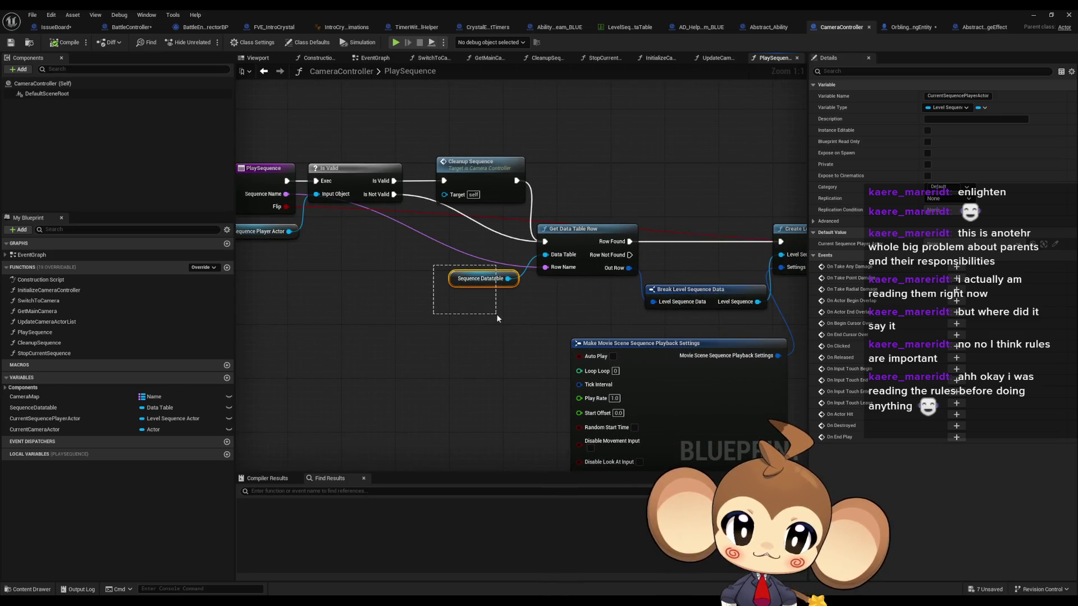
# Step: Review PlaySequence's sequence player creation through the final Play node, then return to the level editor
pyautogui.scroll(-2, 475, 306)
pyautogui.moveTo(786, 298); pyautogui.dragTo(477, 297)
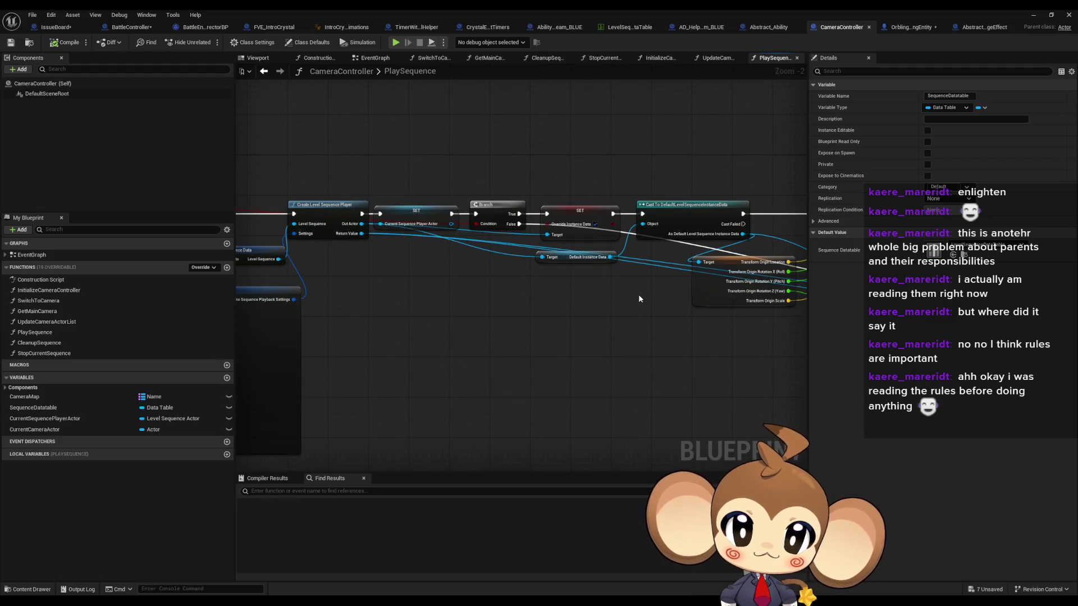
pyautogui.scroll(2, 639, 298)
pyautogui.click(730, 275)
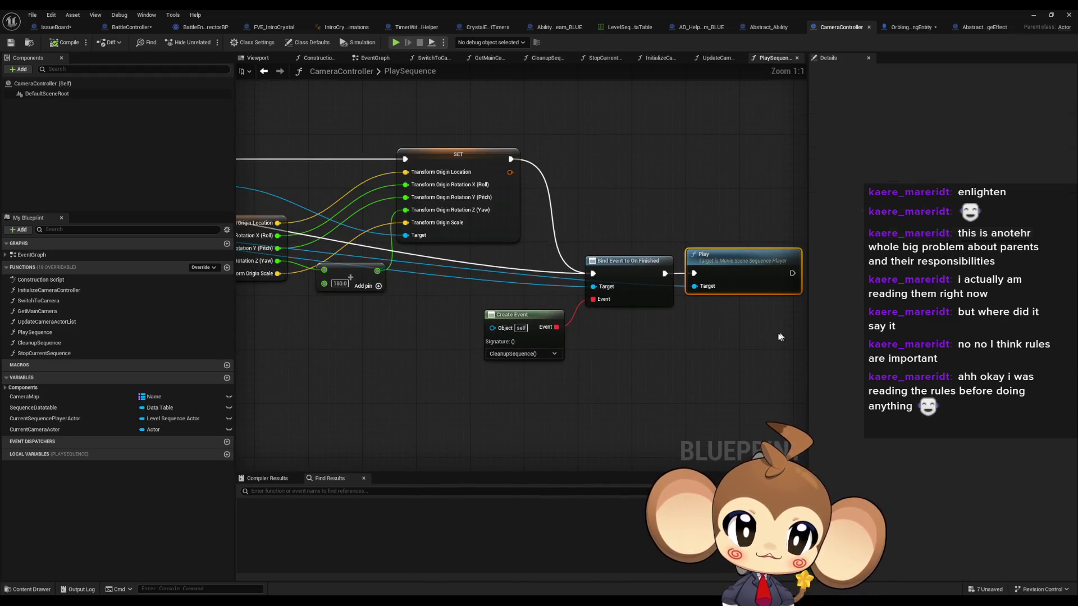
pyautogui.scroll(-2, 695, 287)
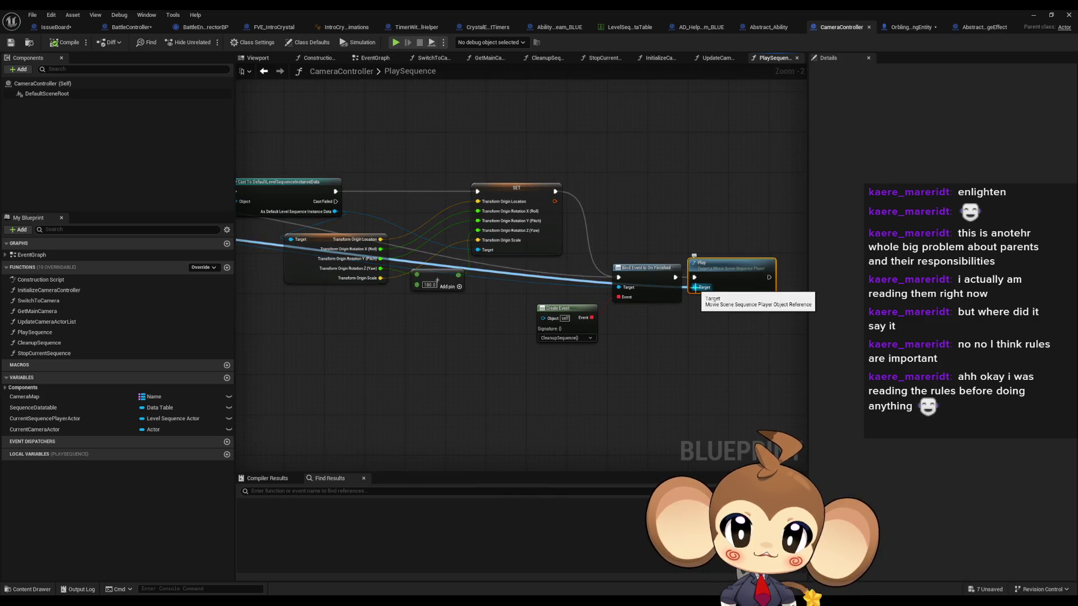
pyautogui.scroll(2, 618, 283)
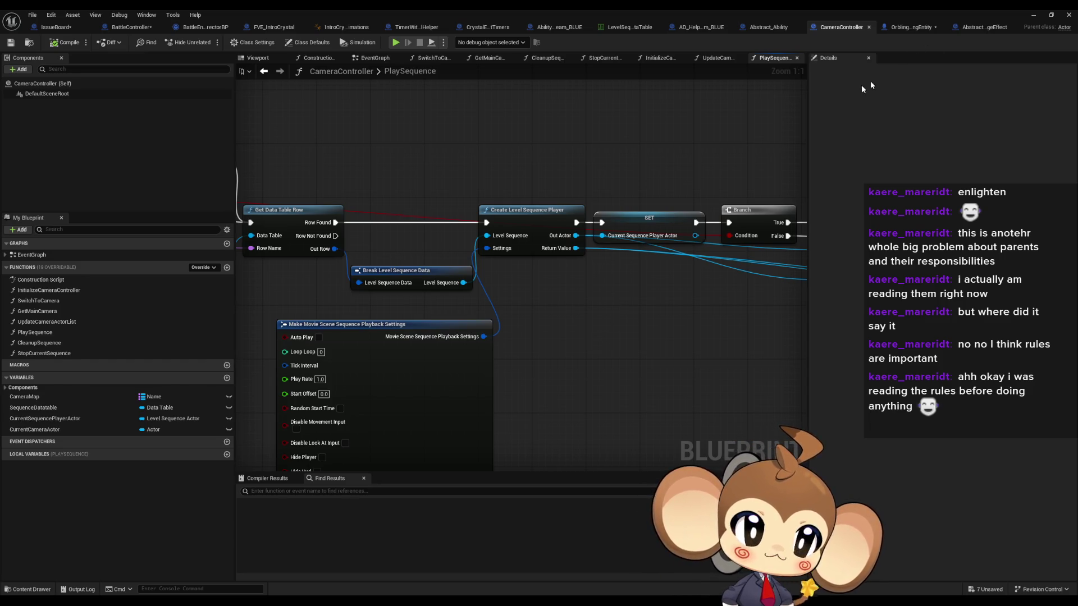
pyautogui.click(1033, 15)
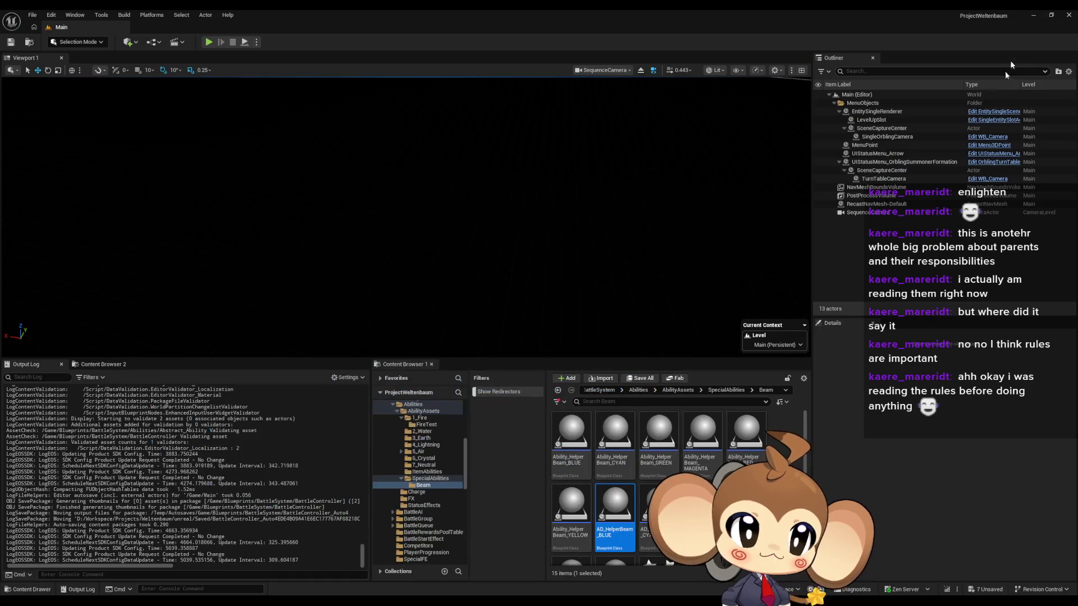
# Step: Select SequenceCamera, then browse Content to Sequences > Battle > Intro and select Battle Competitor Angle
pyautogui.click(865, 213)
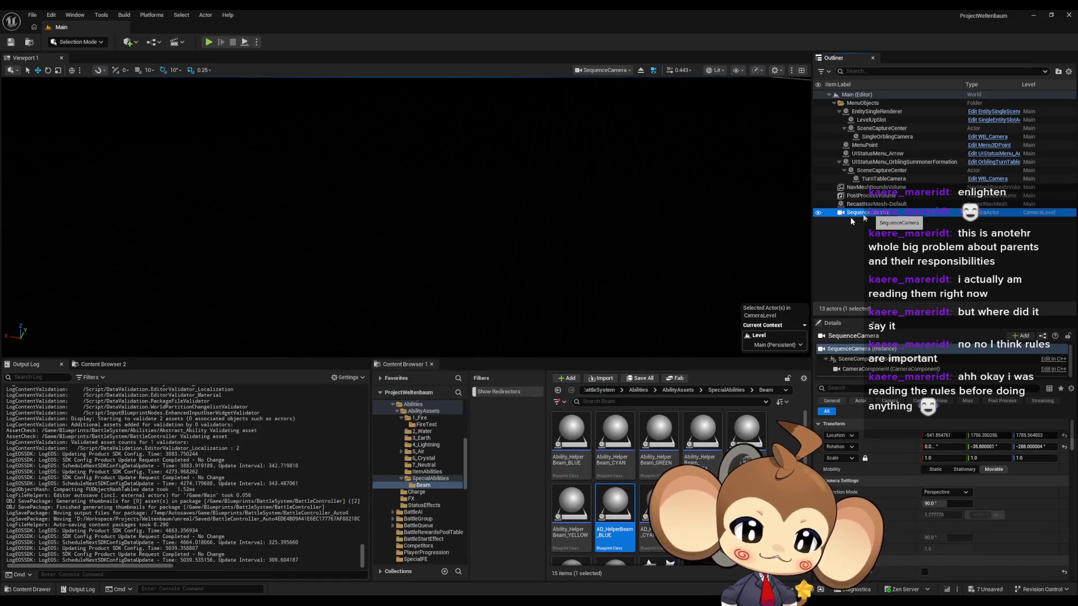
pyautogui.scroll(5, 642, 392)
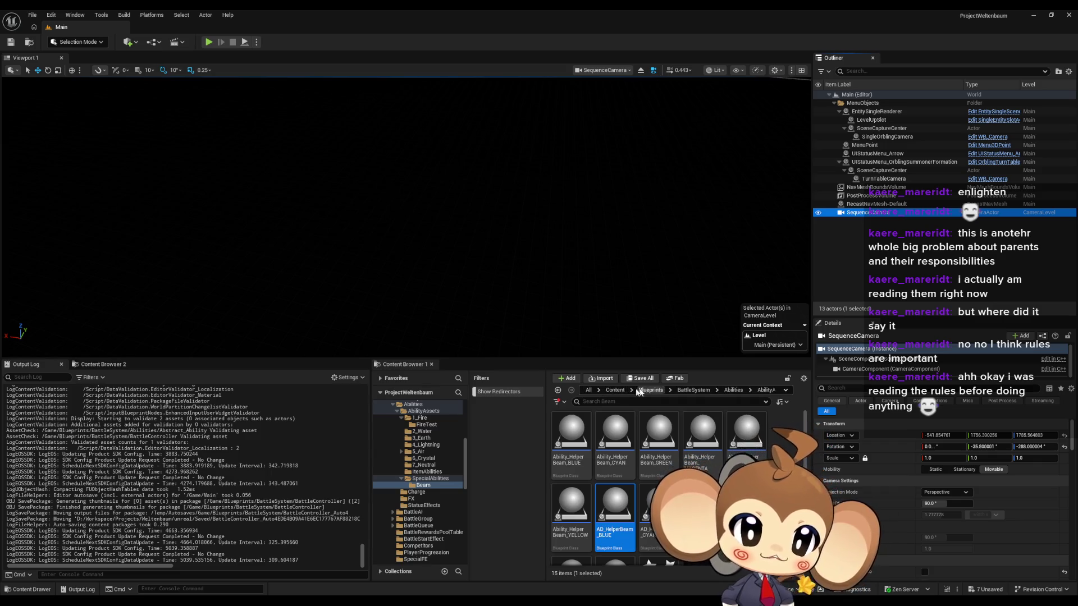
pyautogui.click(614, 389)
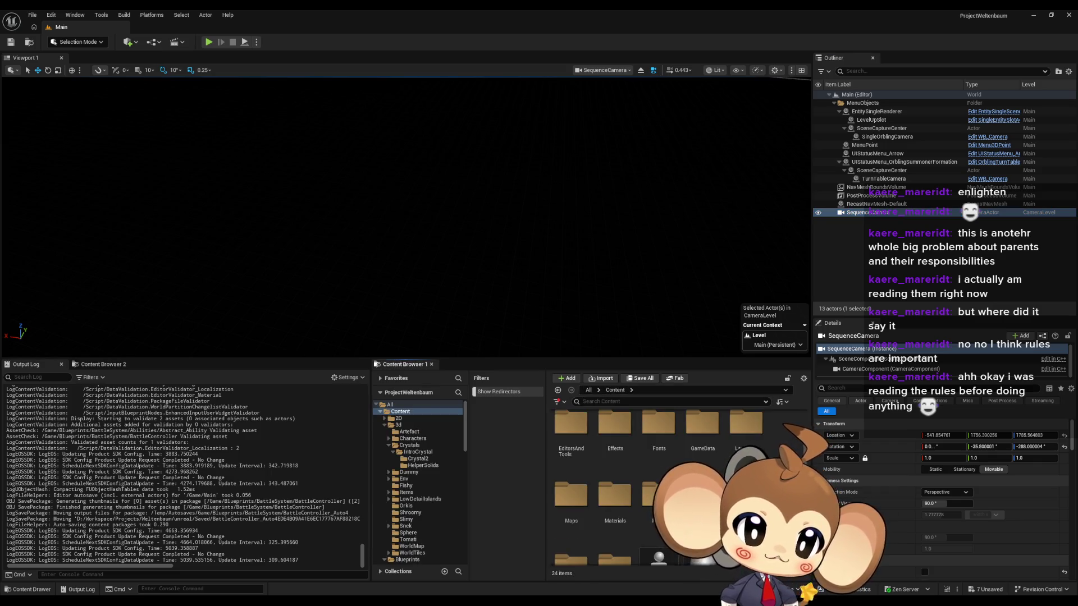
pyautogui.scroll(-2, 674, 477)
pyautogui.doubleClick(702, 430)
pyautogui.doubleClick(572, 432)
pyautogui.doubleClick(572, 443)
pyautogui.click(615, 438)
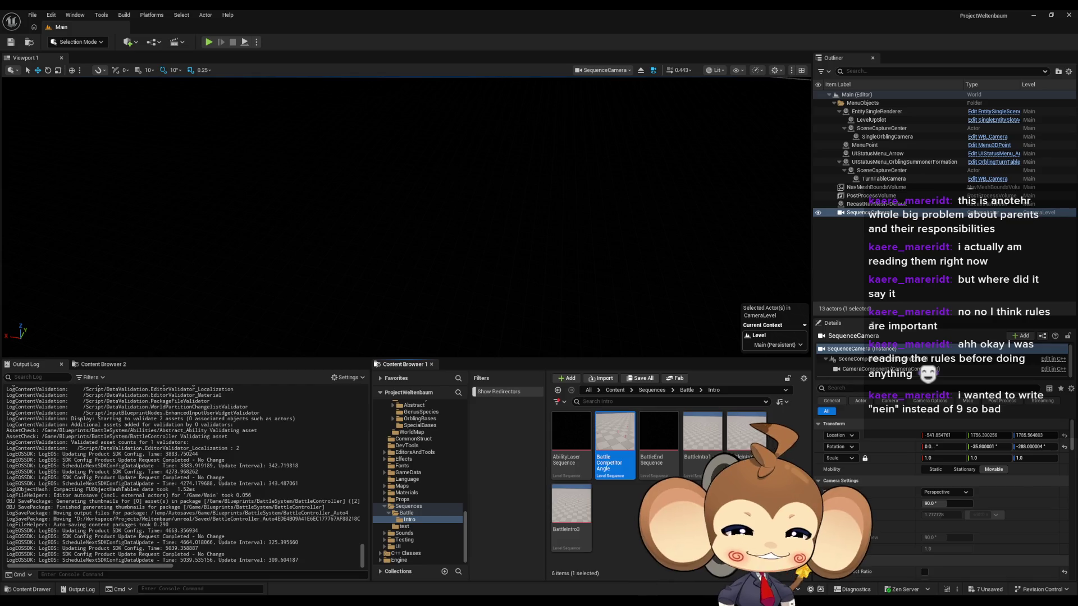
pyautogui.press('Escape')
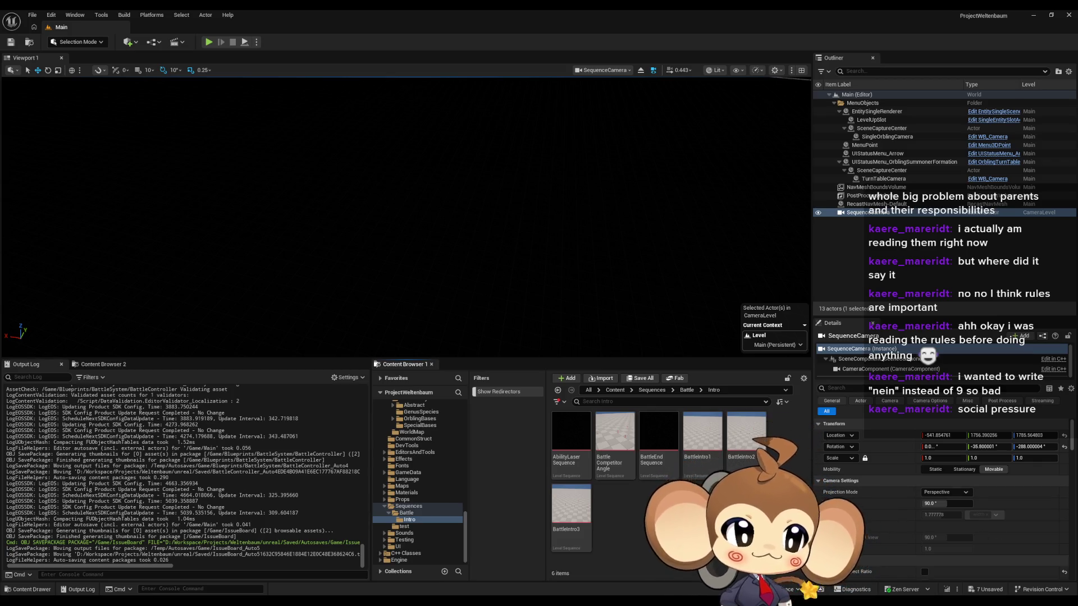
pyautogui.click(614, 438)
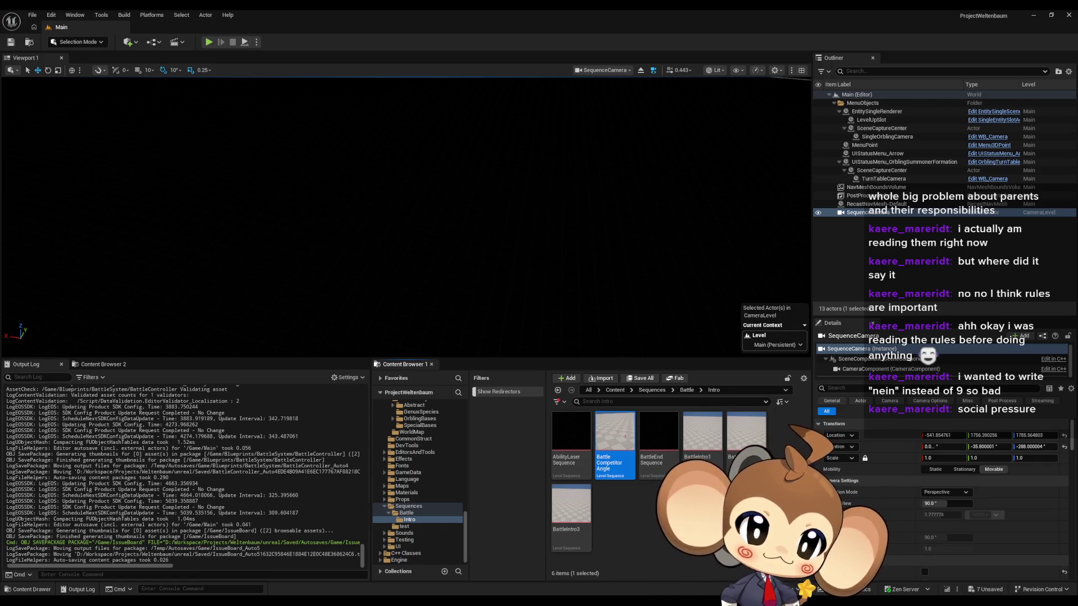
pyautogui.click(719, 446)
pyautogui.click(732, 451)
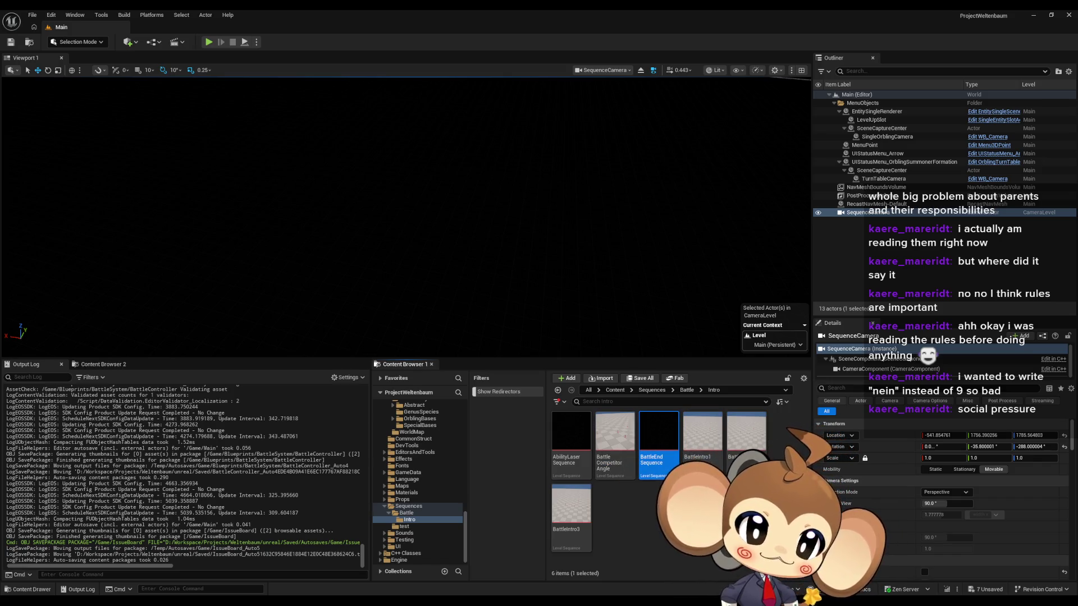
pyautogui.click(575, 442)
pyautogui.click(658, 441)
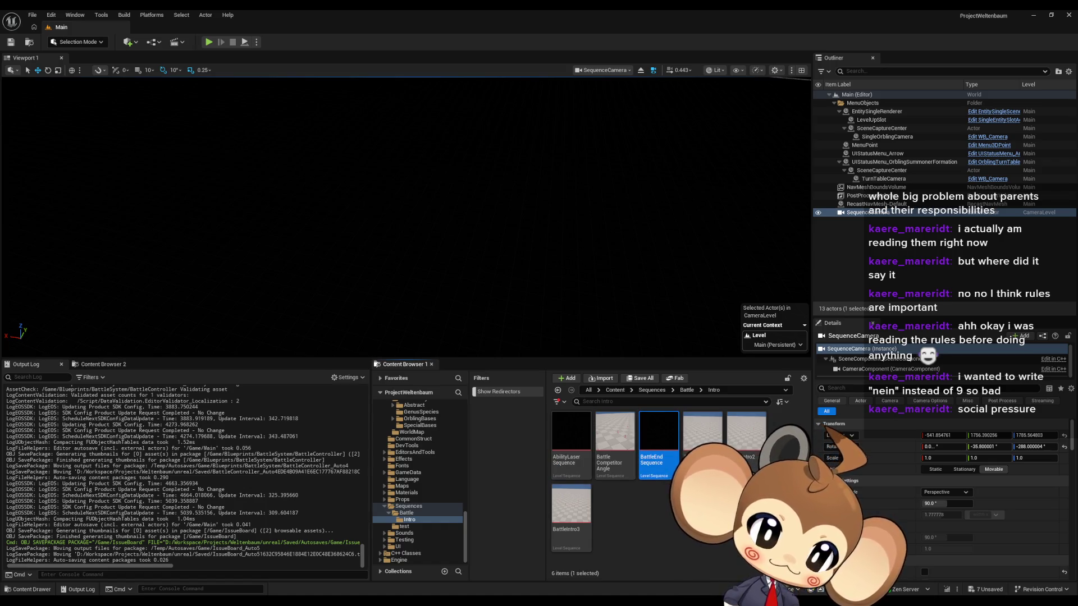
pyautogui.click(574, 508)
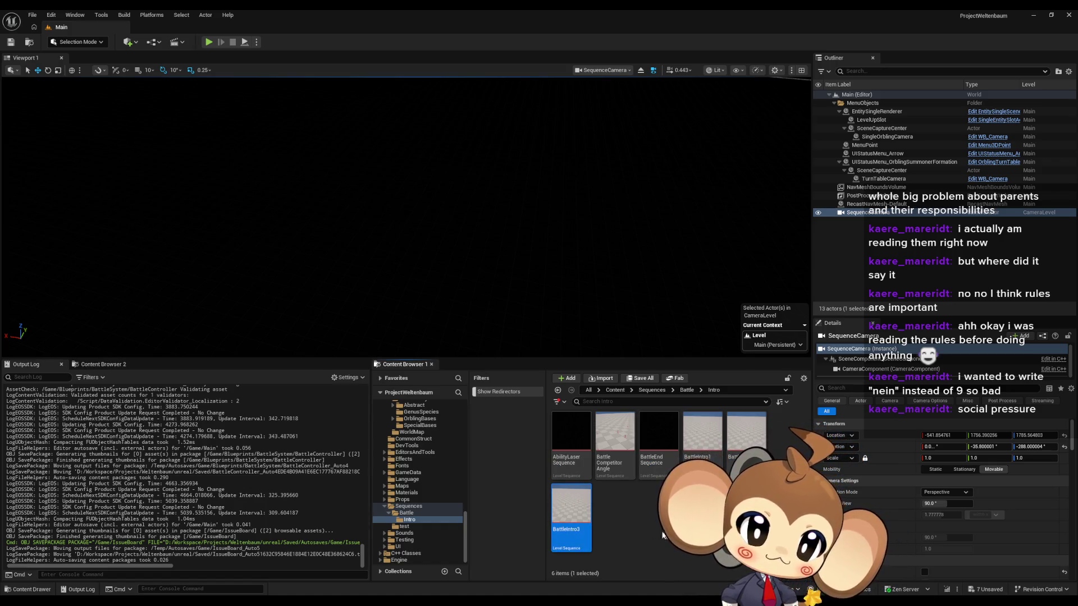
pyautogui.click(625, 442)
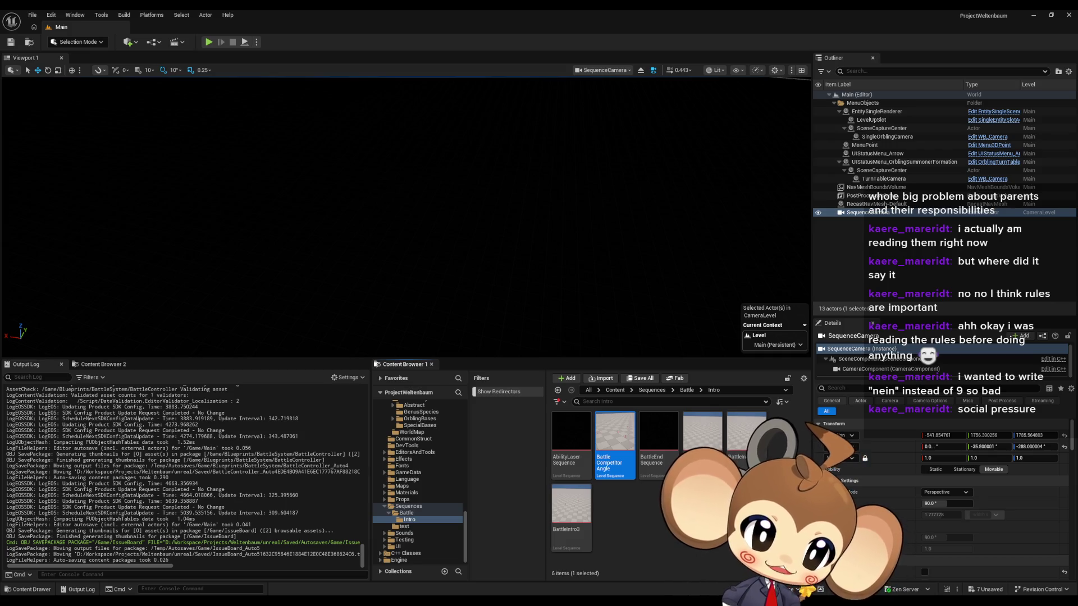
pyautogui.hotkey('alt', 'Tab')
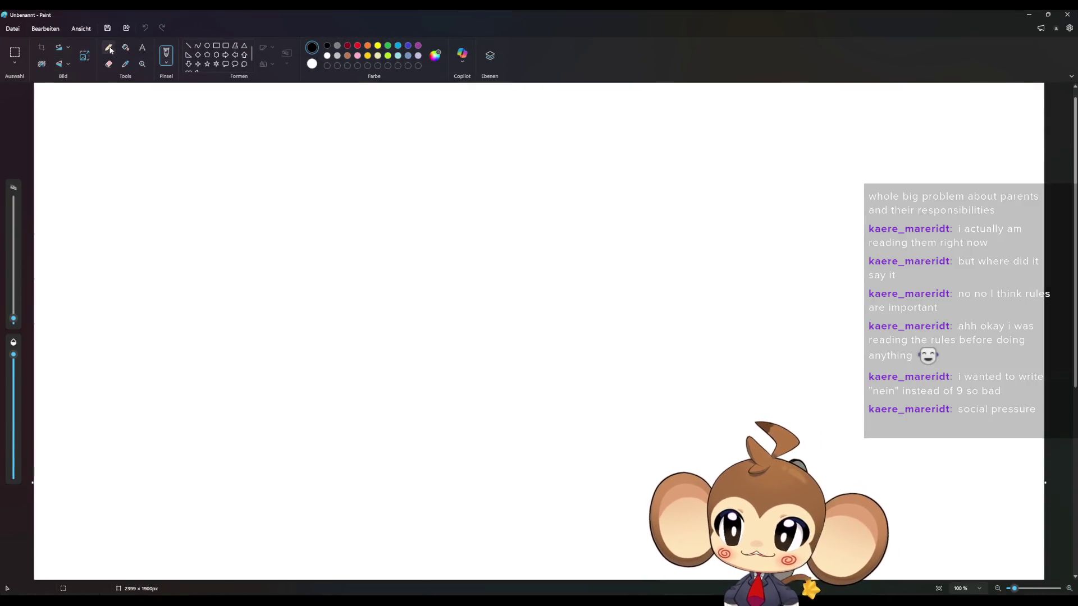
# Step: With a slightly thicker brush, draw closed eyes, a smiling mouth, the head and inner face outline
pyautogui.moveTo(14, 321); pyautogui.dragTo(13, 315)
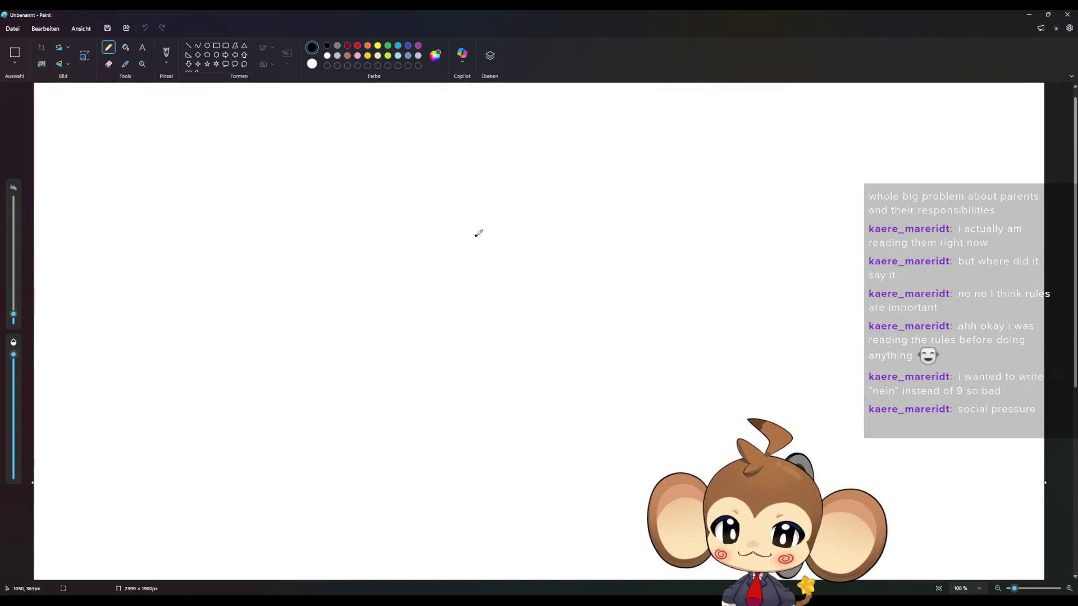
pyautogui.moveTo(421, 277); pyautogui.dragTo(516, 287)
pyautogui.moveTo(422, 301)
pyautogui.mouseDown()
pyautogui.moveTo(494, 329)
pyautogui.moveTo(524, 315)
pyautogui.mouseUp()
pyautogui.moveTo(488, 219)
pyautogui.mouseDown()
pyautogui.moveTo(386, 247)
pyautogui.moveTo(395, 330)
pyautogui.moveTo(471, 356)
pyautogui.moveTo(542, 314)
pyautogui.moveTo(525, 234)
pyautogui.moveTo(487, 217)
pyautogui.mouseUp()
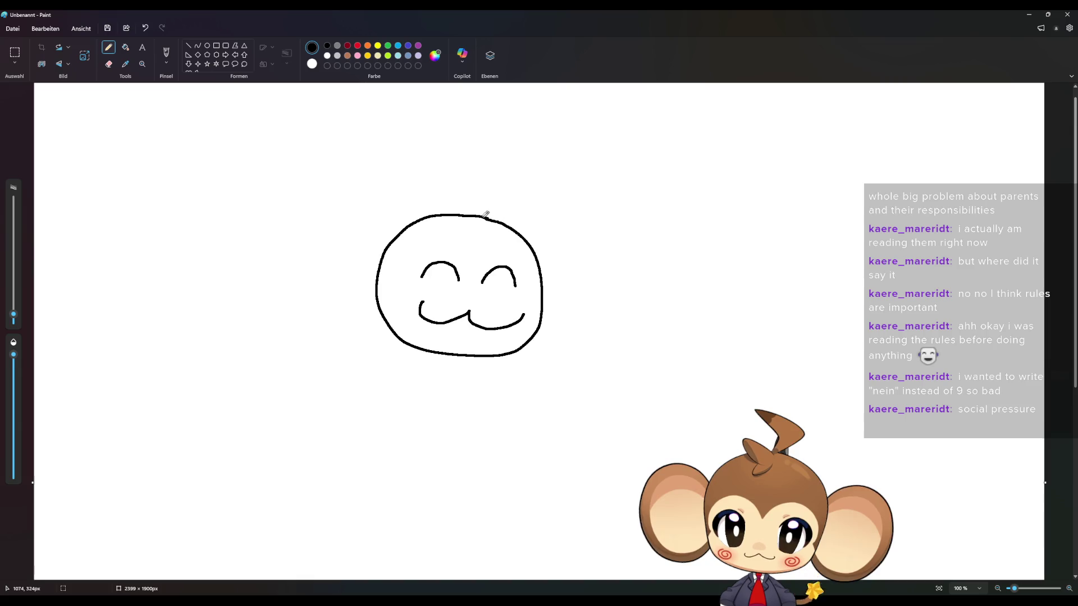
pyautogui.moveTo(475, 258)
pyautogui.mouseDown()
pyautogui.moveTo(412, 240)
pyautogui.moveTo(384, 319)
pyautogui.mouseUp()
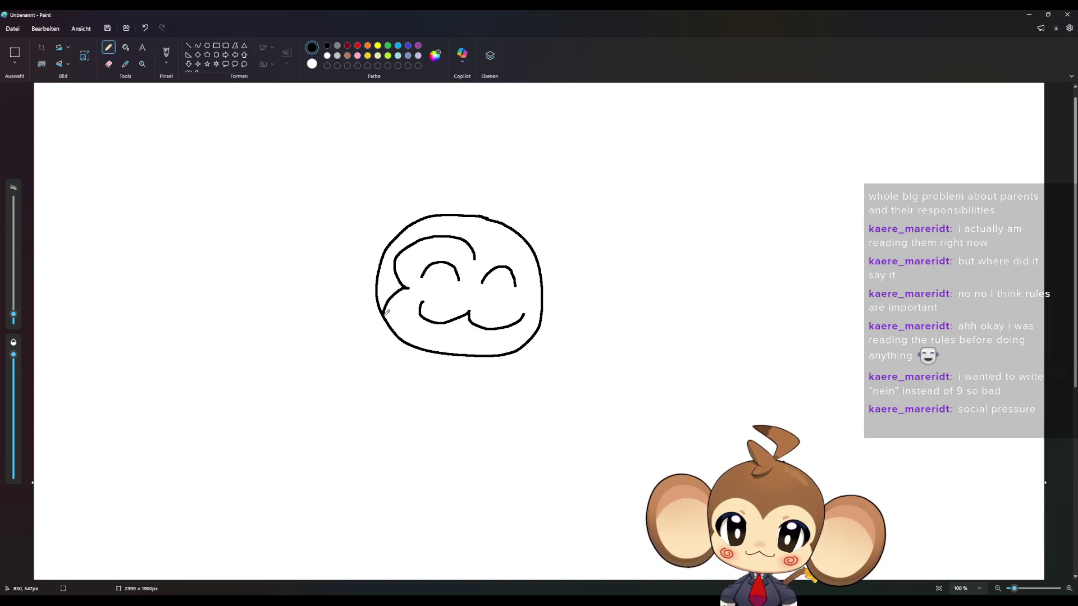
pyautogui.moveTo(473, 254)
pyautogui.mouseDown()
pyautogui.moveTo(490, 243)
pyautogui.moveTo(525, 252)
pyautogui.moveTo(527, 294)
pyautogui.moveTo(542, 310)
pyautogui.mouseUp()
# Step: Add inner and outer ears on both sides and a hair tuft on top of the head
pyautogui.moveTo(538, 259)
pyautogui.mouseDown()
pyautogui.moveTo(591, 270)
pyautogui.moveTo(548, 292)
pyautogui.mouseUp()
pyautogui.moveTo(530, 233)
pyautogui.mouseDown()
pyautogui.moveTo(661, 264)
pyautogui.moveTo(540, 317)
pyautogui.mouseUp()
pyautogui.moveTo(467, 216)
pyautogui.mouseDown()
pyautogui.moveTo(497, 208)
pyautogui.moveTo(467, 159)
pyautogui.mouseUp()
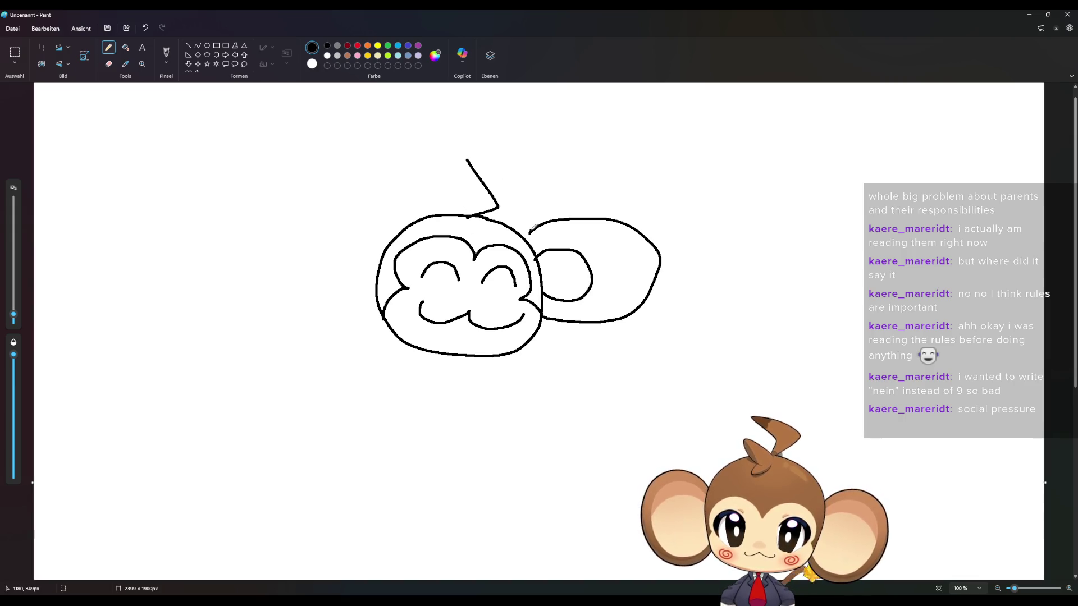
pyautogui.moveTo(387, 245)
pyautogui.mouseDown()
pyautogui.moveTo(328, 256)
pyautogui.moveTo(376, 279)
pyautogui.mouseUp()
pyautogui.moveTo(392, 239)
pyautogui.mouseDown()
pyautogui.moveTo(268, 244)
pyautogui.moveTo(379, 320)
pyautogui.mouseUp()
# Step: Write the letters 'BRB' below the monkey's head
pyautogui.moveTo(300, 382)
pyautogui.mouseDown()
pyautogui.moveTo(328, 380)
pyautogui.moveTo(292, 421)
pyautogui.mouseUp()
pyautogui.moveTo(381, 386)
pyautogui.mouseDown()
pyautogui.moveTo(408, 394)
pyautogui.moveTo(408, 431)
pyautogui.mouseUp()
pyautogui.moveTo(433, 386)
pyautogui.mouseDown()
pyautogui.moveTo(456, 404)
pyautogui.moveTo(429, 428)
pyautogui.mouseUp()
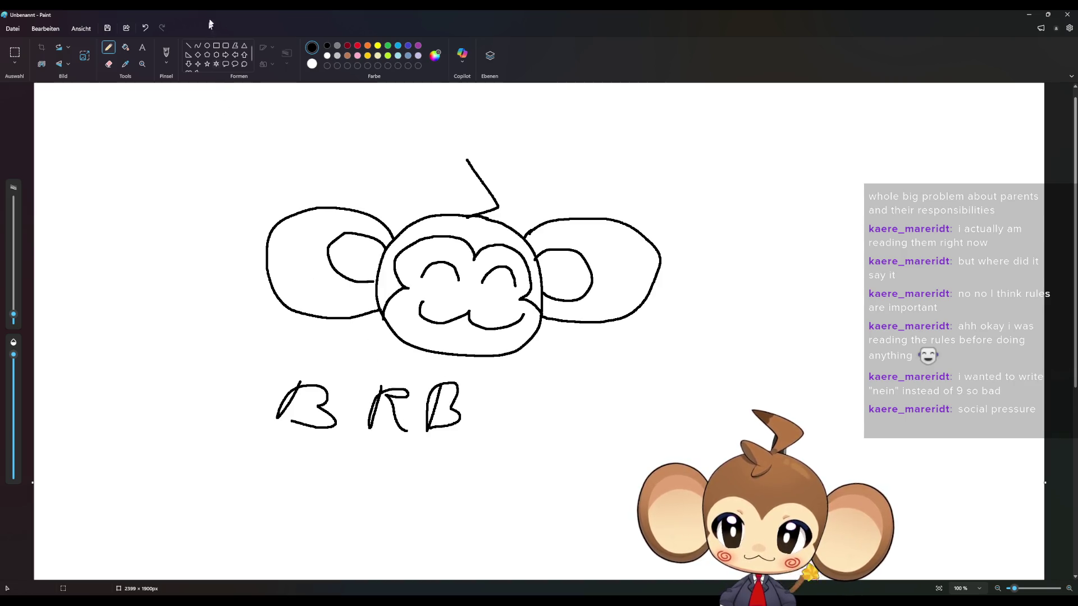
# Step: Draw dark red spirals on the left and right cheeks
pyautogui.click(347, 46)
pyautogui.moveTo(419, 290); pyautogui.dragTo(418, 291)
pyautogui.moveTo(512, 300); pyautogui.dragTo(516, 308)
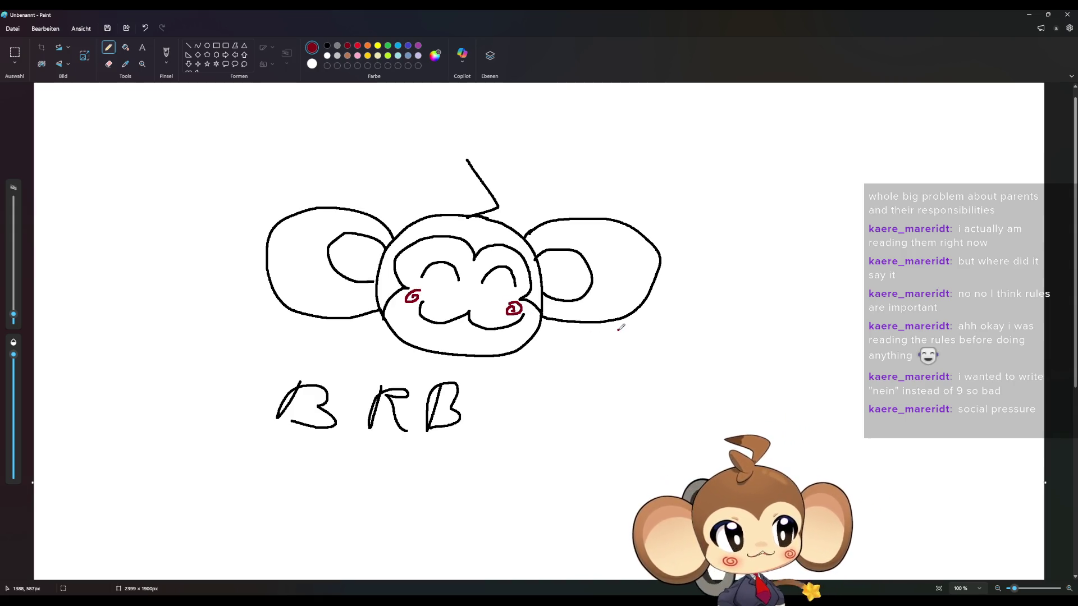
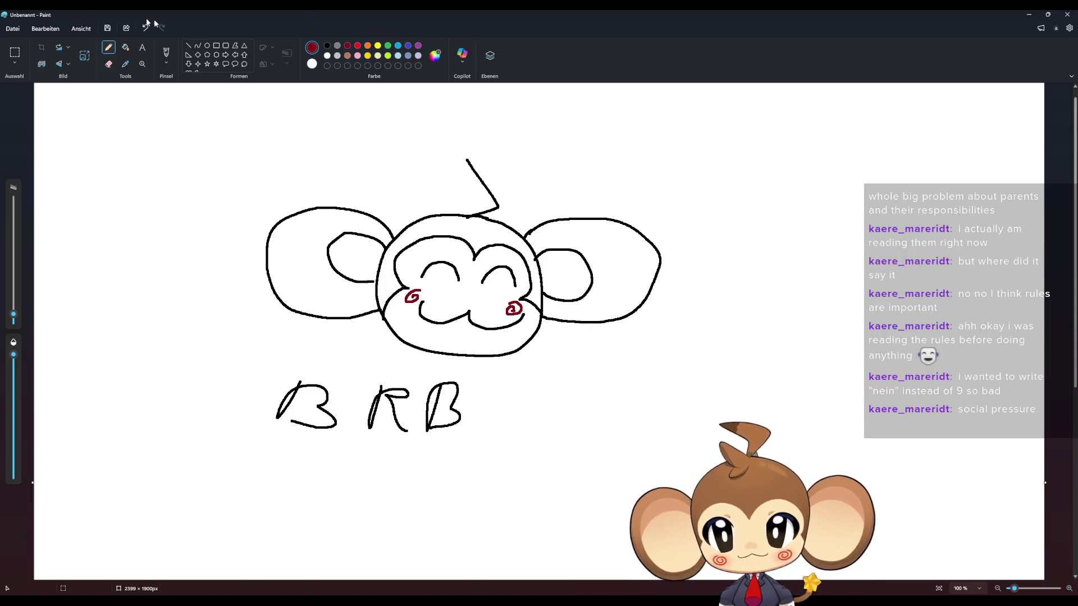
# Step: Close the BRB monkey-face drawing in Paint, discarding it with 'Nicht speichern'
pyautogui.click(1062, 14)
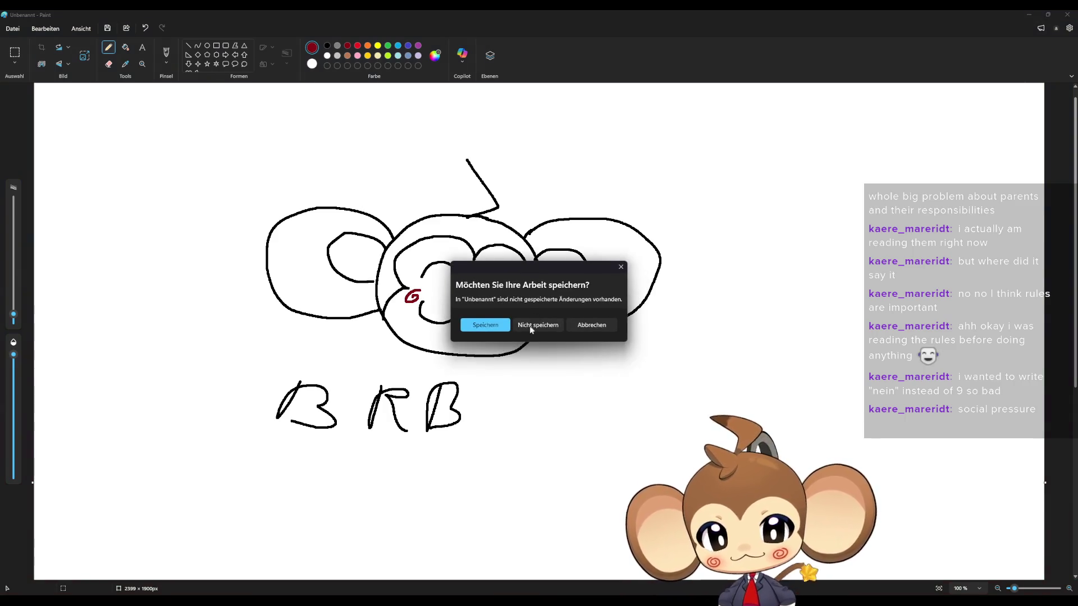
pyautogui.click(532, 327)
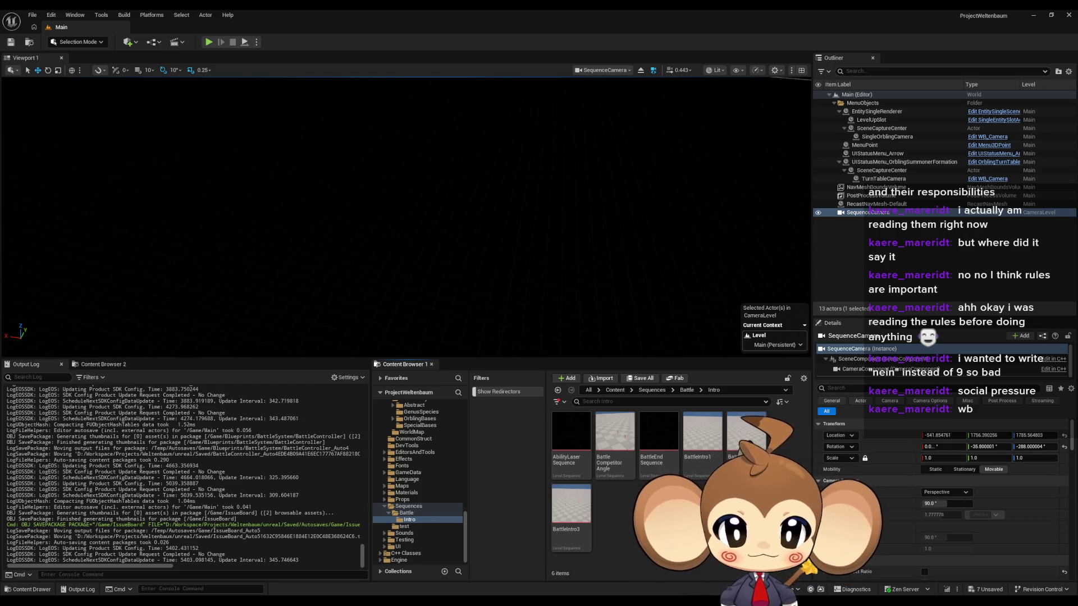
# Step: Open BattleIntro1 in Sequencer, view SequenceCamera's Transform keys, then minimize the Sequencer window
pyautogui.click(702, 435)
pyautogui.doubleClick(702, 435)
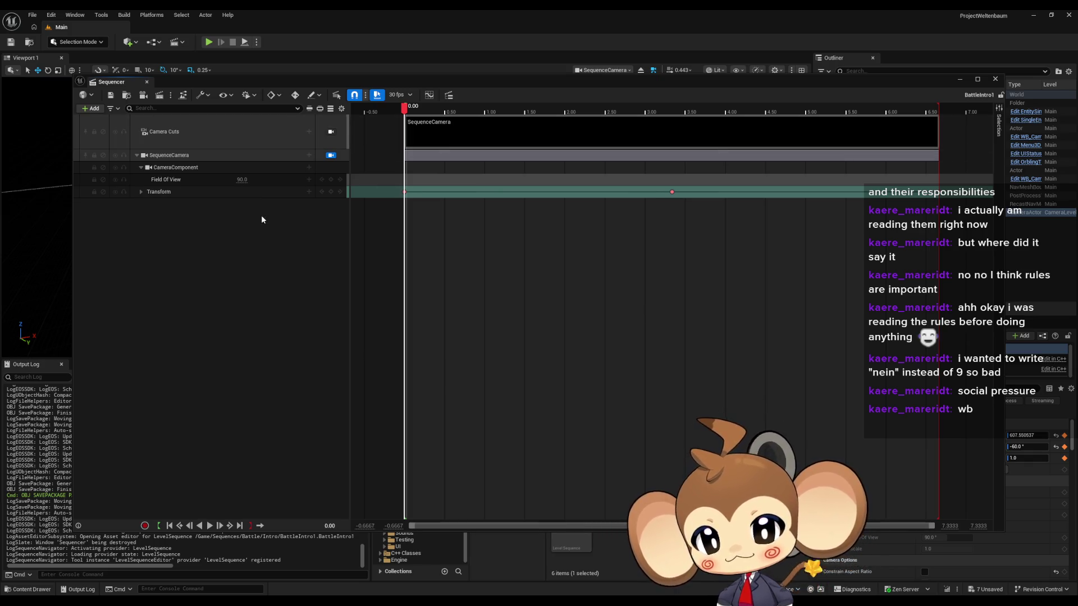
pyautogui.click(142, 192)
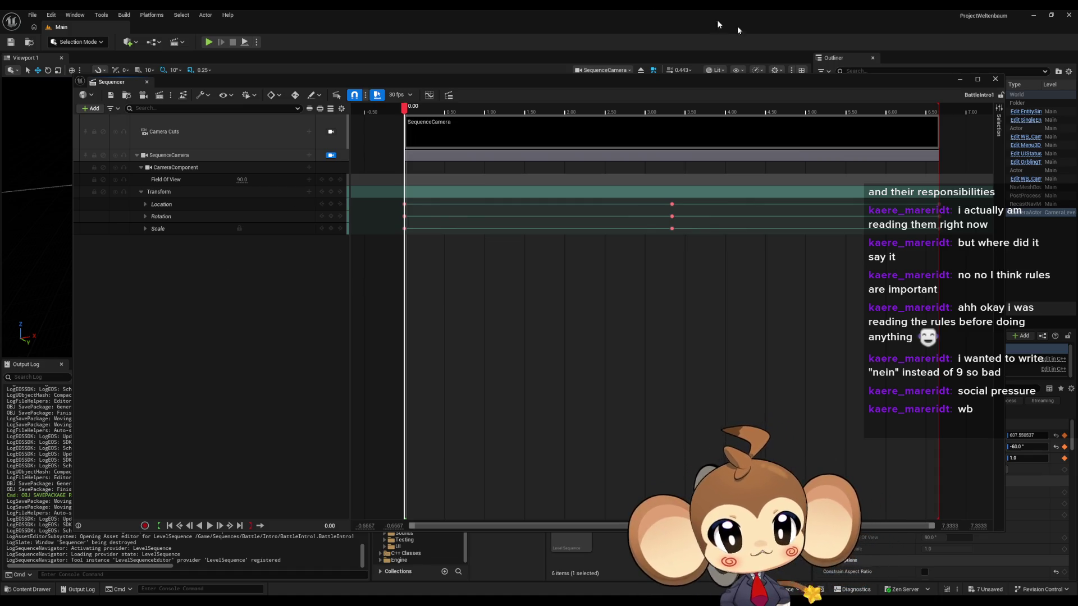
pyautogui.click(956, 80)
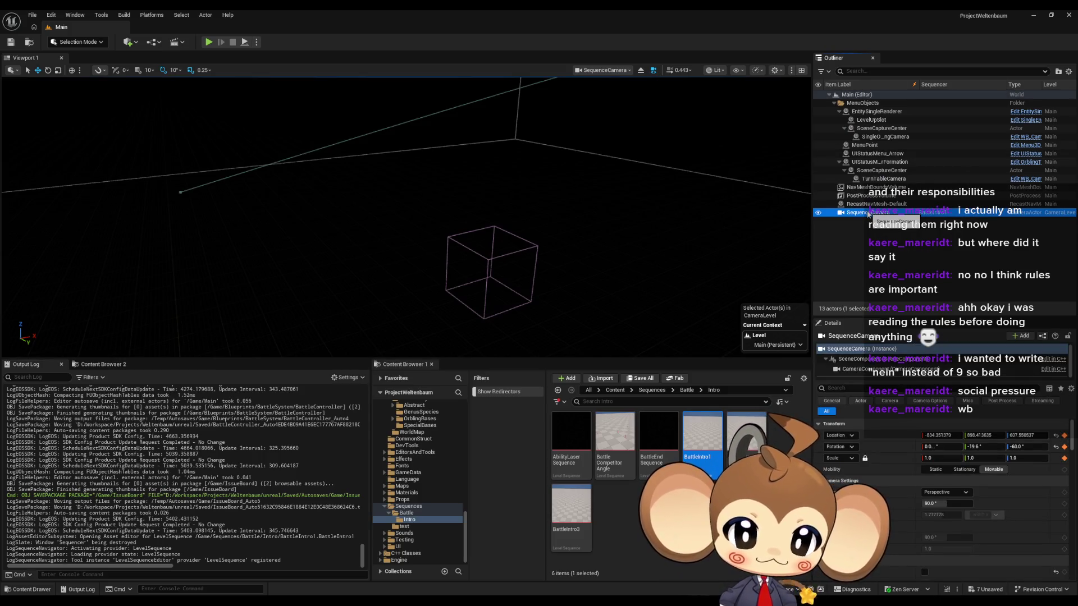
# Step: Scroll through SequenceCamera's Details panel to review its camera settings
pyautogui.scroll(-1, 928, 476)
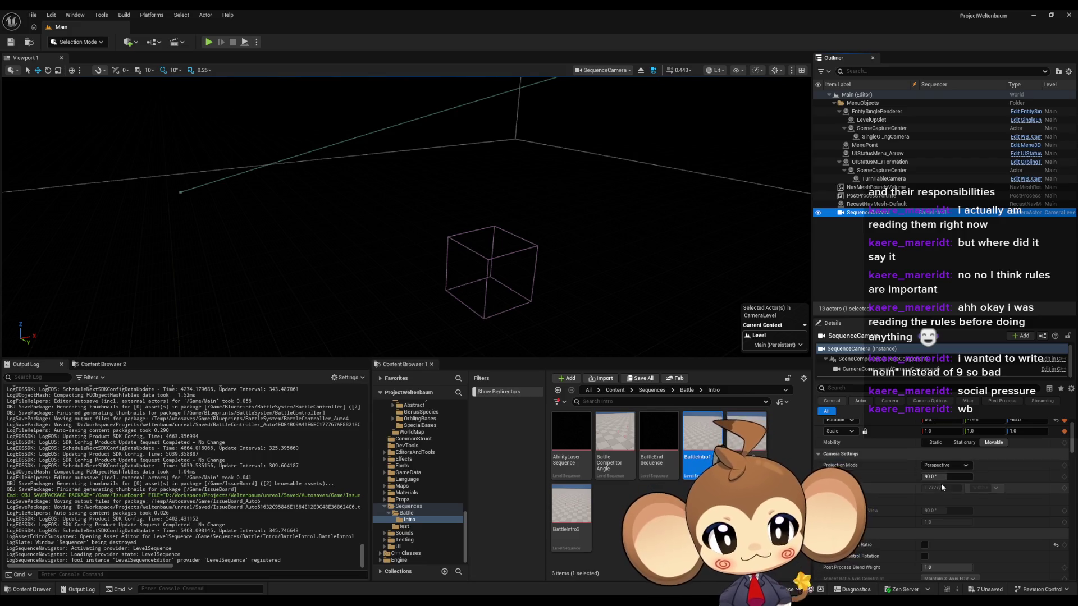
pyautogui.scroll(-1, 955, 508)
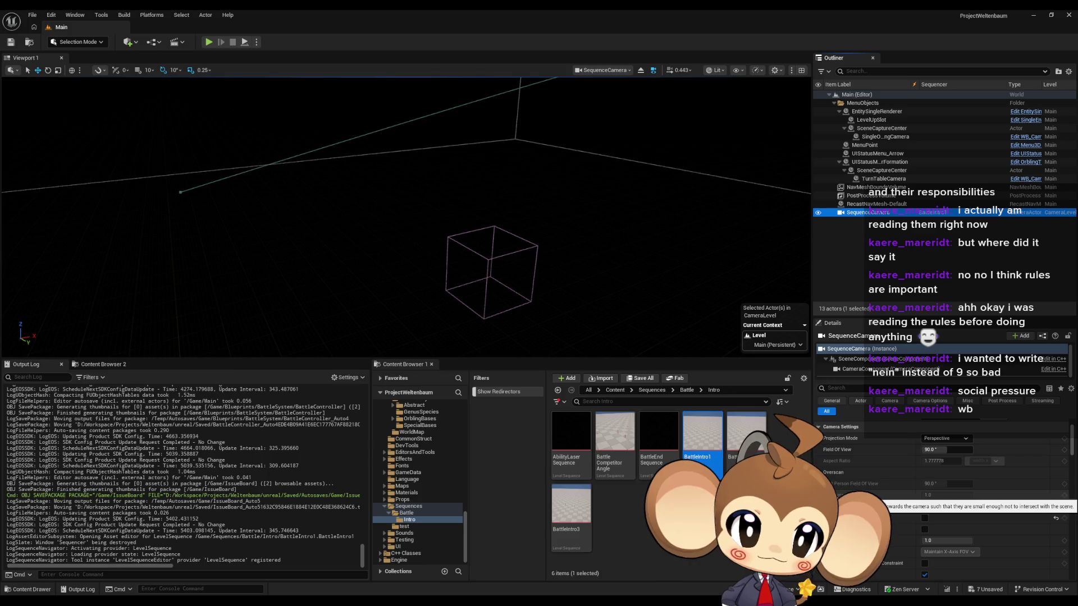
pyautogui.scroll(-3, 962, 515)
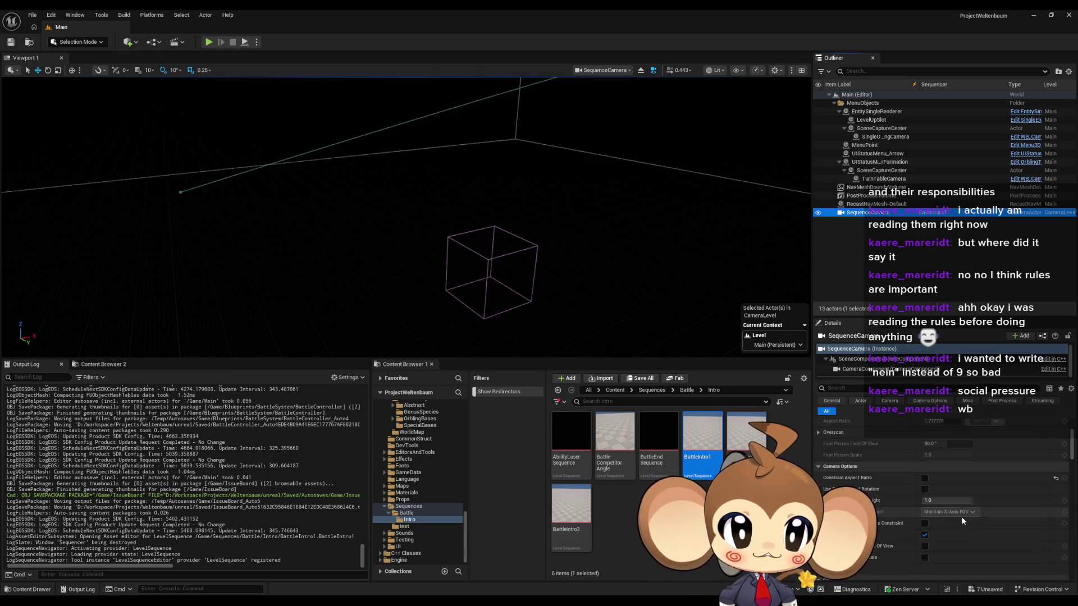
pyautogui.scroll(-3, 961, 518)
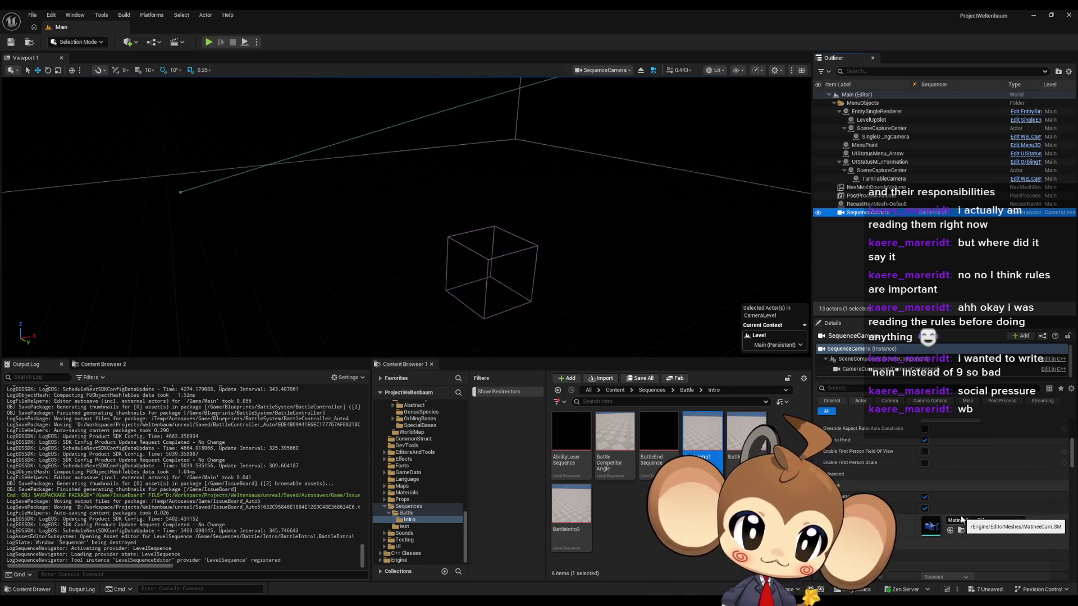
pyautogui.scroll(-2, 990, 524)
pyautogui.scroll(-3, 988, 525)
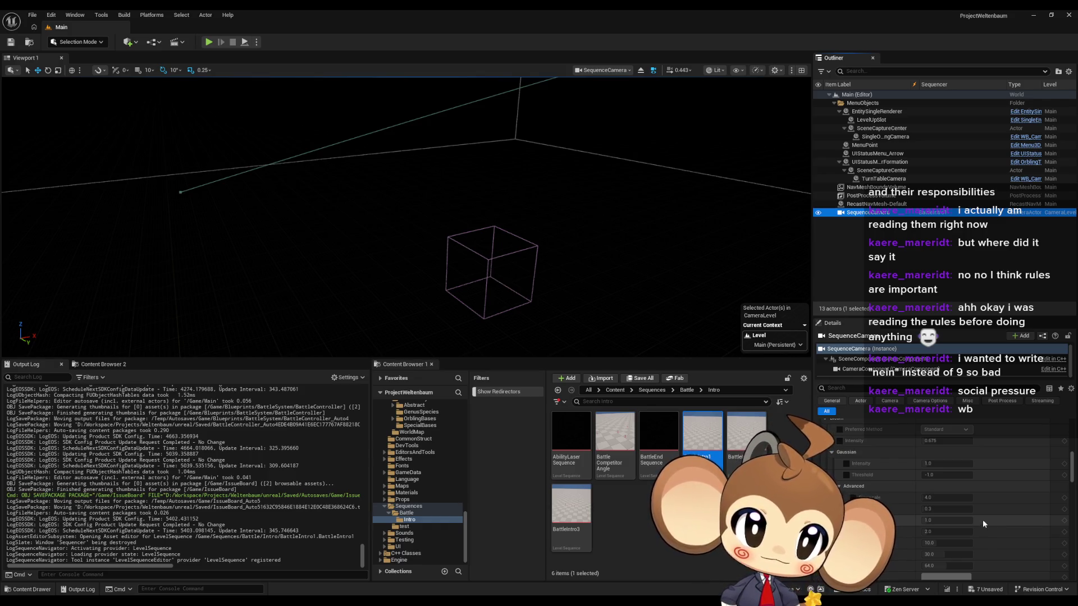
# Step: Close the BattleIntro1 Sequencer window from the taskbar and deselect the BattleIntro1 asset
pyautogui.moveTo(442, 603)
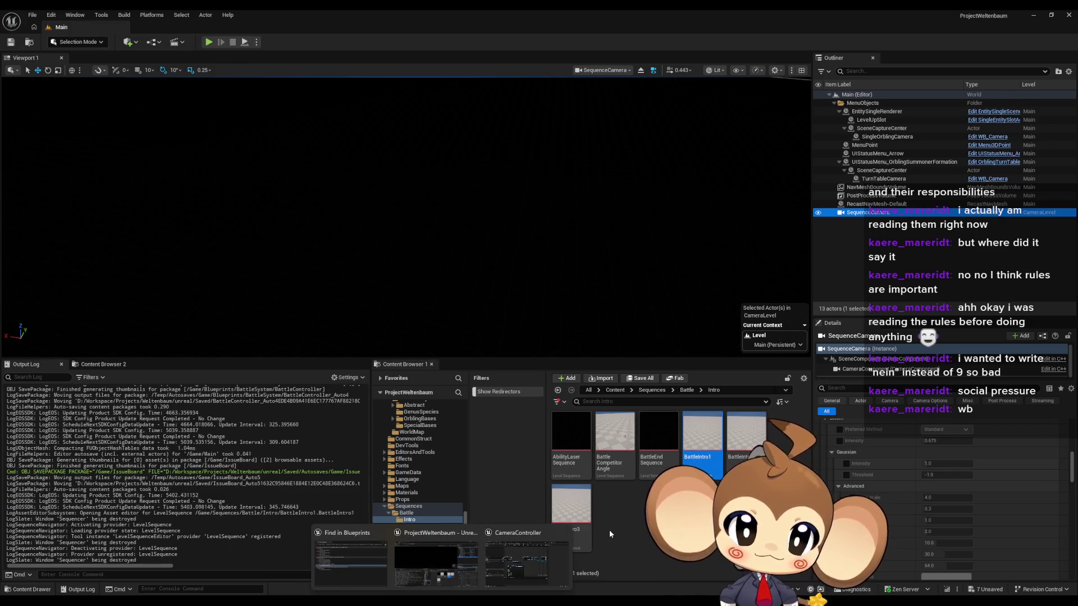
pyautogui.click(880, 260)
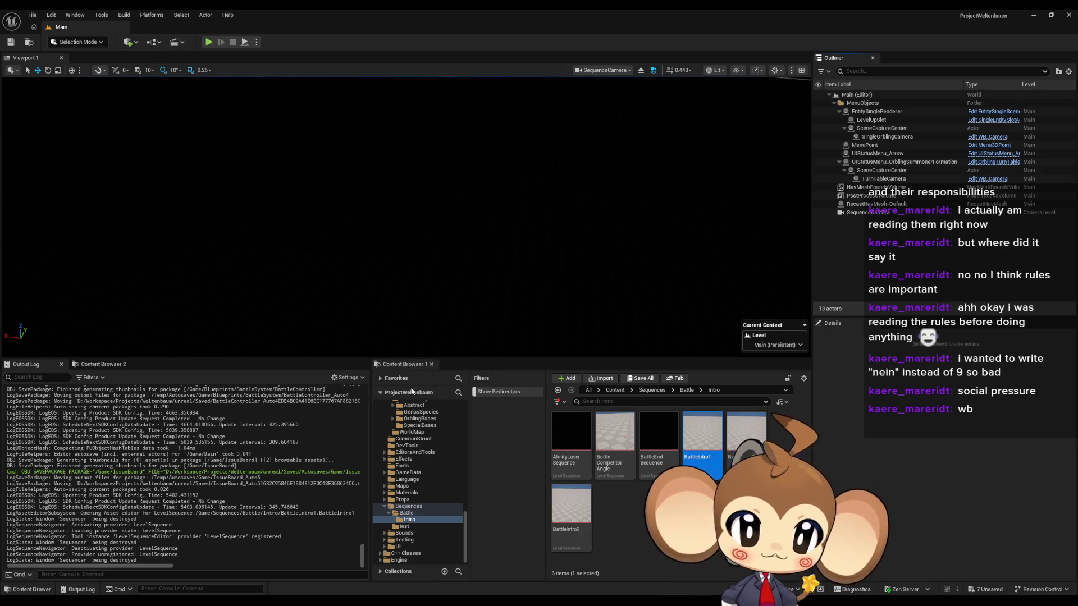
pyautogui.click(615, 530)
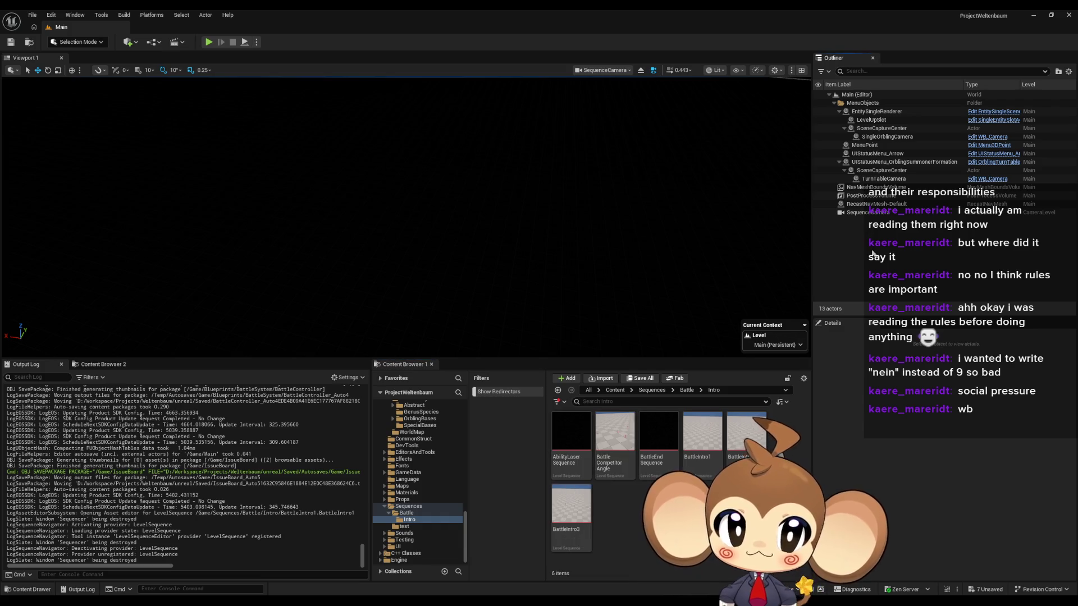
pyautogui.click(131, 43)
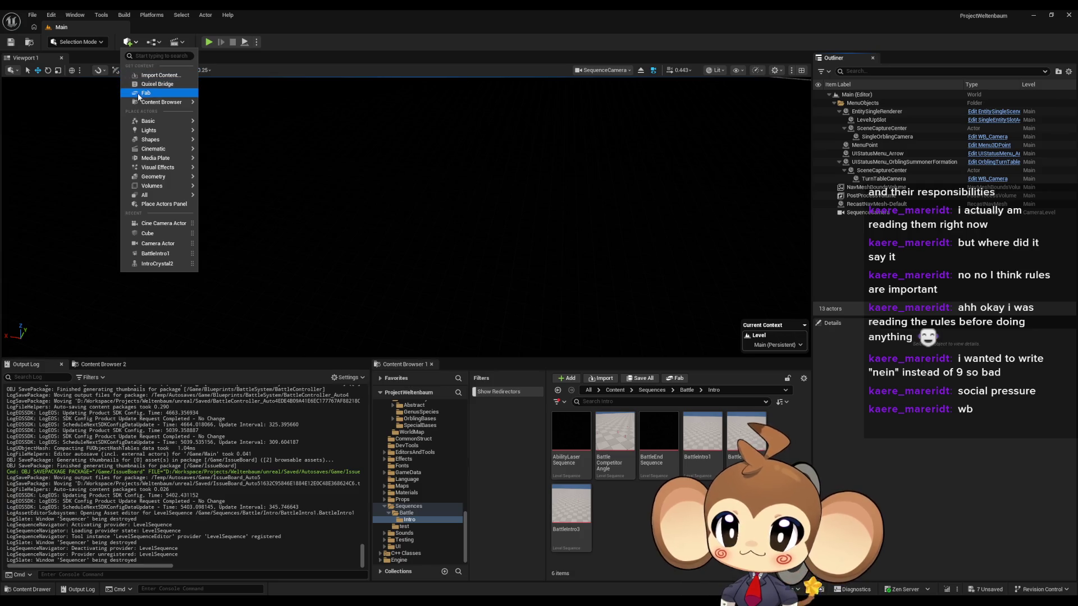
# Step: Place a Cine Camera Actor from Quick Add > Cinematic and rename it SequenceCineCamera
pyautogui.moveTo(147, 121)
pyautogui.moveTo(152, 151)
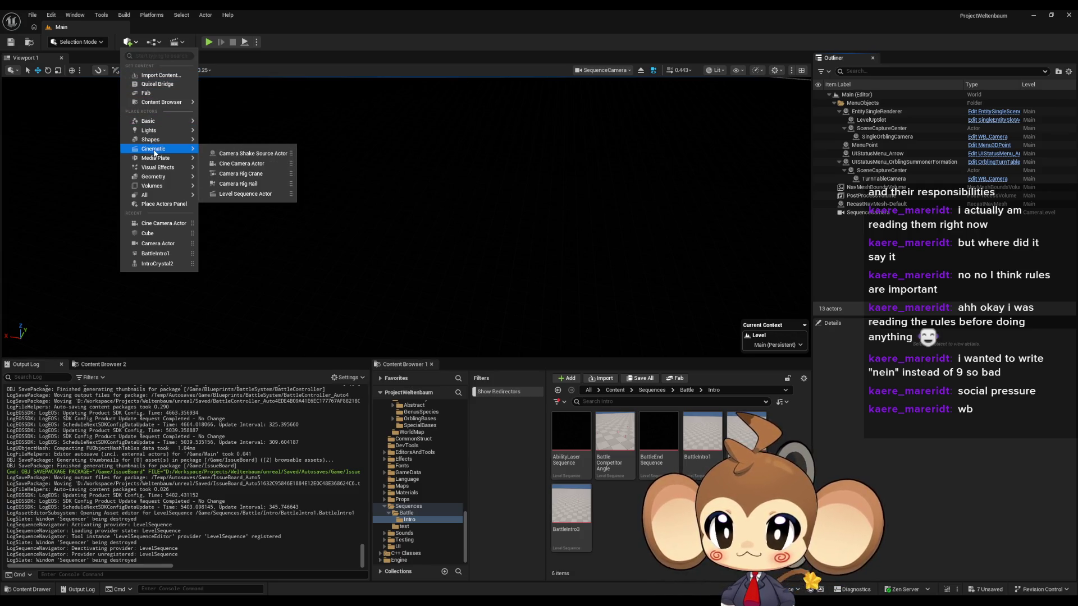
pyautogui.click(242, 163)
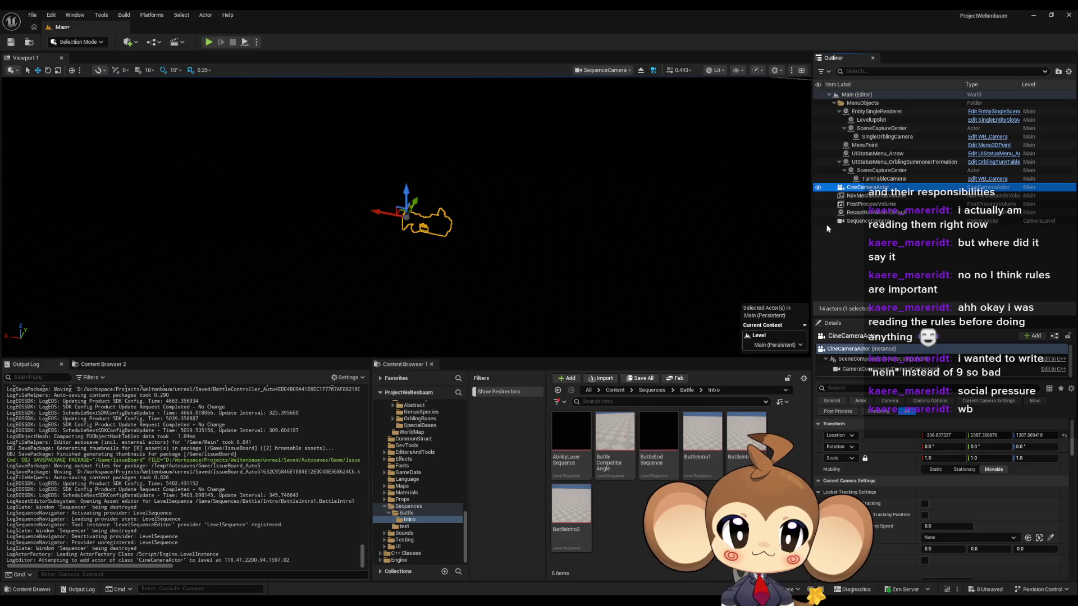
pyautogui.press('F2')
pyautogui.write('Sequence')
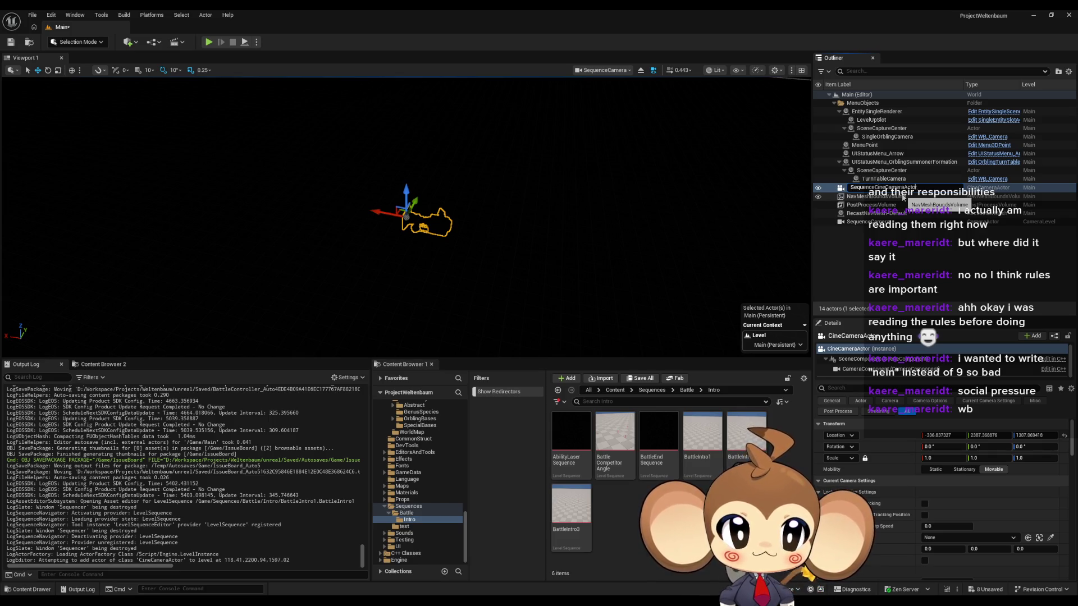
pyautogui.press('BackSpace')
pyautogui.press('Return')
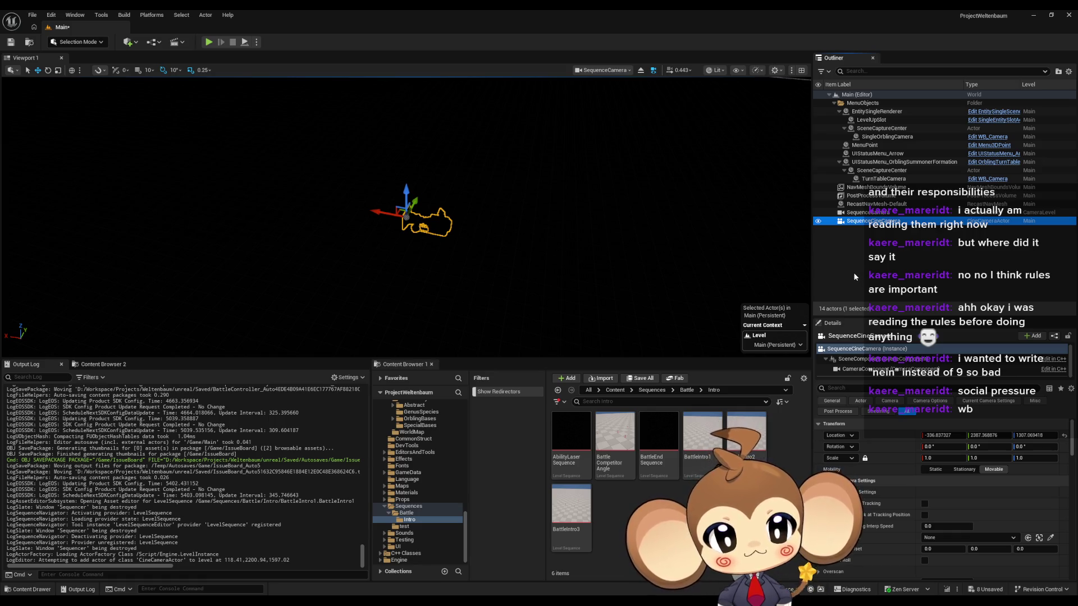
# Step: Scroll through SequenceCineCamera's Details panel to review its transform and camera settings
pyautogui.scroll(-3, 924, 453)
pyautogui.scroll(-1, 924, 453)
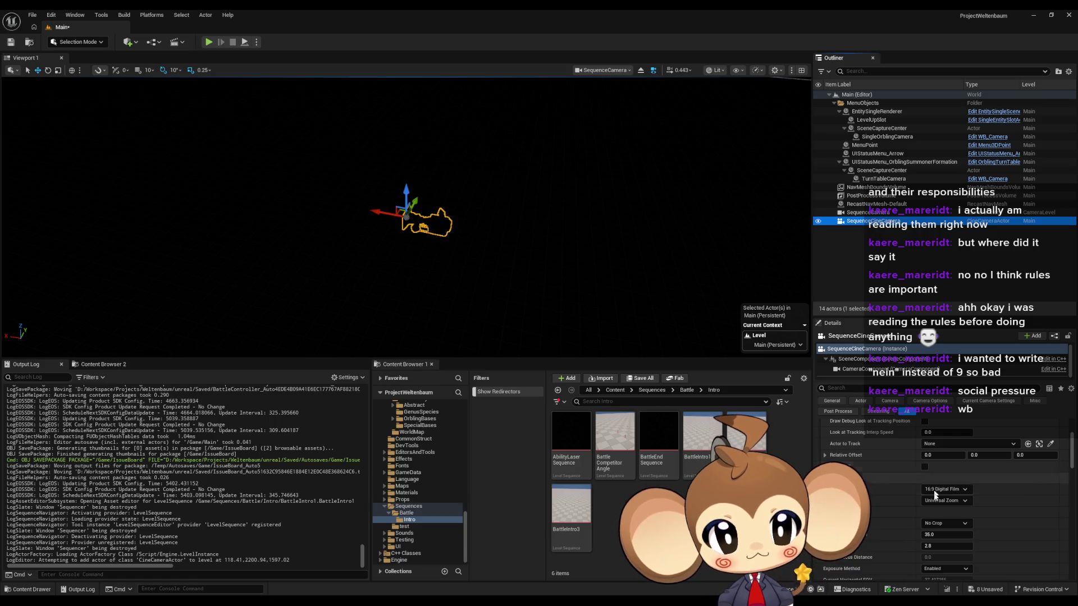
pyautogui.scroll(-2, 948, 473)
pyautogui.scroll(3, 965, 452)
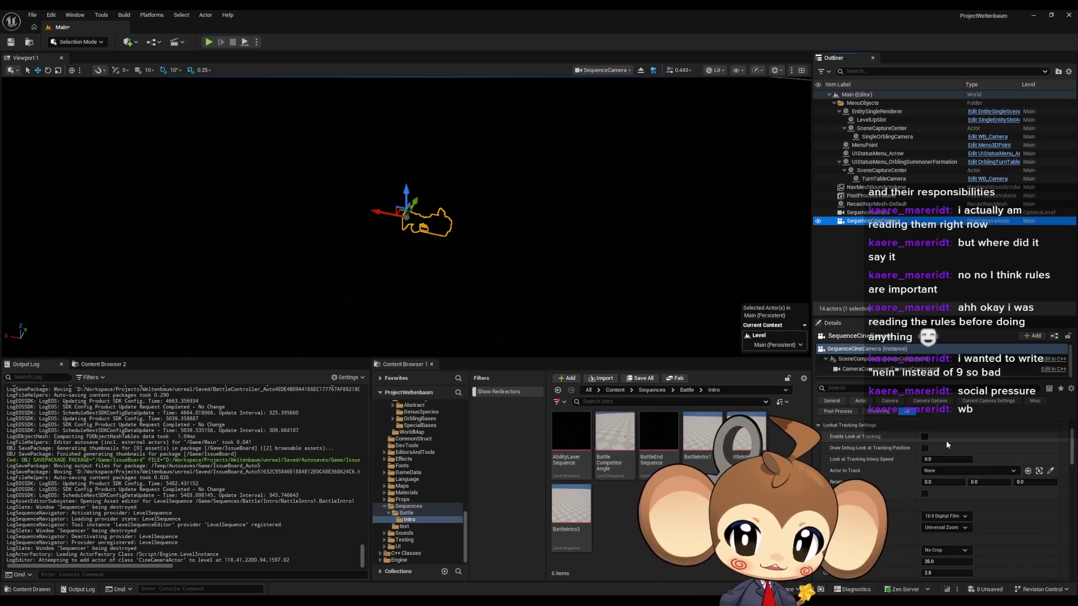
pyautogui.scroll(-2, 949, 449)
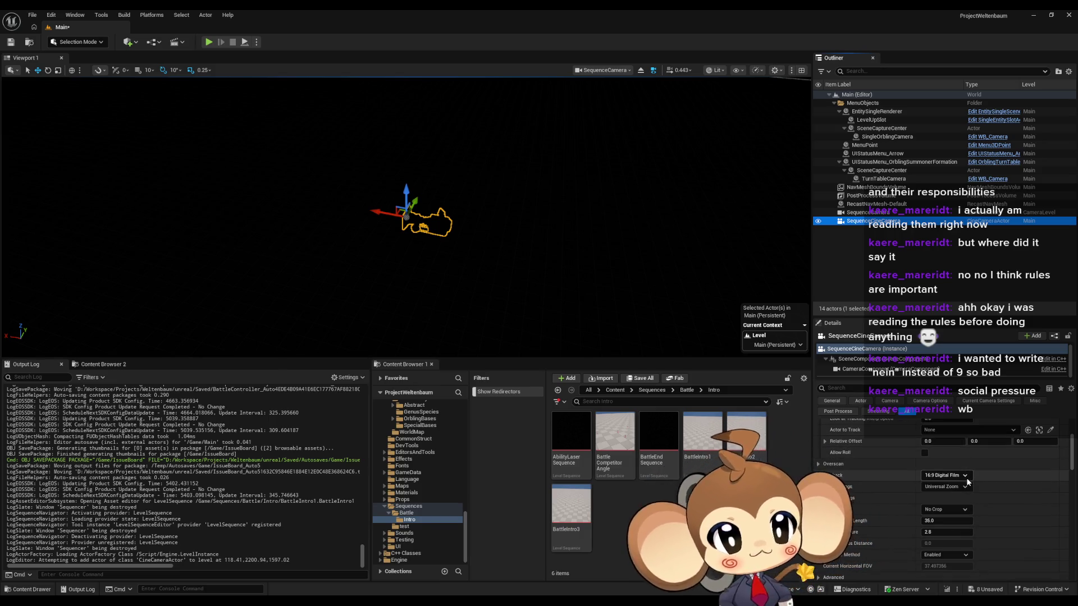
pyautogui.scroll(-3, 967, 480)
pyautogui.scroll(-5, 965, 477)
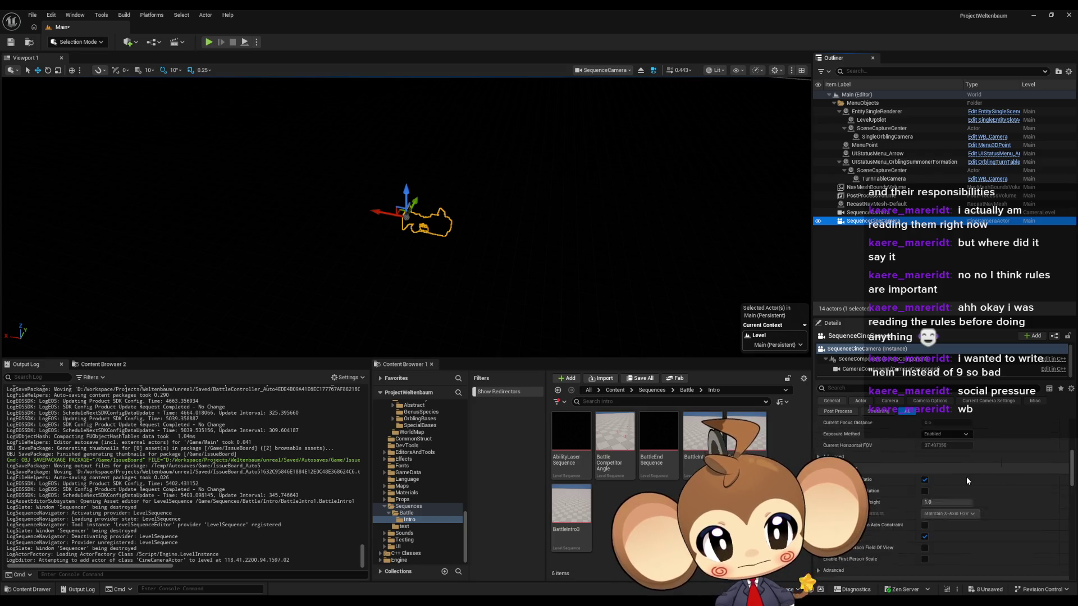
pyautogui.scroll(-10, 961, 477)
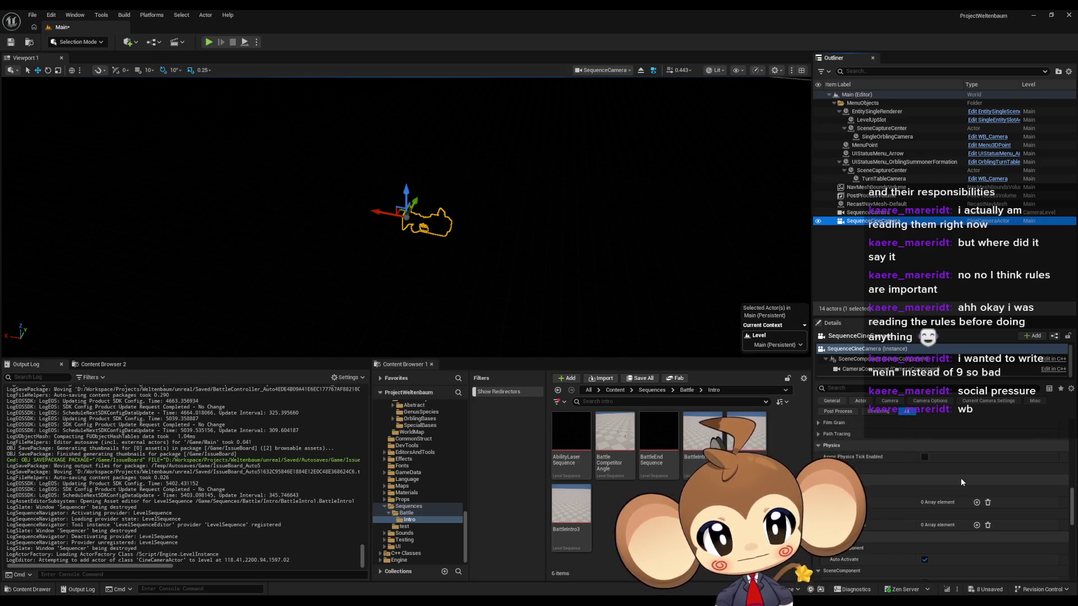
pyautogui.scroll(5, 958, 477)
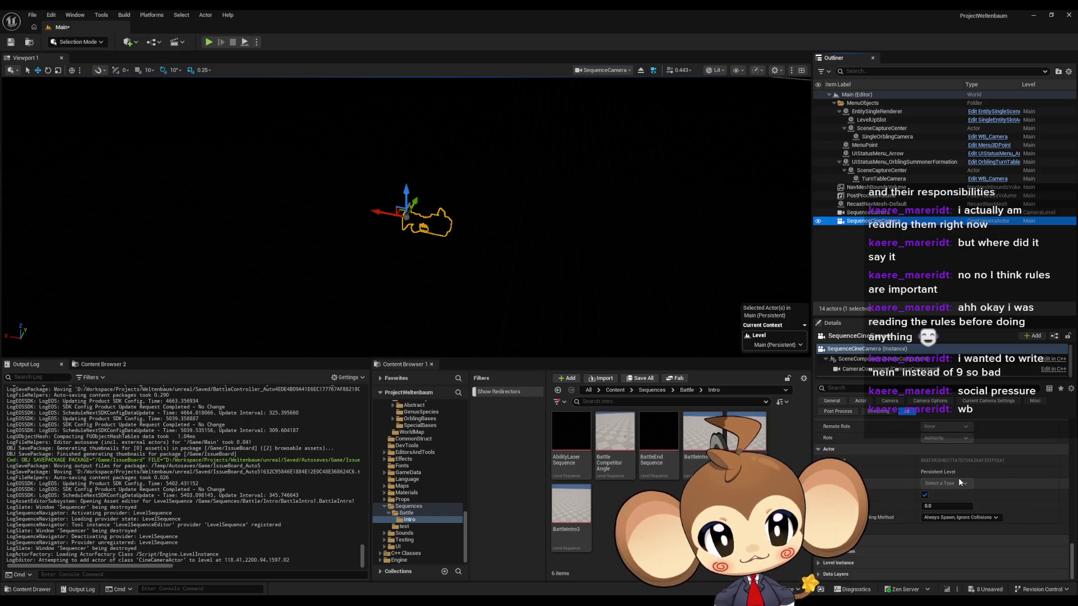
pyautogui.scroll(6, 962, 477)
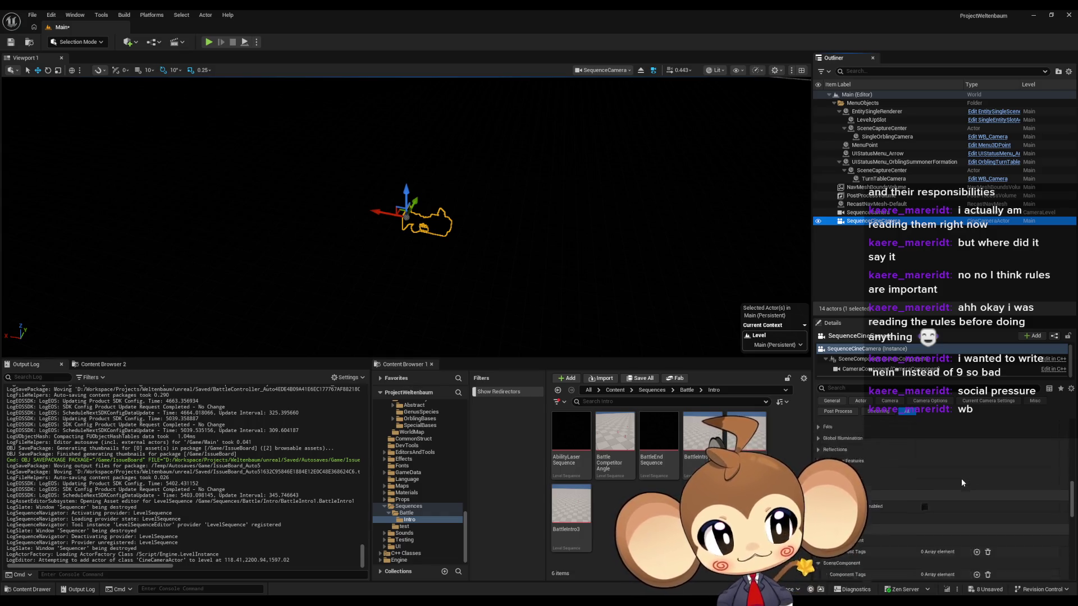
pyautogui.scroll(5, 956, 474)
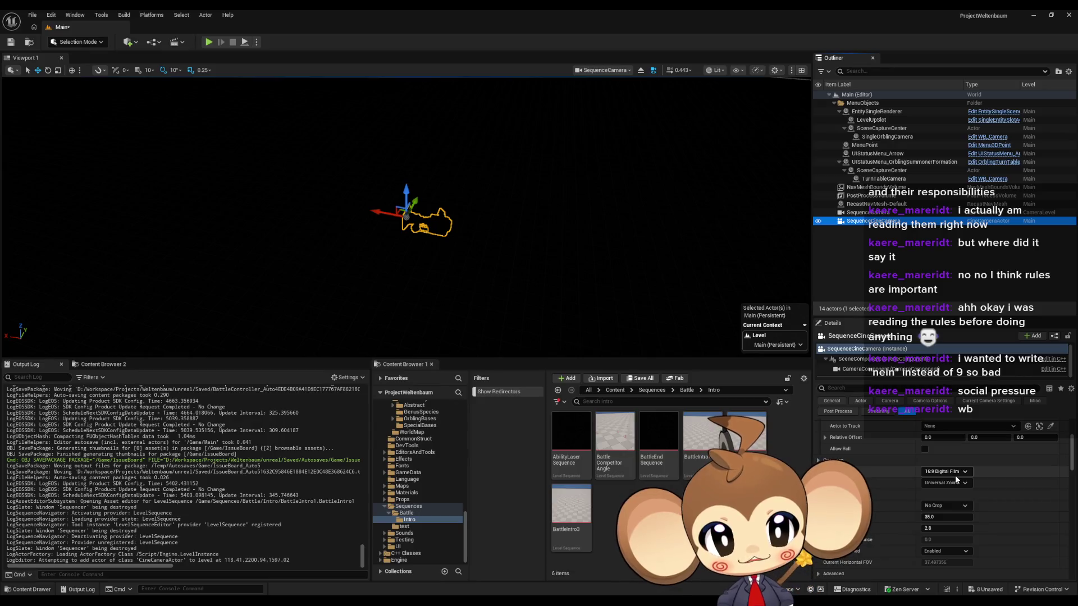
pyautogui.scroll(1, 949, 474)
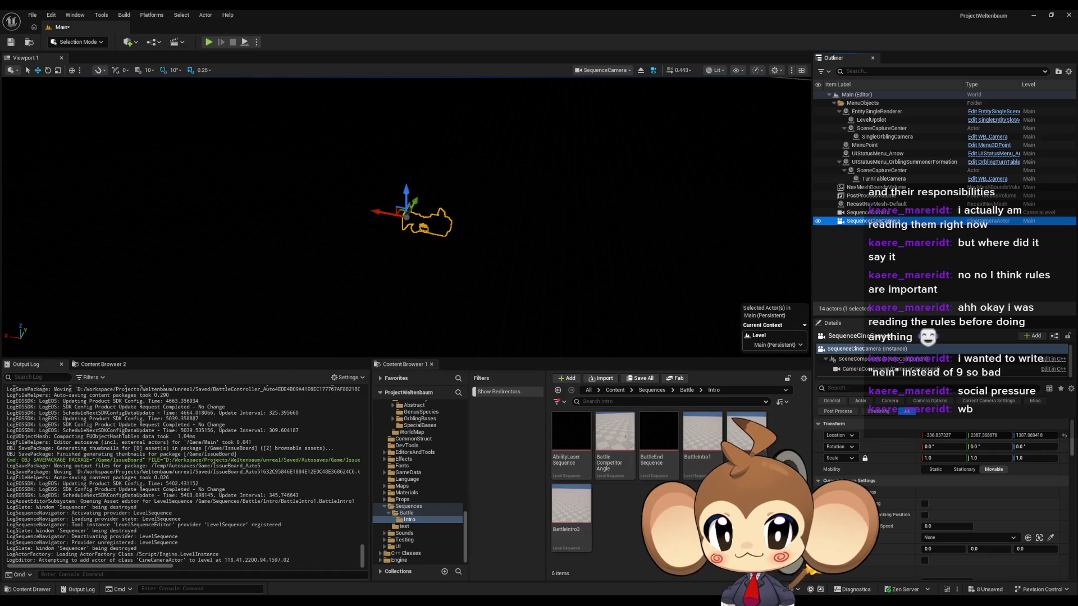
# Step: Reset SequenceCineCamera's location to zero and compare it with SequenceCamera's transform values
pyautogui.click(1063, 435)
pyautogui.click(871, 213)
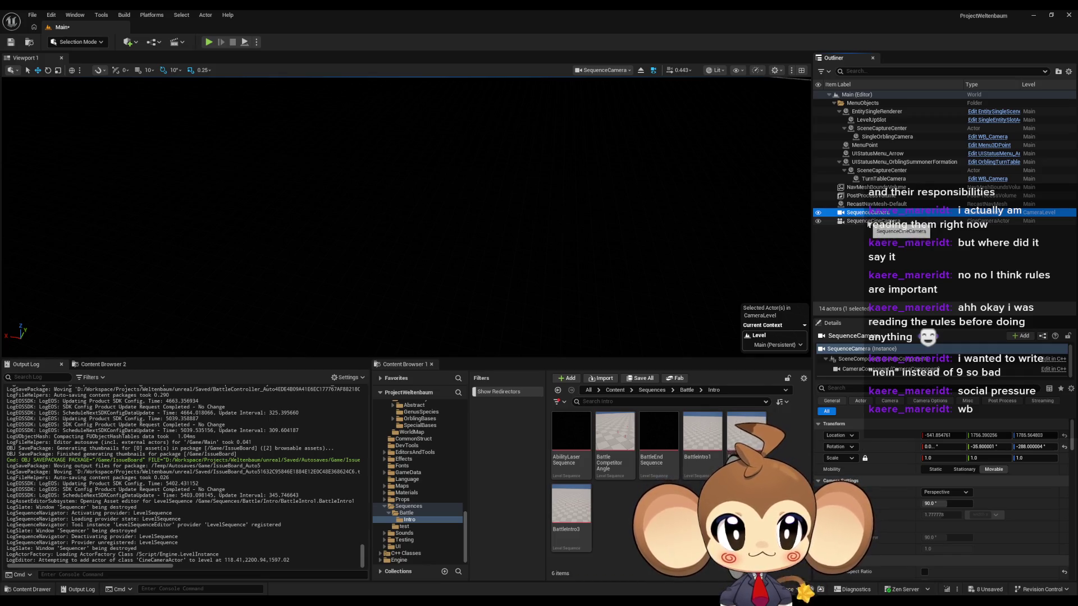
pyautogui.click(868, 221)
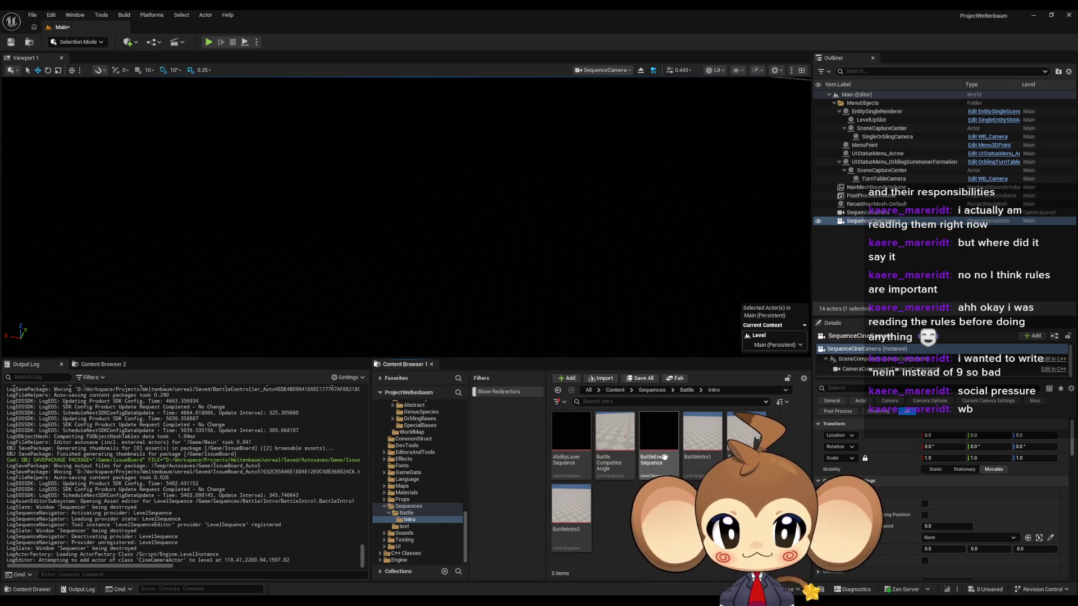
# Step: Duplicate AbilityLaserSequence with Ctrl+D and name the copy AbilityLaserSequenceBackup
pyautogui.click(582, 445)
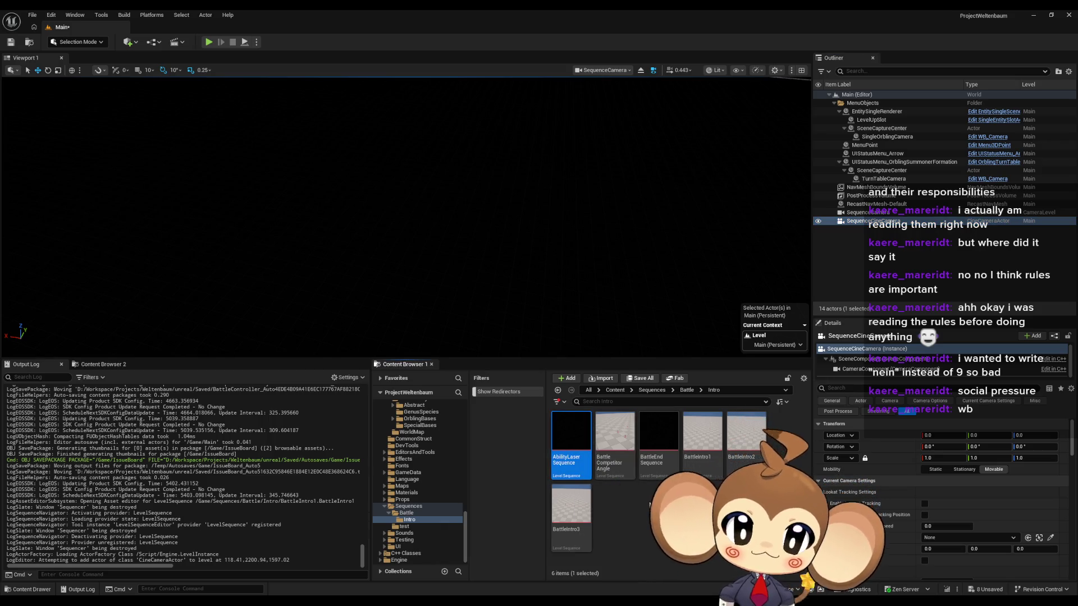
pyautogui.hotkey('ctrl', 'd')
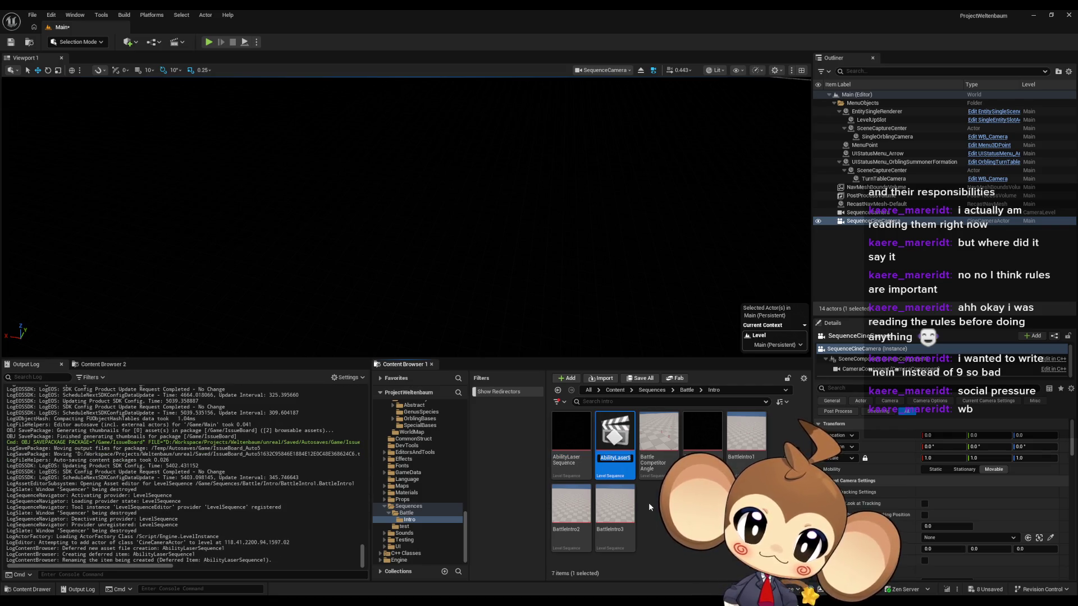
pyautogui.press('End')
pyautogui.press('BackSpace')
pyautogui.write('Backup')
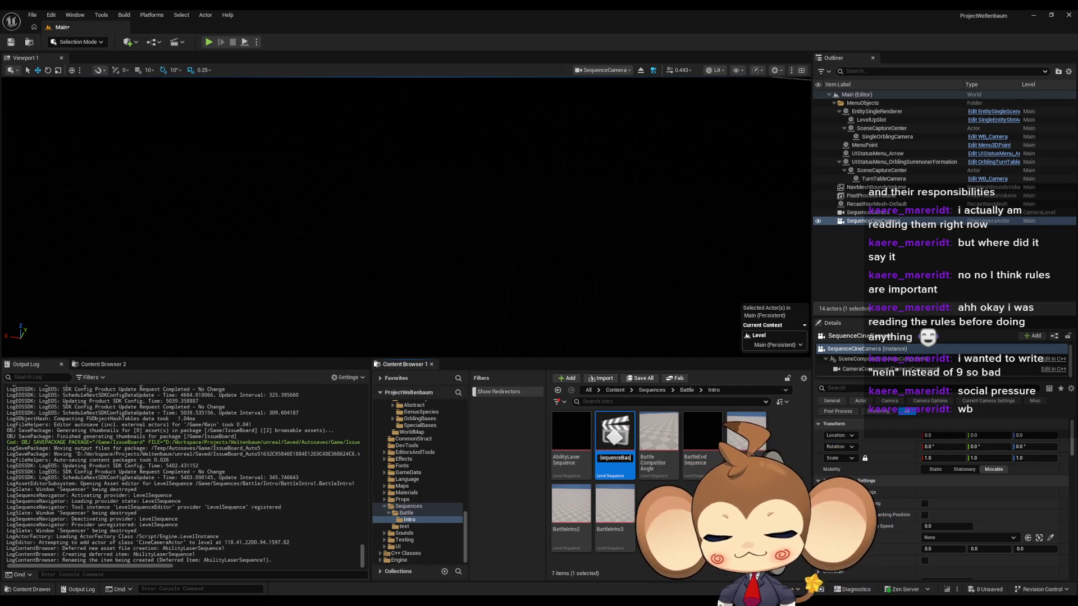
pyautogui.press('Return')
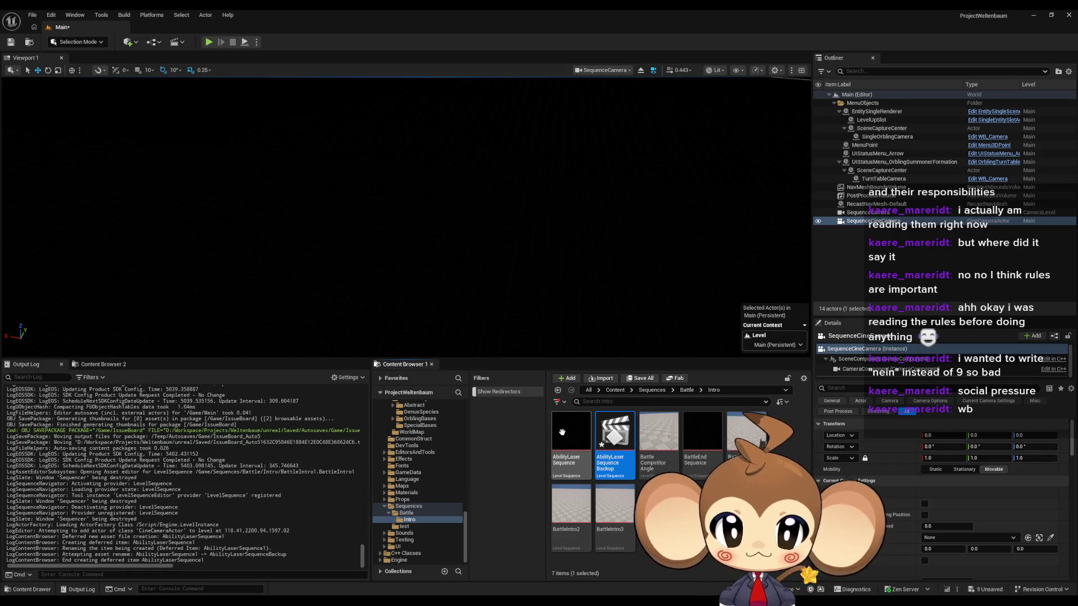
pyautogui.doubleClick(563, 434)
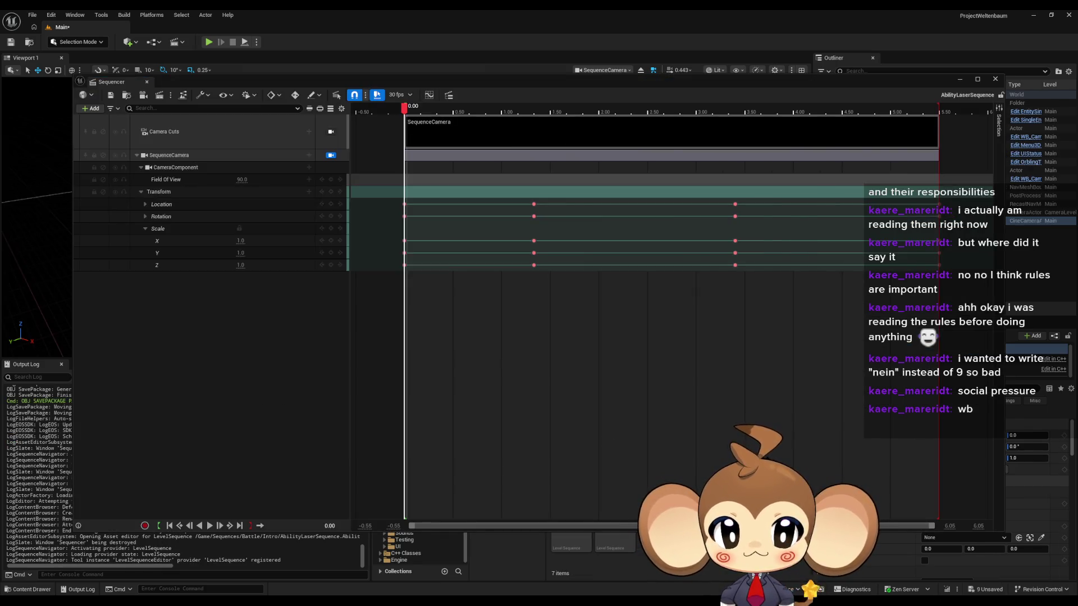
# Step: Open AbilityLaserSequenceBackup in Sequencer and save it
pyautogui.moveTo(487, 83); pyautogui.dragTo(566, 567)
pyautogui.click(630, 474)
pyautogui.doubleClick(630, 475)
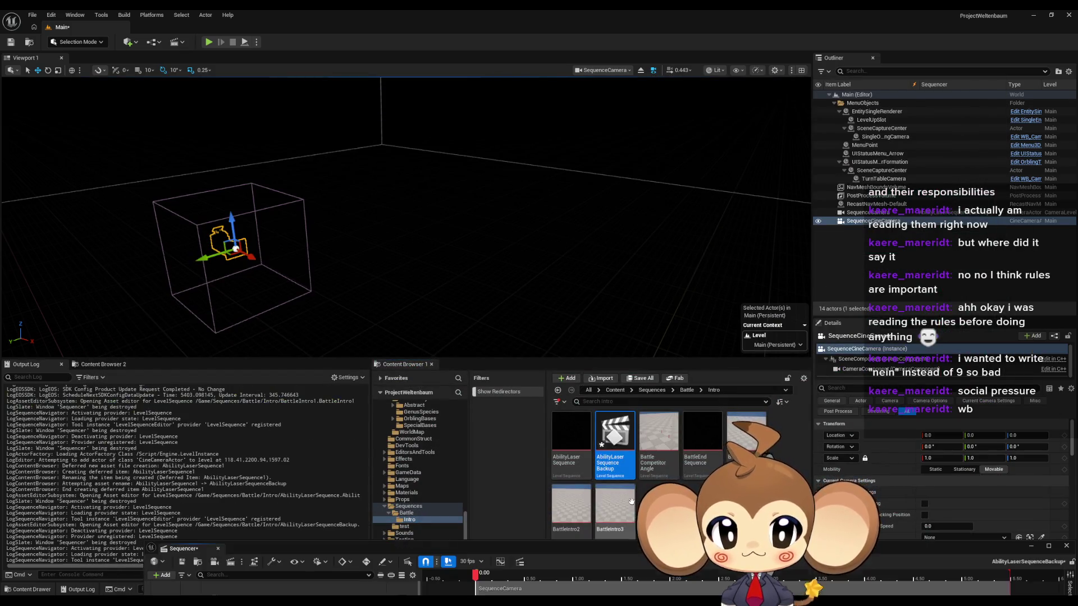
pyautogui.click(181, 561)
# Step: Reopen AbilityLaserSequence in a floating Sequencer window and collapse SequenceCamera's transform channels
pyautogui.doubleClick(565, 434)
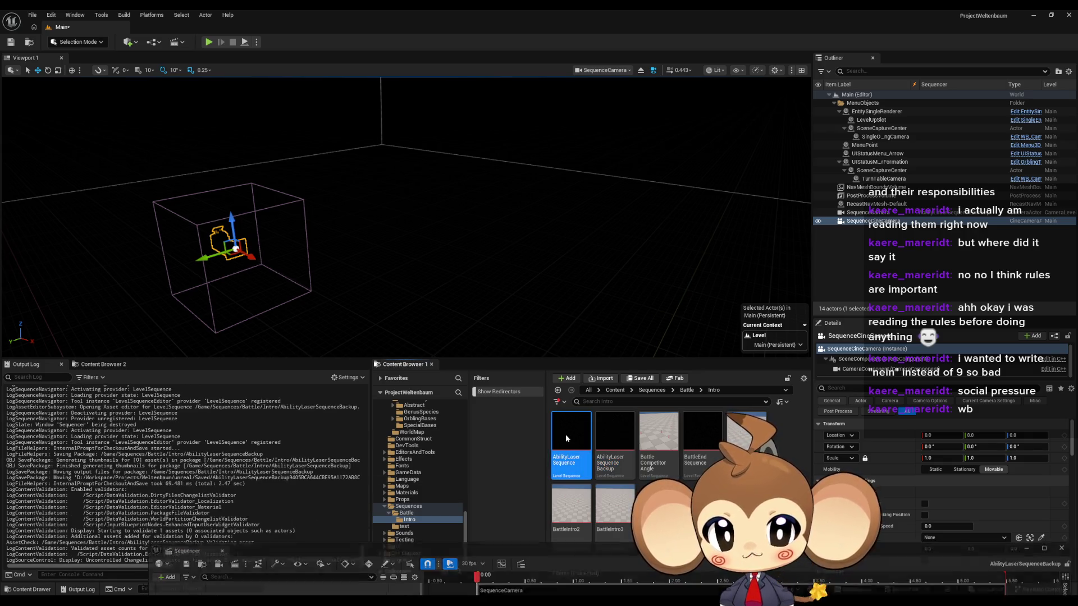
pyautogui.moveTo(552, 547)
pyautogui.mouseDown()
pyautogui.moveTo(493, 211)
pyautogui.moveTo(454, 116)
pyautogui.mouseUp()
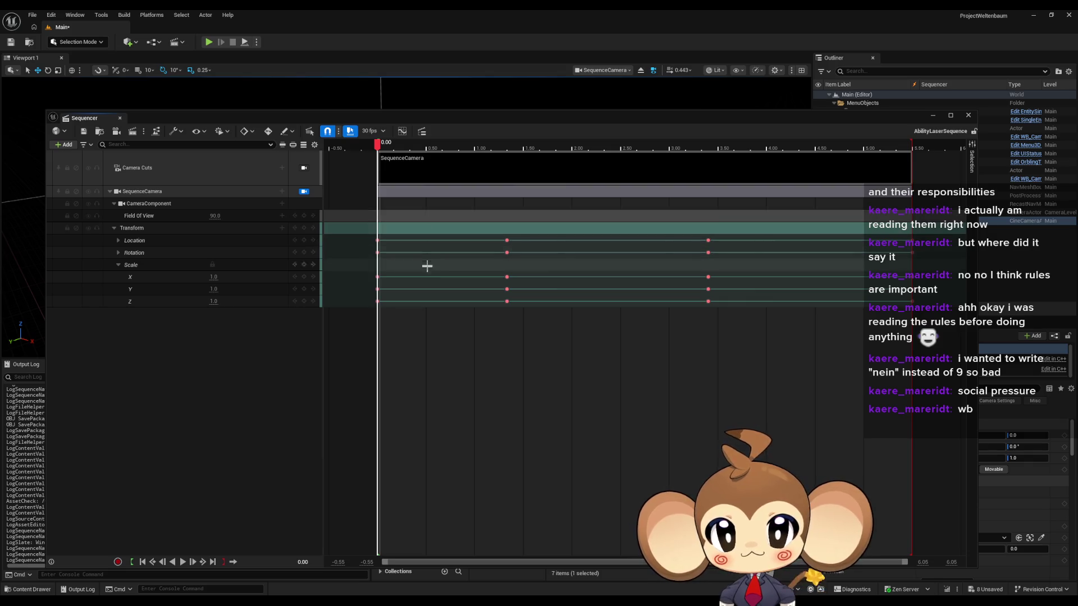
pyautogui.click(113, 228)
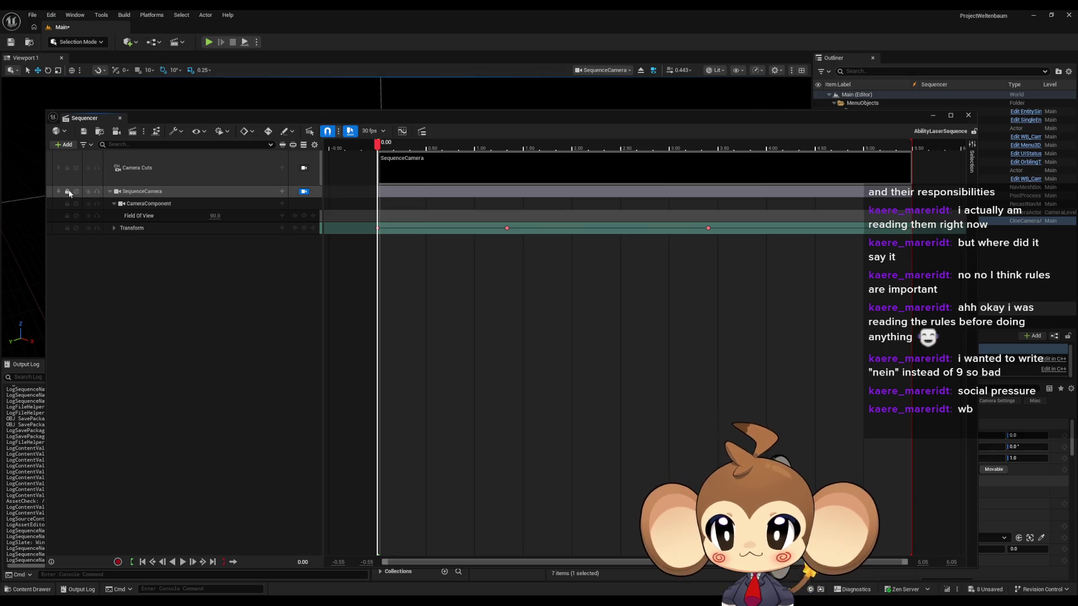
pyautogui.click(283, 168)
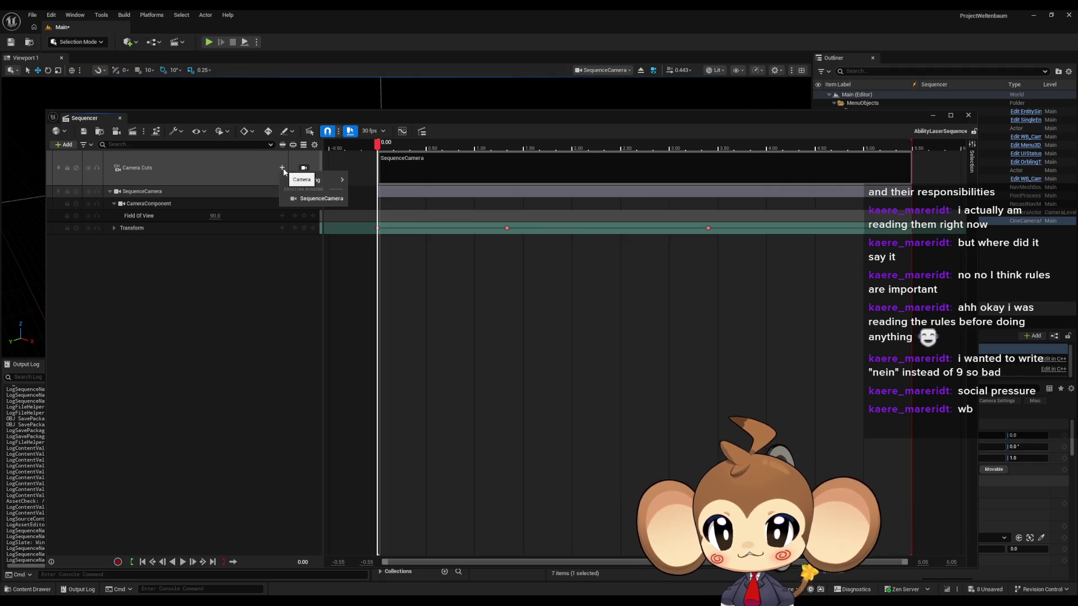
# Step: Bind SequenceCineCamera through the Camera Cuts track's New Binding so the cut uses it
pyautogui.moveTo(300, 181)
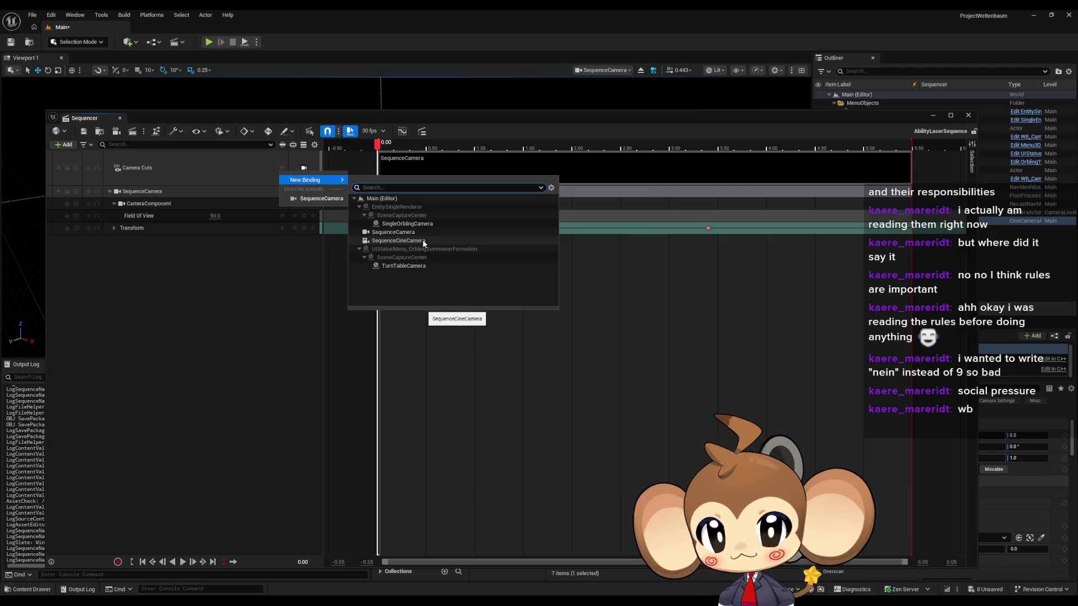
pyautogui.click(157, 280)
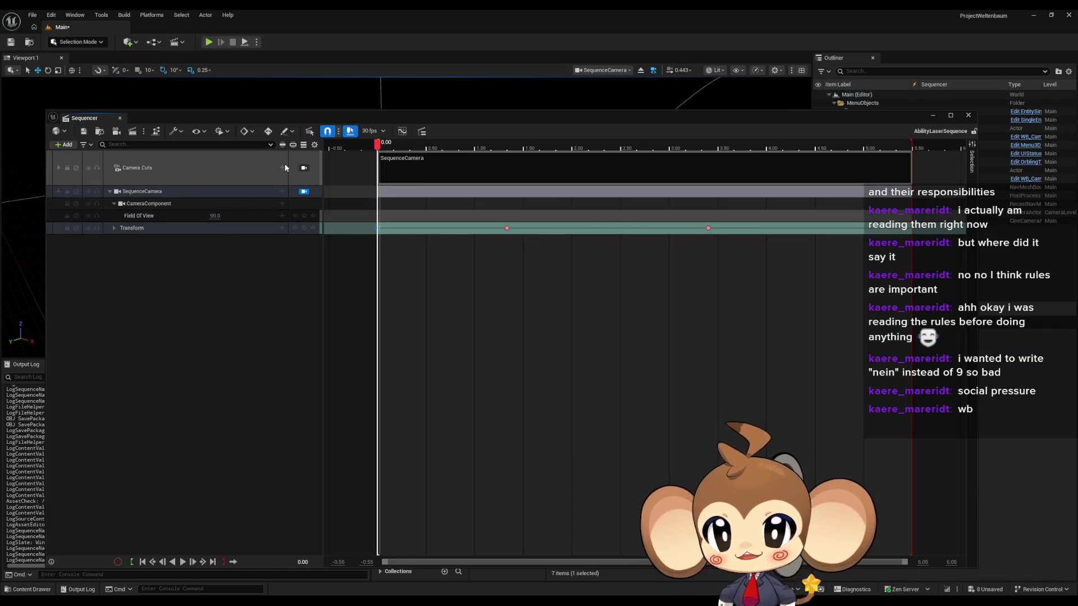
pyautogui.click(191, 179)
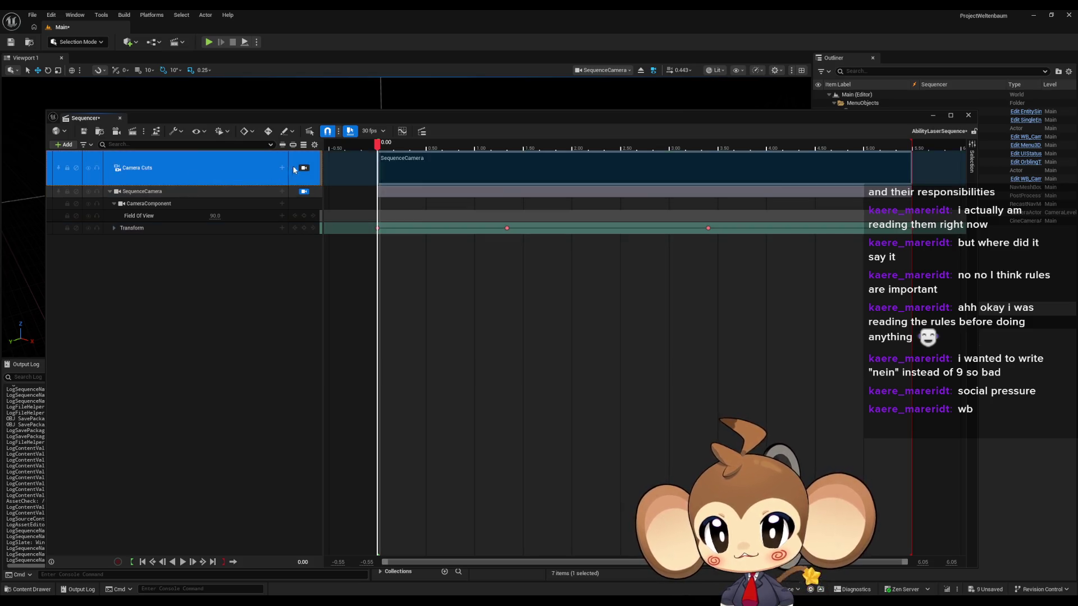
pyautogui.click(282, 170)
pyautogui.moveTo(317, 180)
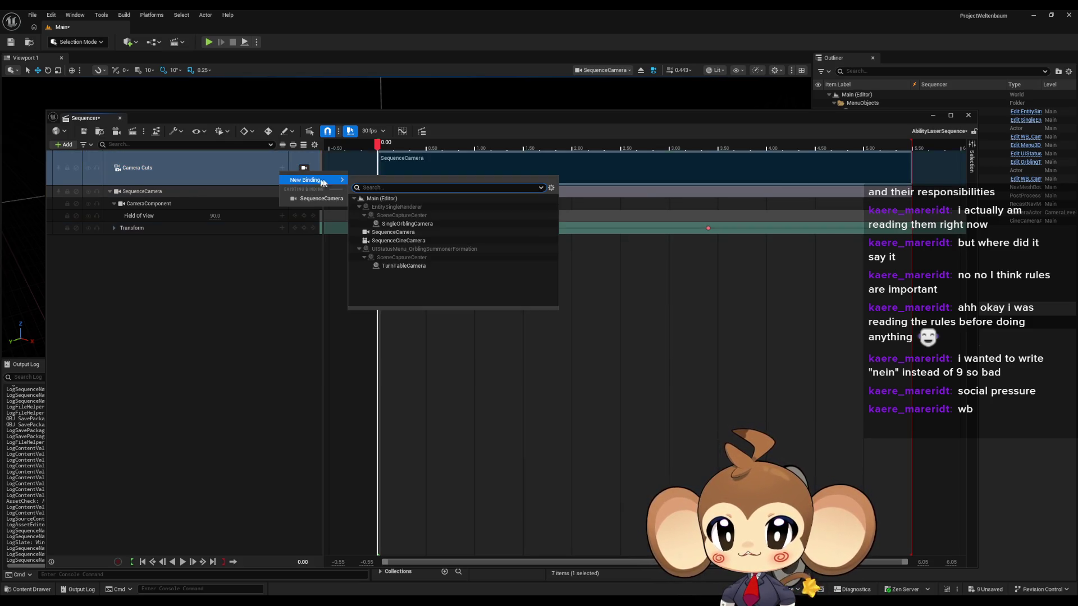
pyautogui.click(409, 240)
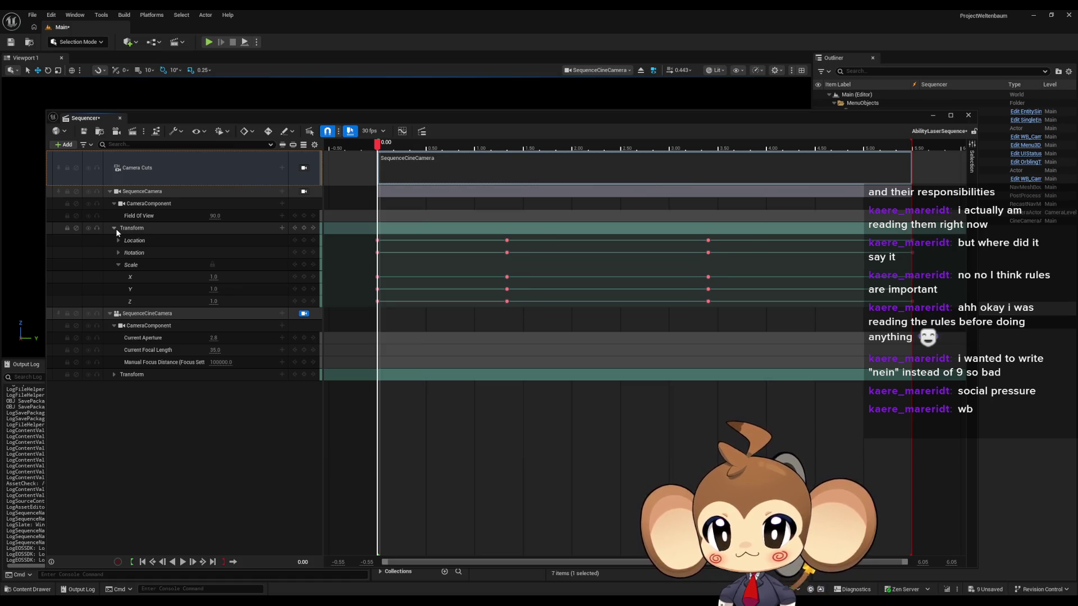
pyautogui.click(114, 228)
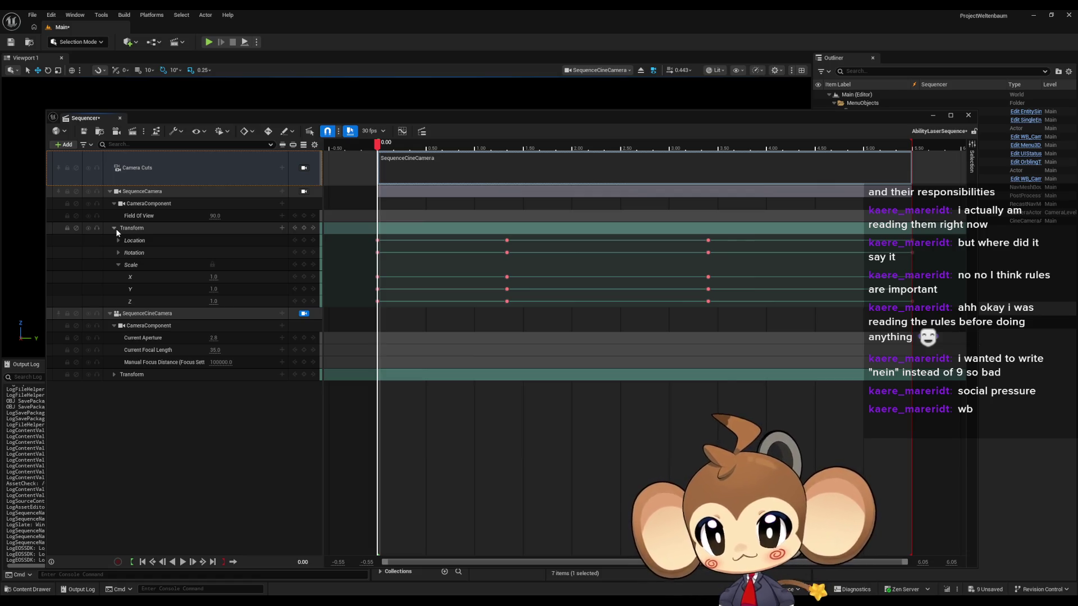
# Step: Copy SequenceCamera's Transform track from its right-click menu
pyautogui.click(118, 265)
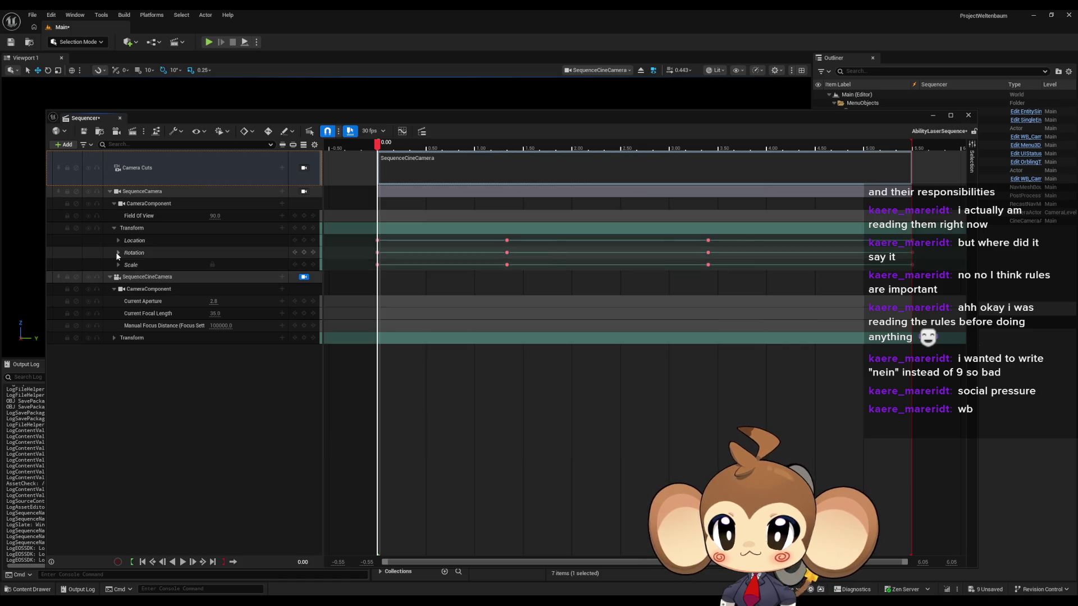
pyautogui.click(118, 253)
pyautogui.click(116, 252)
pyautogui.click(117, 243)
pyautogui.click(117, 242)
pyautogui.rightClick(150, 232)
pyautogui.rightClick(150, 228)
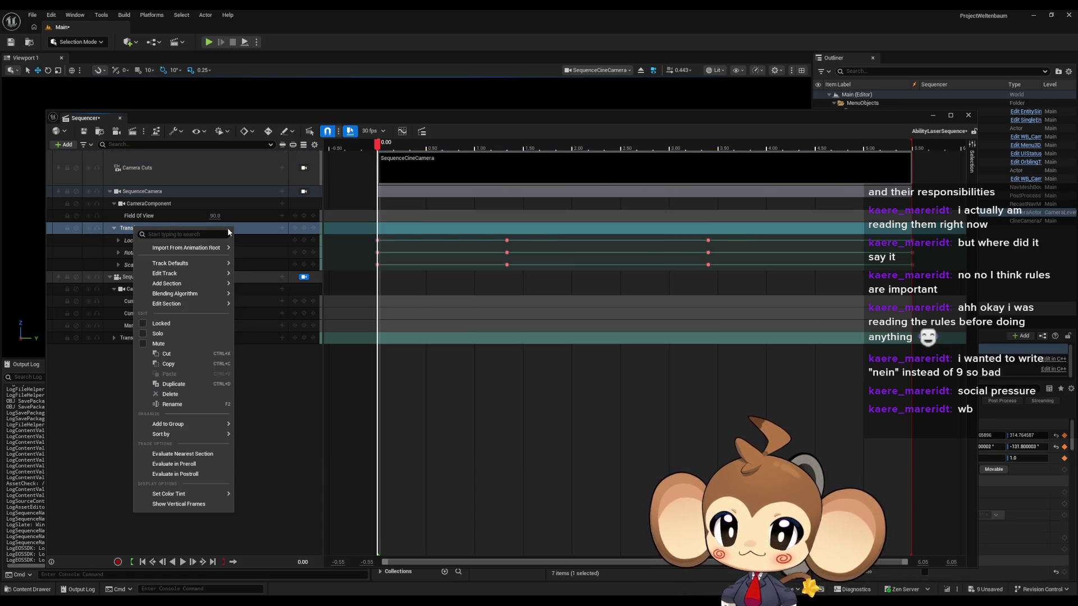
pyautogui.rightClick(242, 228)
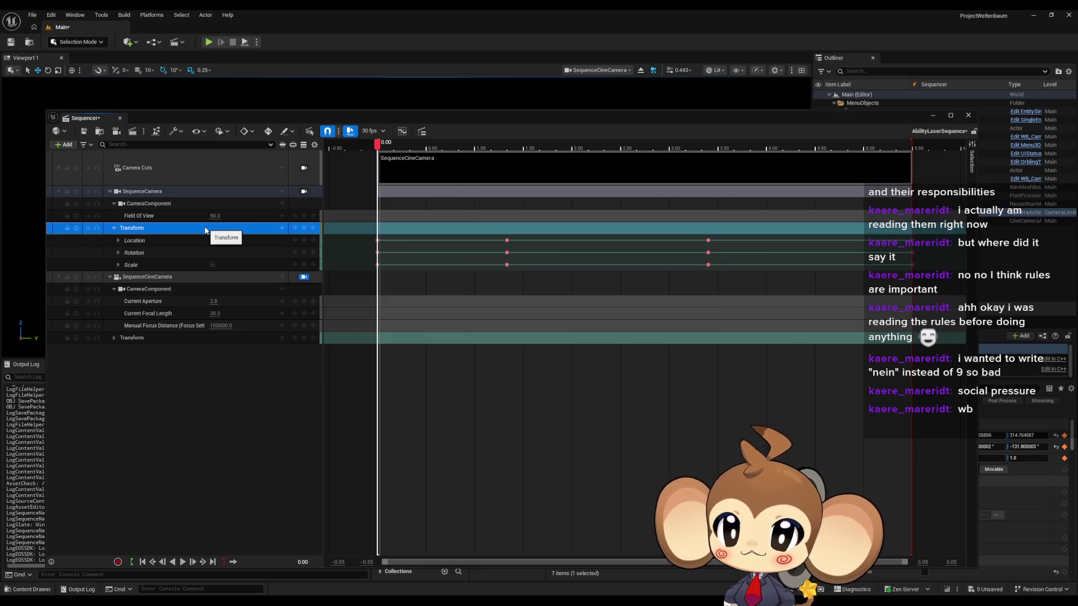
pyautogui.rightClick(205, 229)
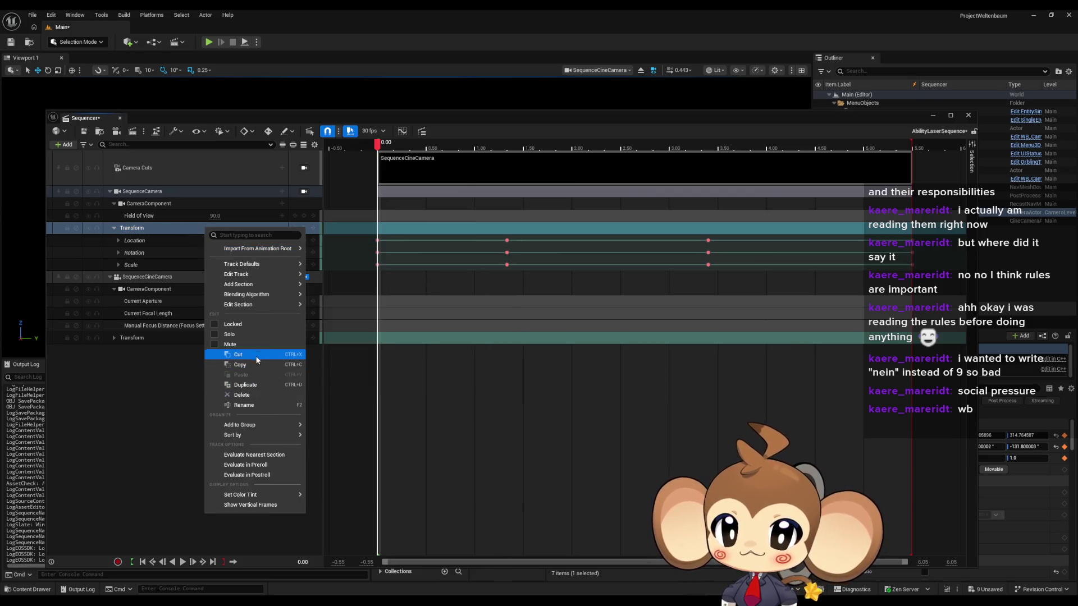
pyautogui.click(219, 365)
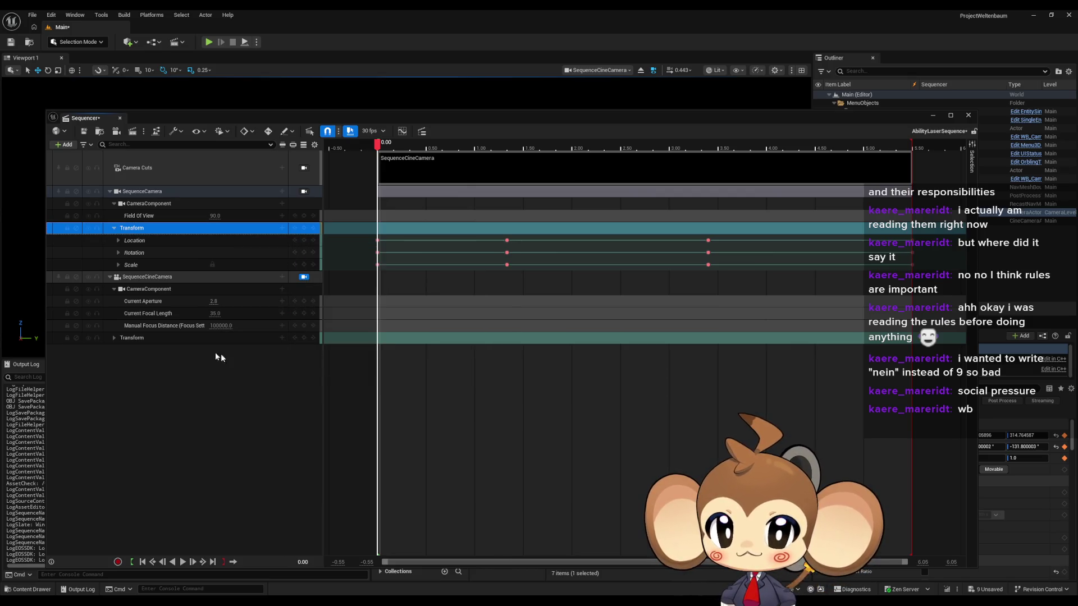
# Step: Paste the transform onto SequenceCineCamera's Transform track, inspect and toggle it, then undo
pyautogui.rightClick(143, 338)
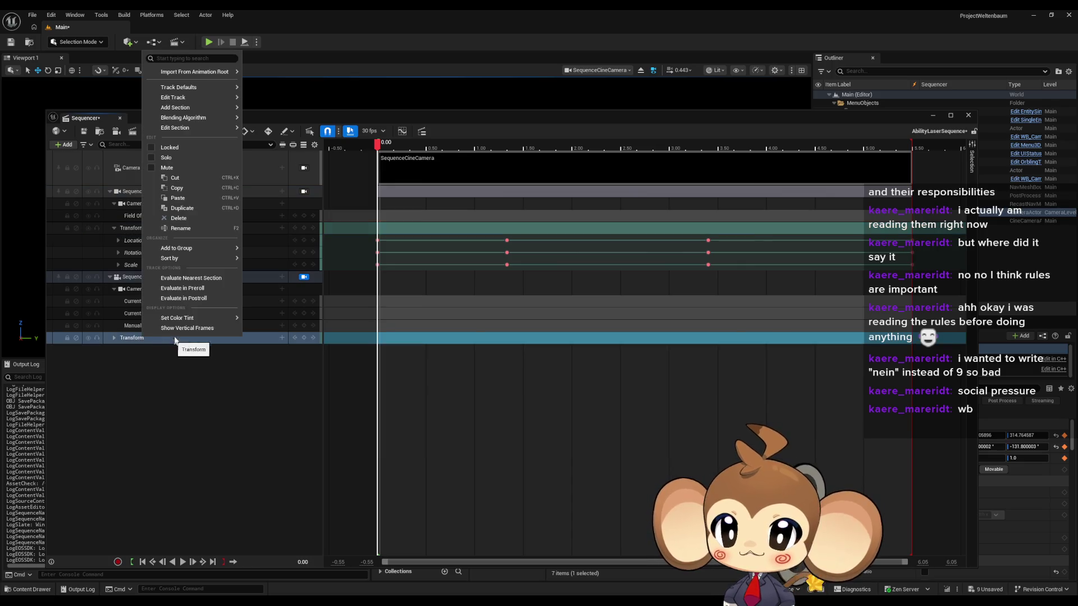
pyautogui.click(179, 198)
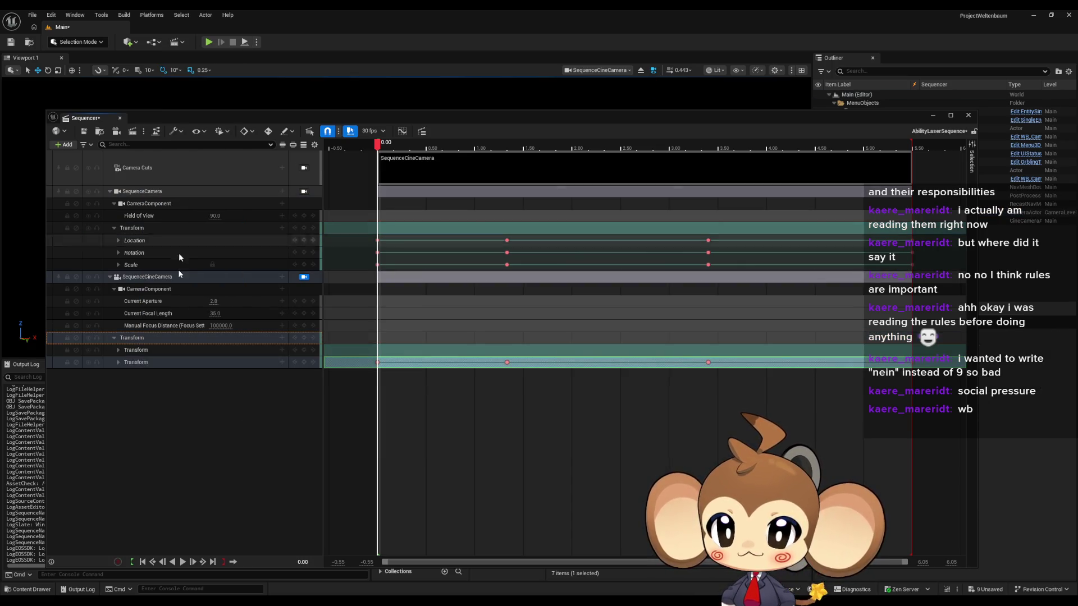
pyautogui.click(119, 349)
pyautogui.click(119, 350)
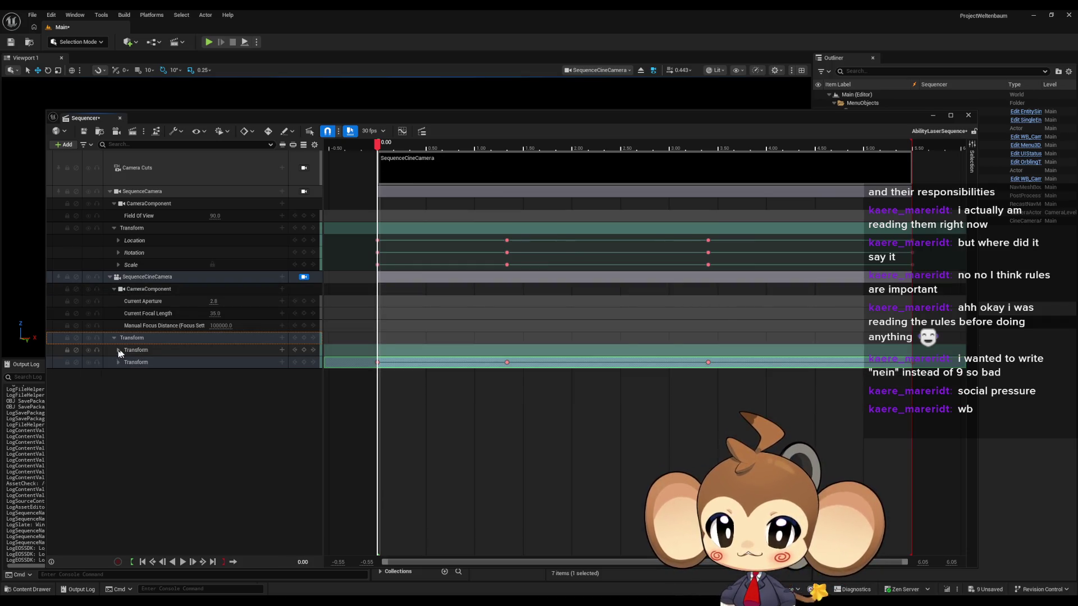
pyautogui.click(77, 352)
pyautogui.click(76, 349)
pyautogui.click(75, 362)
pyautogui.click(76, 350)
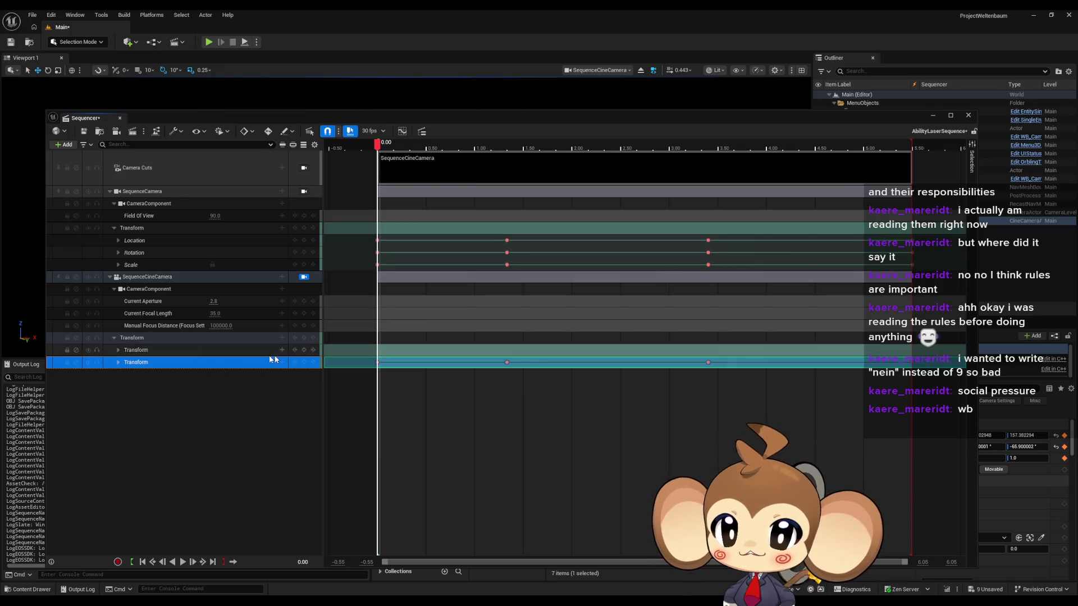
pyautogui.click(195, 408)
pyautogui.hotkey('ctrl', 'z')
pyautogui.hotkey('ctrl', 'z')
pyautogui.hotkey('ctrl', 'z')
pyautogui.hotkey('ctrl', 'z')
pyautogui.hotkey('ctrl', 'z')
pyautogui.hotkey('ctrl', 'z')
pyautogui.hotkey('ctrl', 'z')
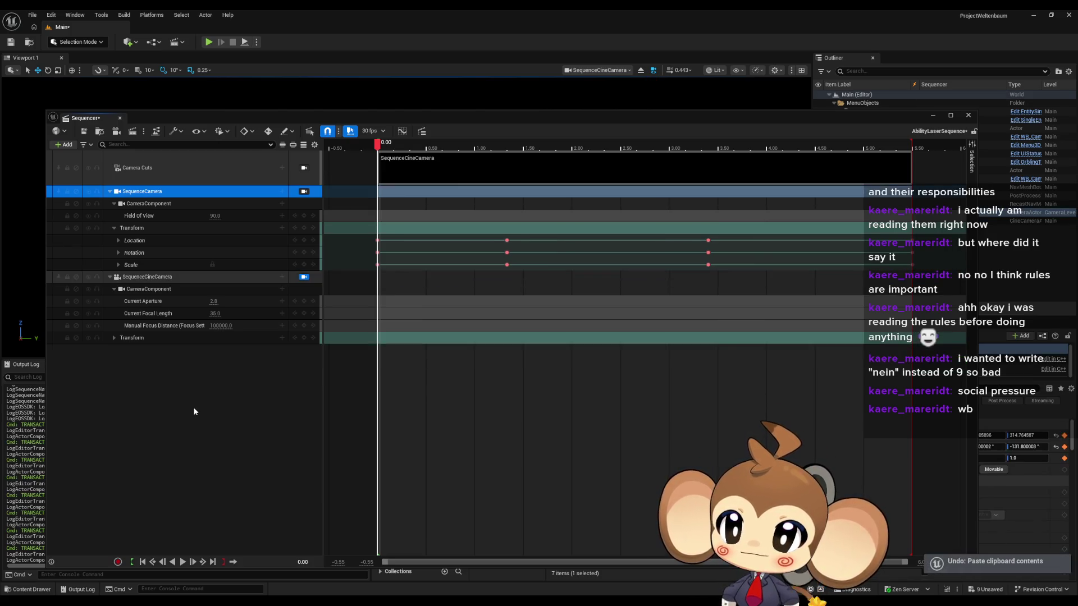
# Step: Undo and redo to keep the SequenceCineCamera binding, then expand its Transform track
pyautogui.hotkey('ctrl', 'z')
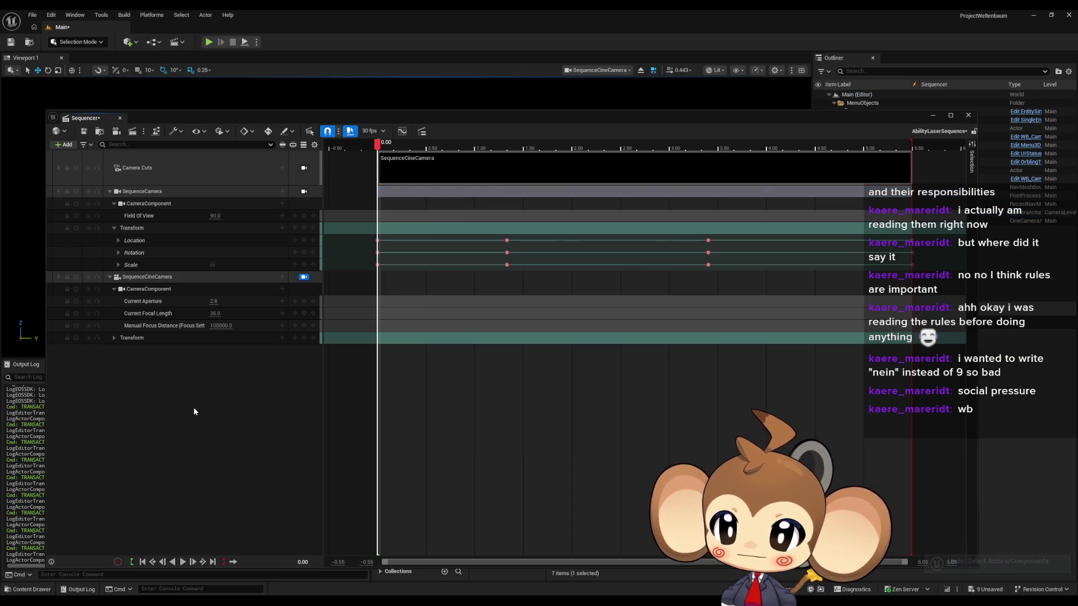
pyautogui.hotkey('ctrl', 'z')
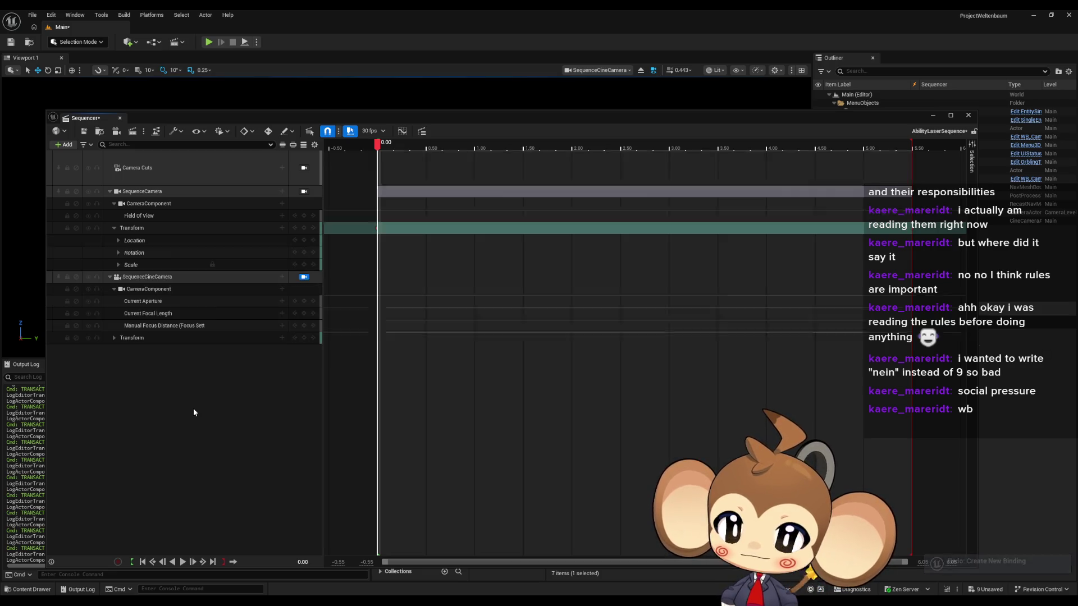
pyautogui.hotkey('ctrl', 'y')
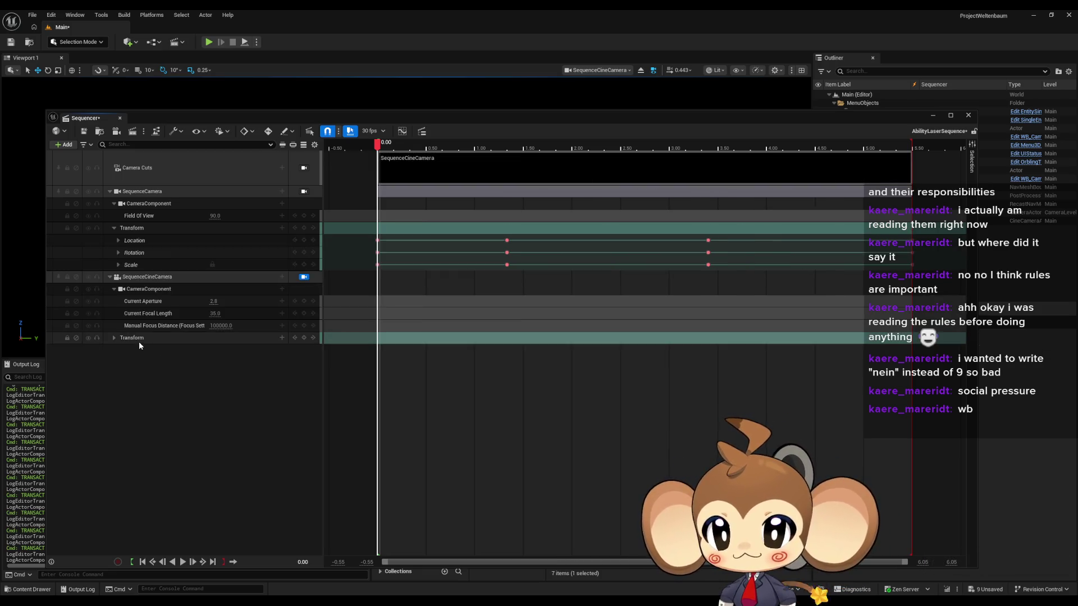
pyautogui.click(113, 339)
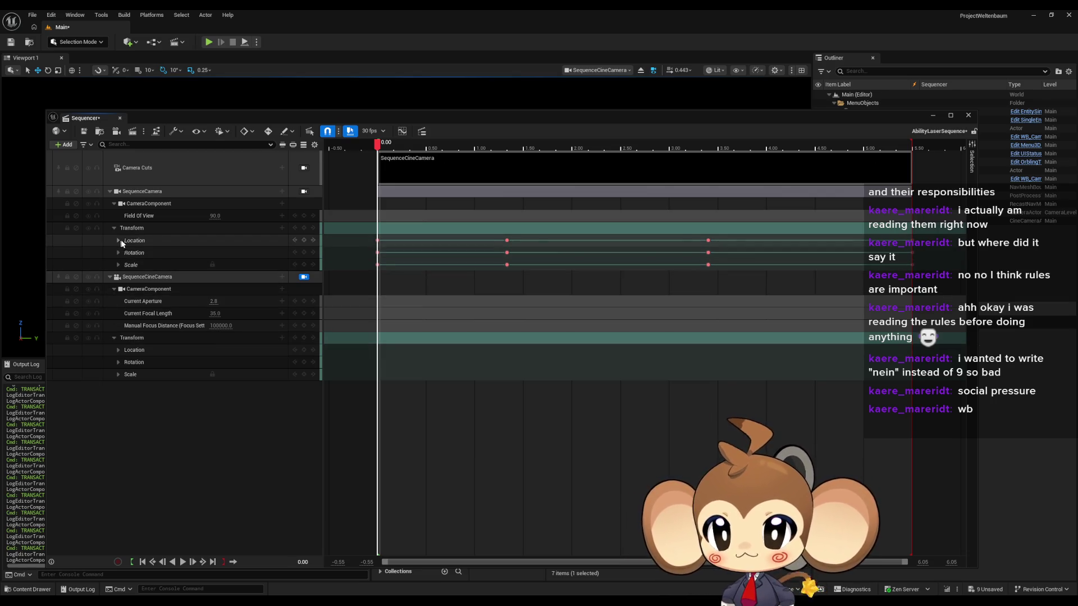
# Step: Try pasting the copied keys onto the Location track, then undo and redo back to the binding
pyautogui.rightClick(150, 239)
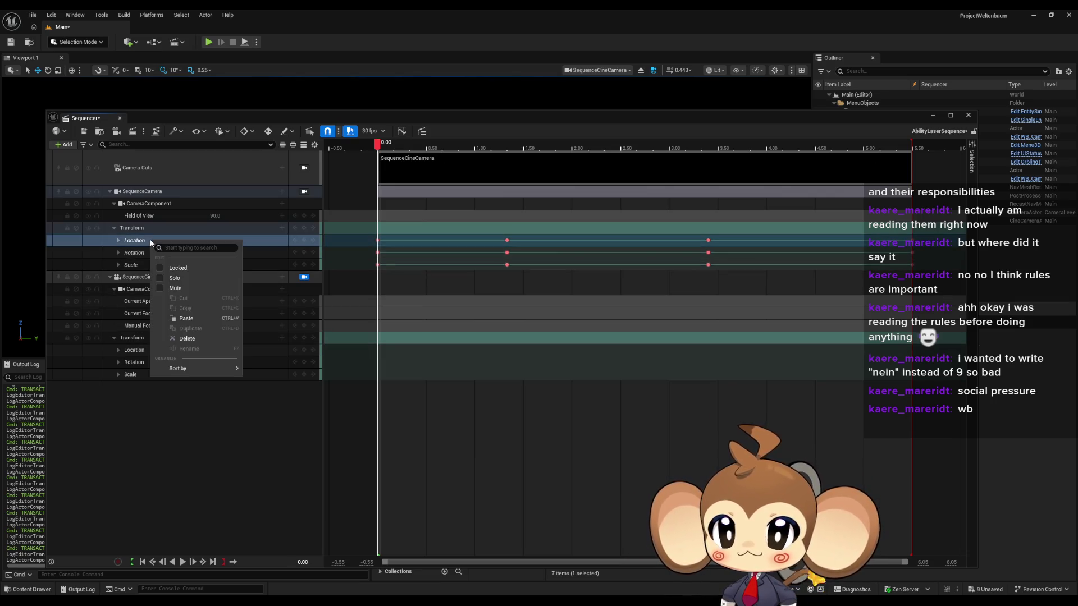
pyautogui.click(196, 320)
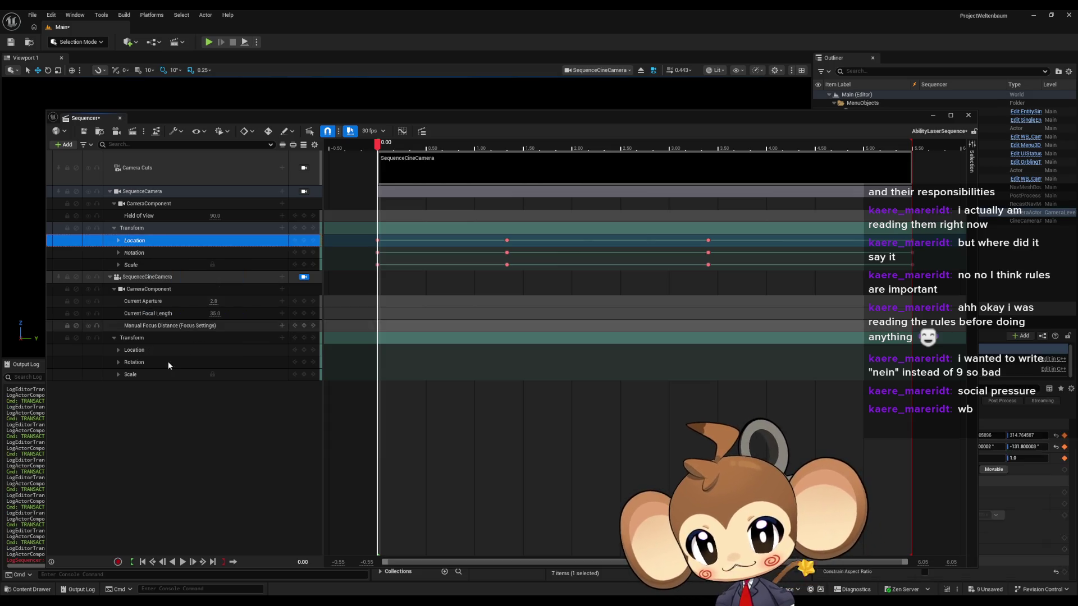
pyautogui.click(164, 406)
pyautogui.hotkey('ctrl', 'z')
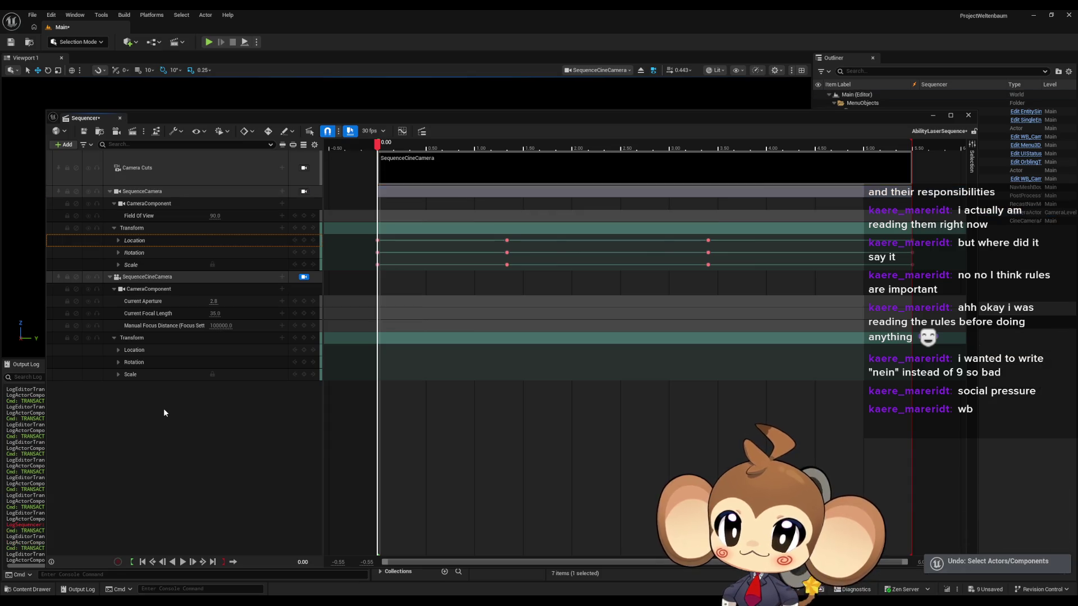
pyautogui.hotkey('ctrl', 'z')
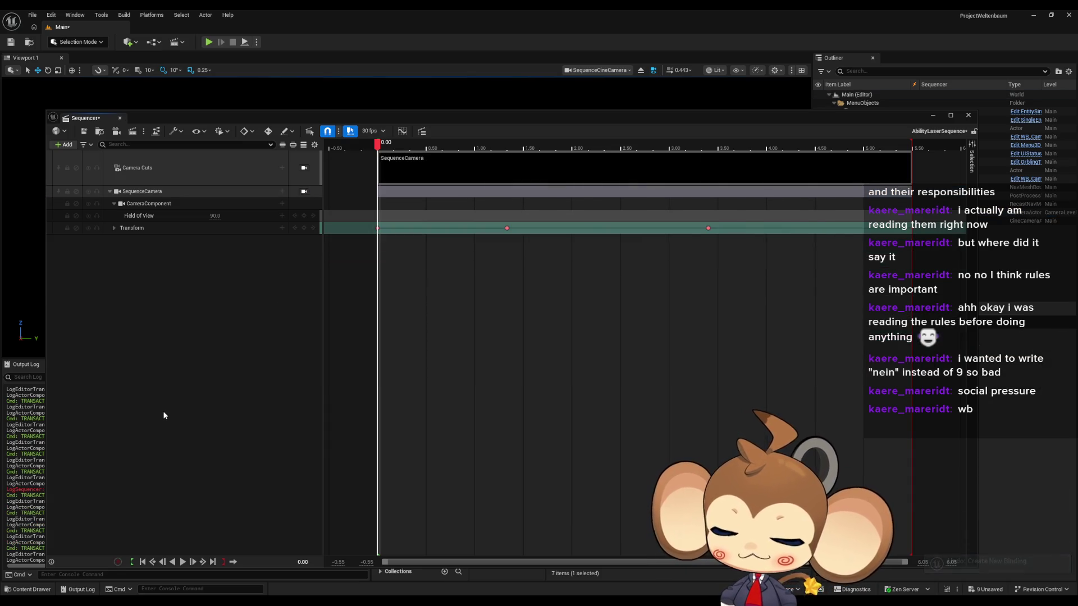
pyautogui.hotkey('ctrl', 'y')
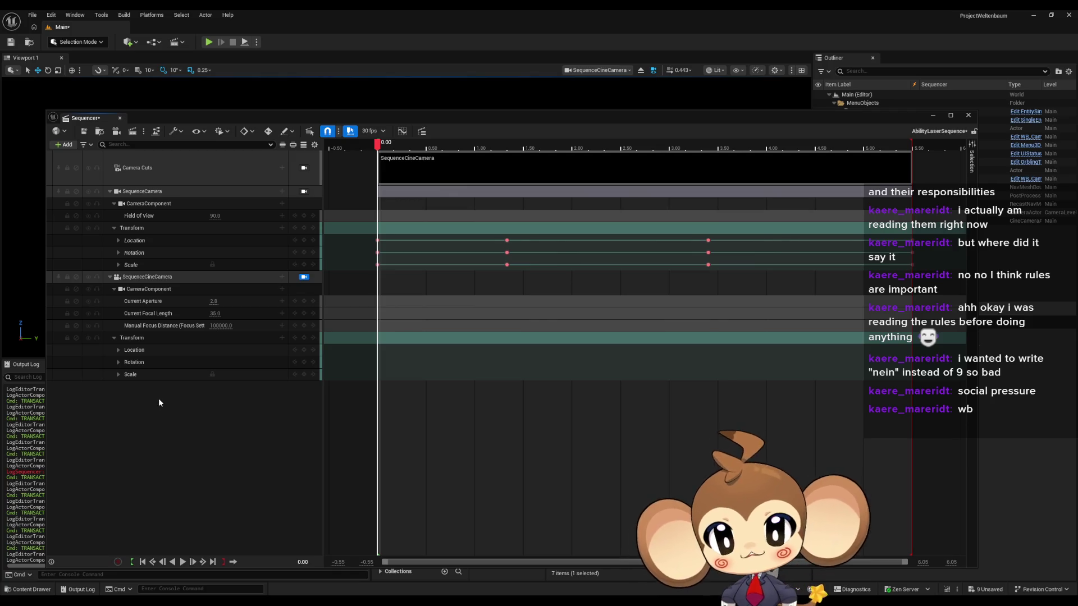
pyautogui.rightClick(144, 242)
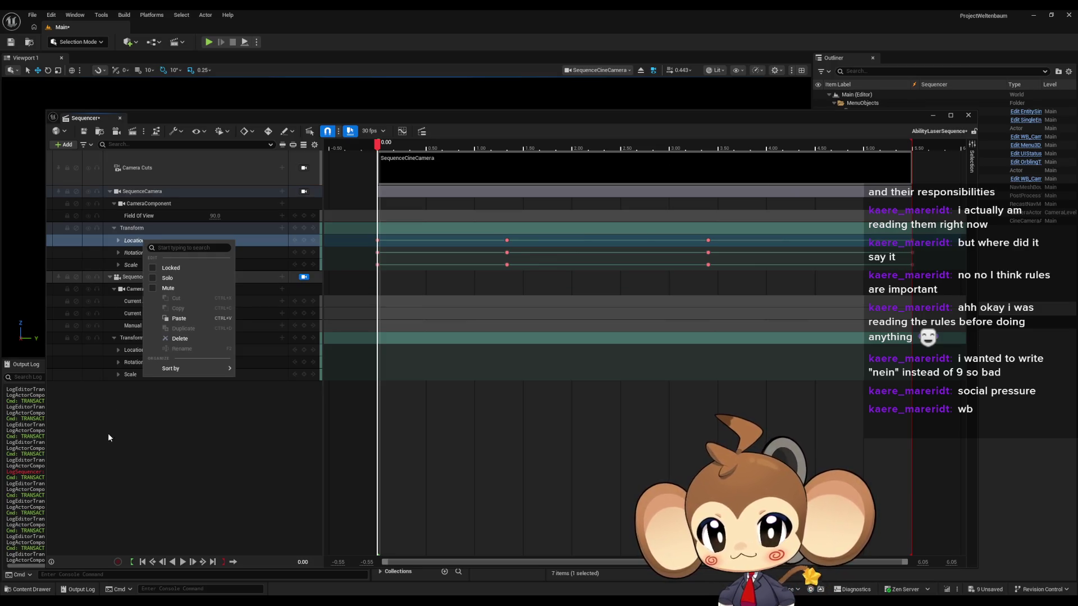
# Step: Dismiss the Location and Transform track menus and cancel an accidental Transform track rename
pyautogui.click(108, 433)
pyautogui.rightClick(144, 243)
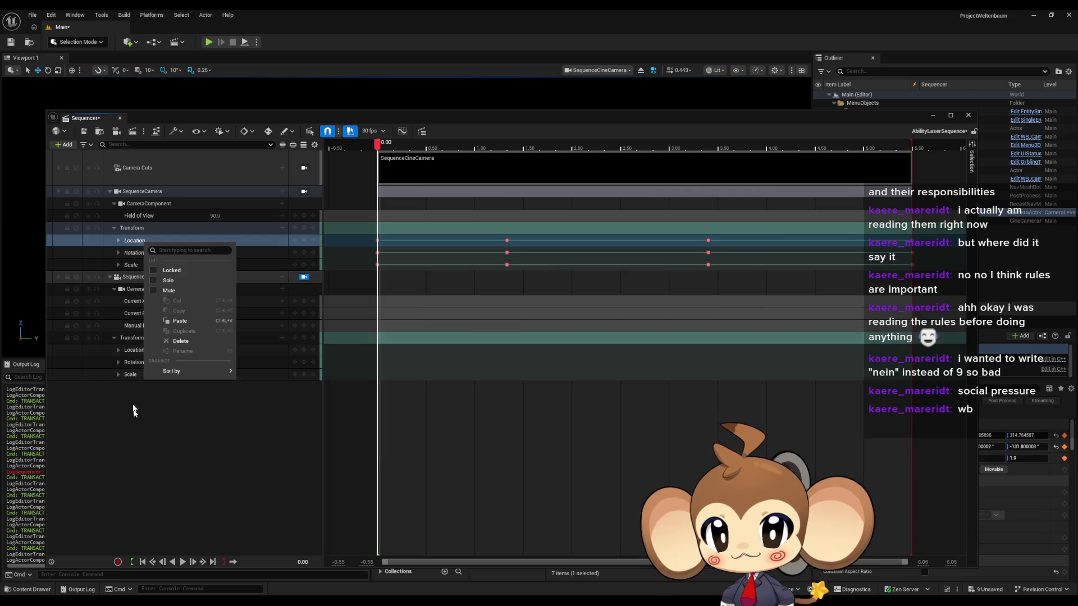
pyautogui.click(132, 393)
pyautogui.click(136, 230)
pyautogui.rightClick(135, 230)
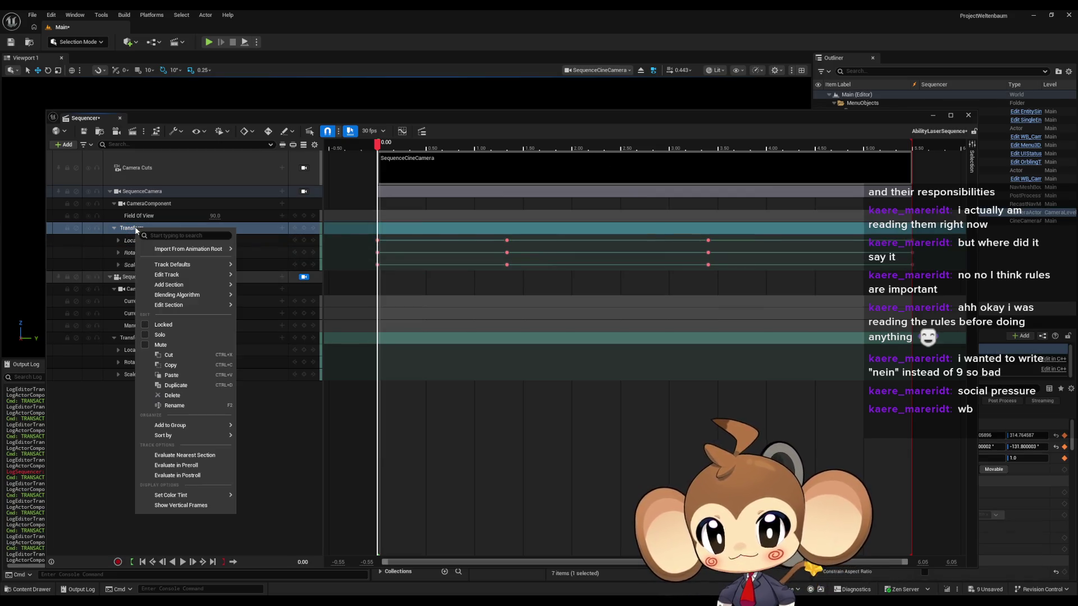
pyautogui.click(84, 463)
pyautogui.click(134, 337)
pyautogui.doubleClick(133, 341)
pyautogui.click(135, 340)
pyautogui.click(144, 376)
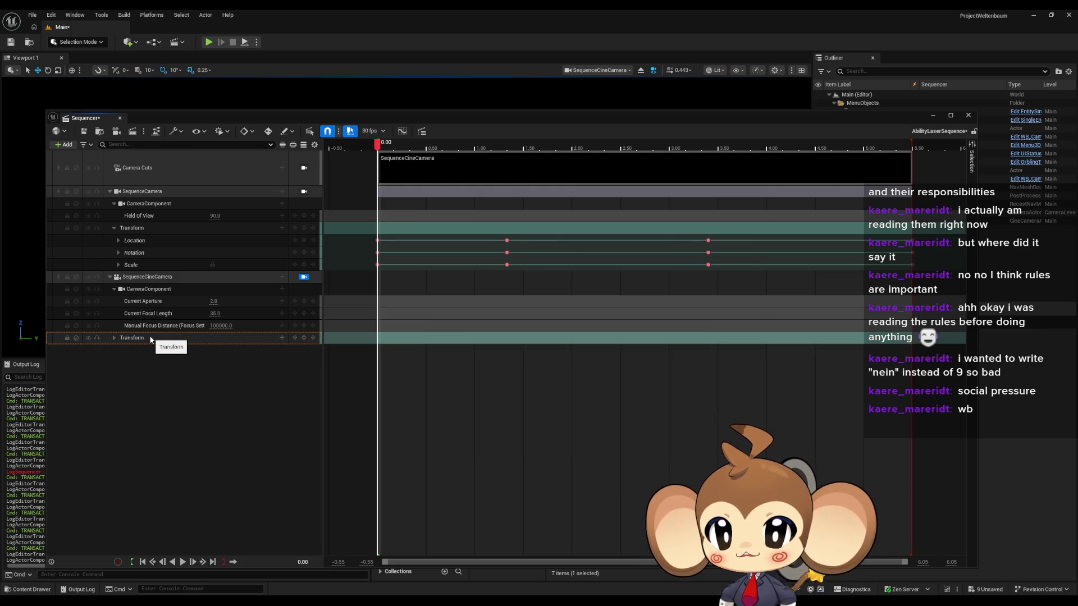
# Step: Expand SequenceCineCamera's Location and Rotation tracks, showing X/Y/Z and Roll/Pitch/Yaw all at 0.0
pyautogui.click(114, 339)
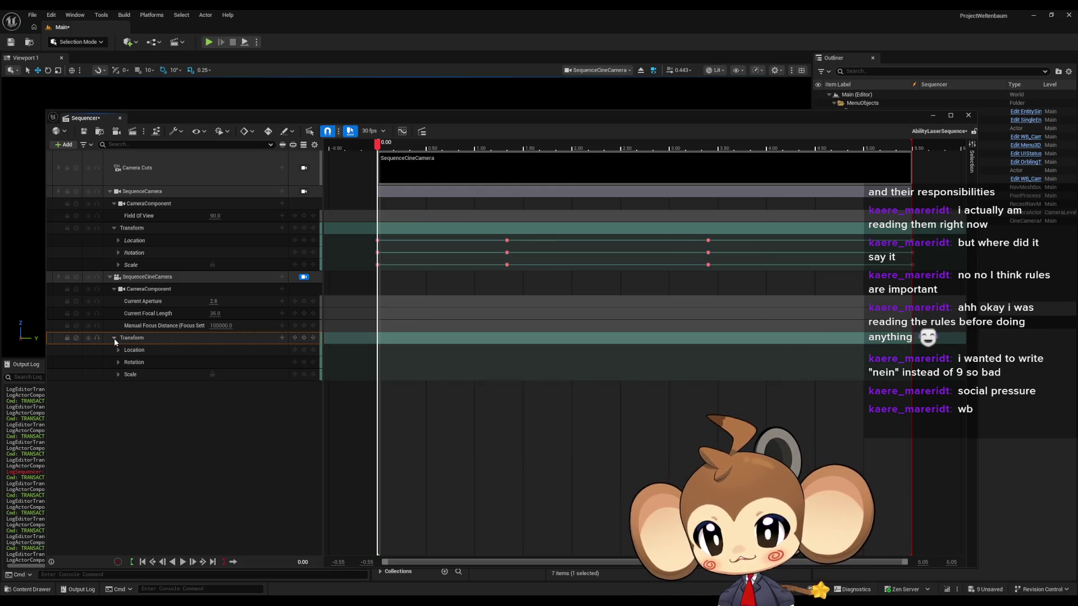
pyautogui.click(118, 350)
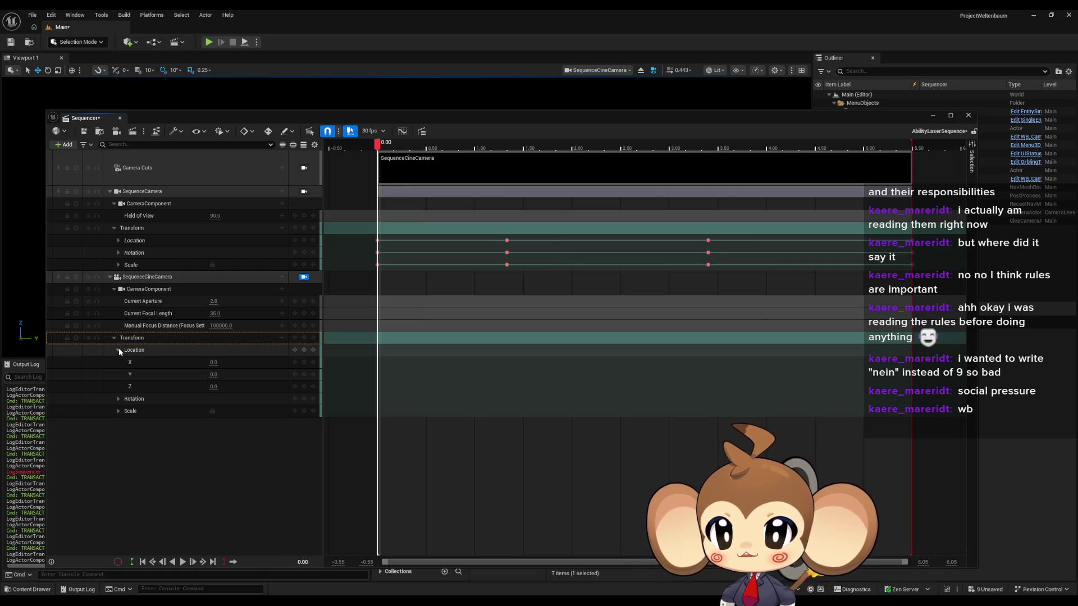
pyautogui.click(118, 399)
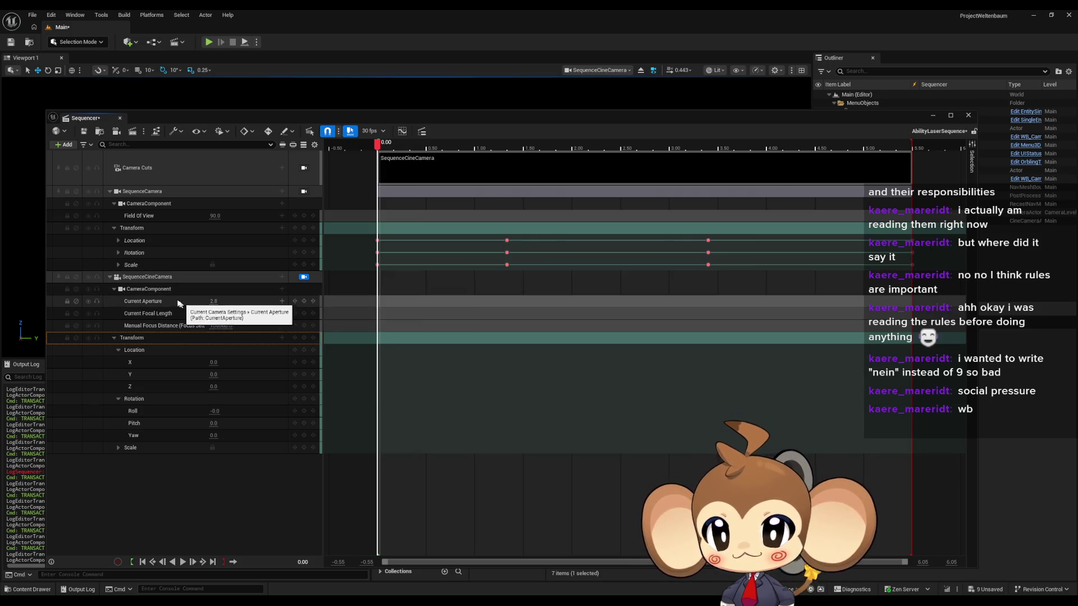
# Step: Reopen SequenceCamera's Transform track options and close them without changes
pyautogui.click(136, 242)
pyautogui.click(118, 241)
pyautogui.click(118, 241)
pyautogui.rightClick(135, 229)
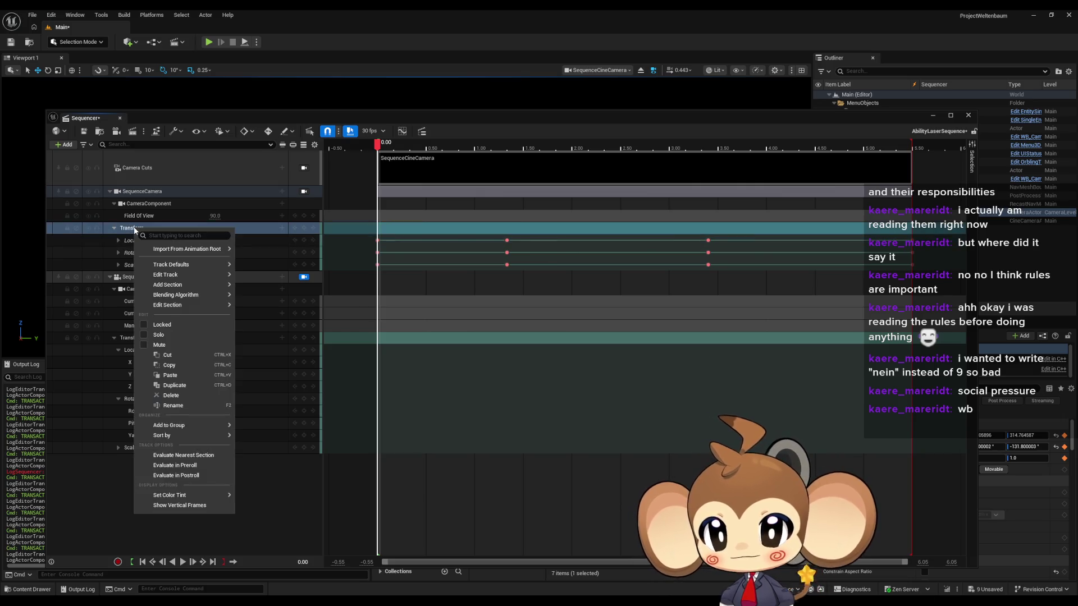
pyautogui.moveTo(180, 266)
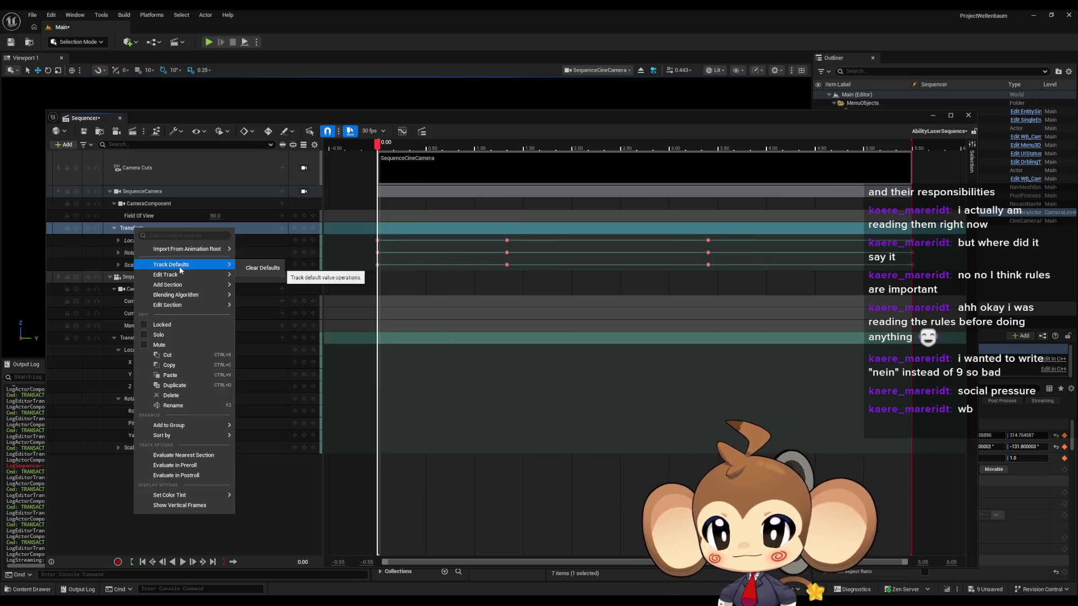
pyautogui.moveTo(185, 284)
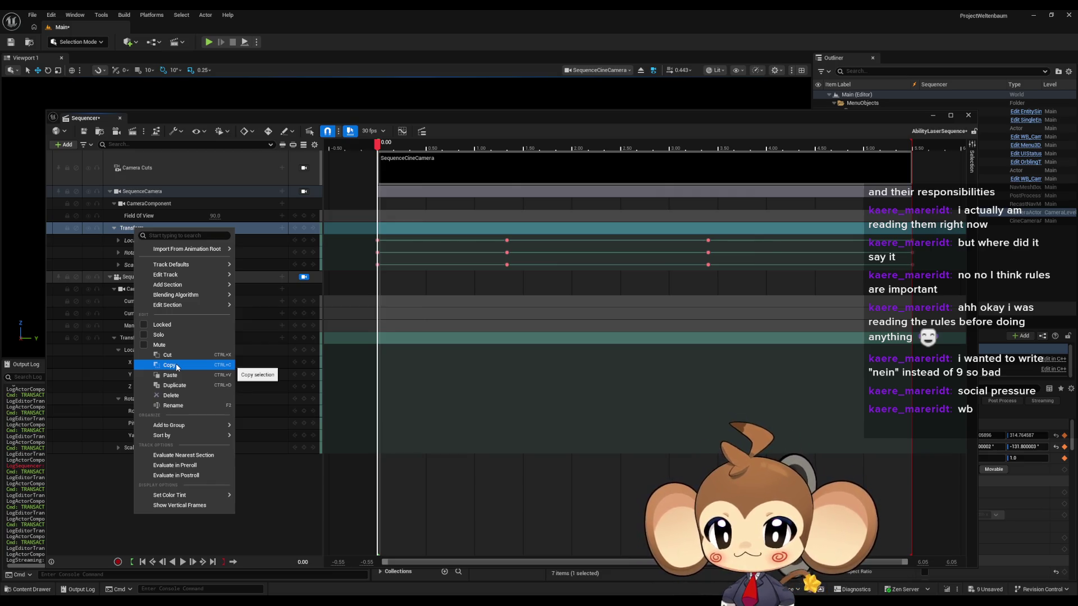
pyautogui.click(96, 496)
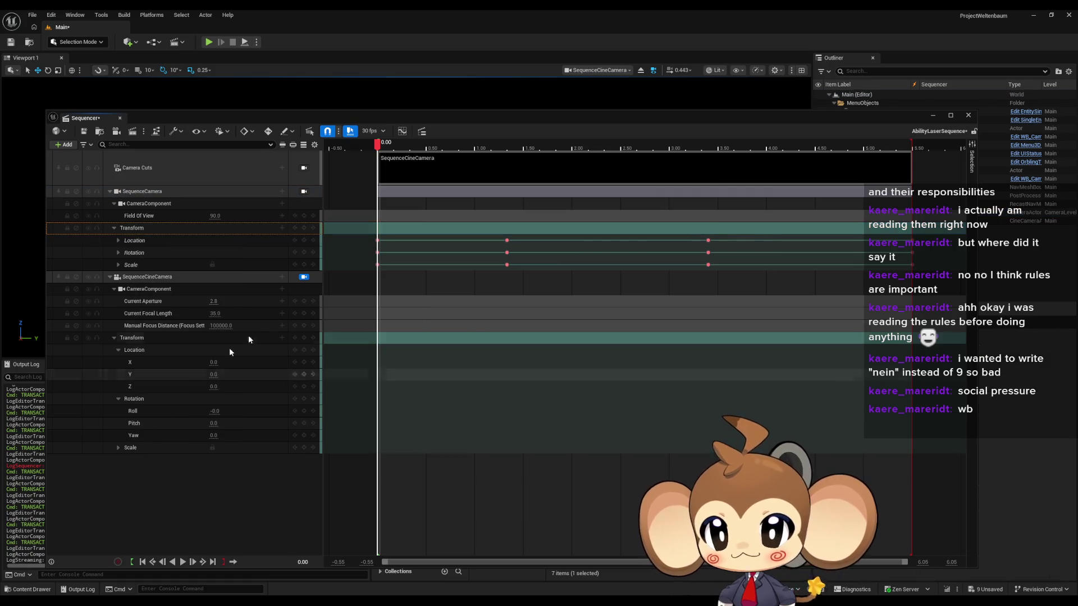
# Step: Copy all keys from SequenceCamera's Transform section
pyautogui.rightClick(390, 229)
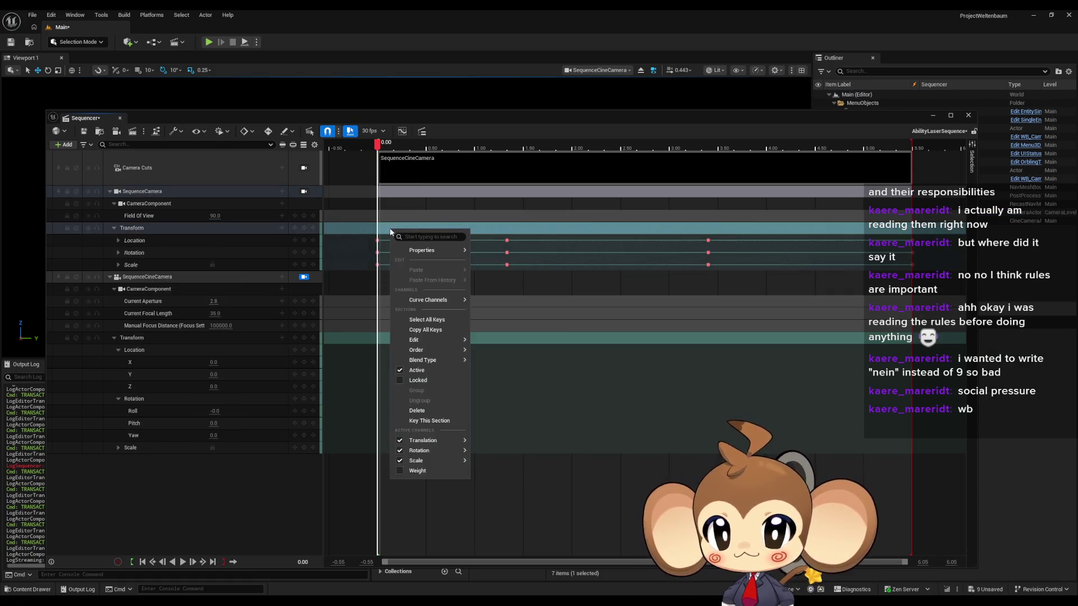
pyautogui.moveTo(415, 253)
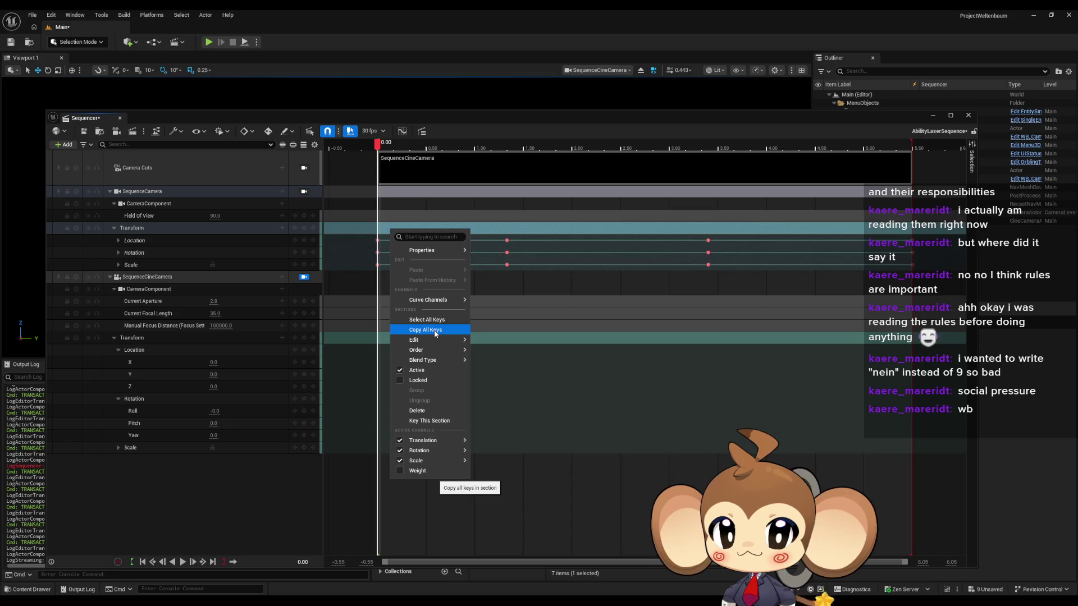
pyautogui.click(435, 333)
# Step: Collapse SequenceCineCamera's Location and Rotation rows and select its Transform track
pyautogui.click(118, 400)
pyautogui.click(119, 352)
pyautogui.click(156, 338)
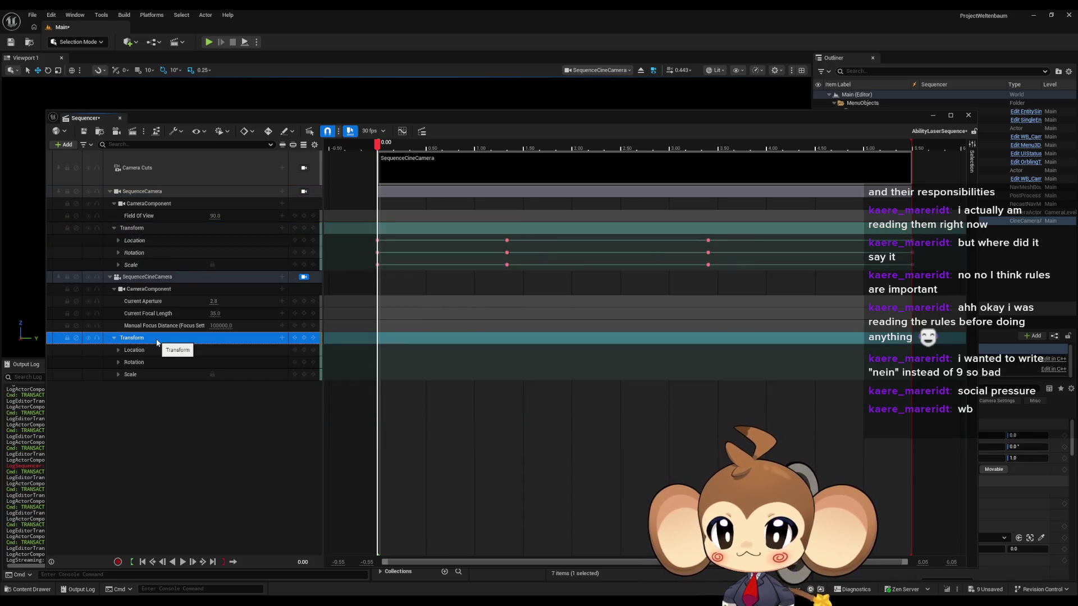
pyautogui.rightClick(157, 342)
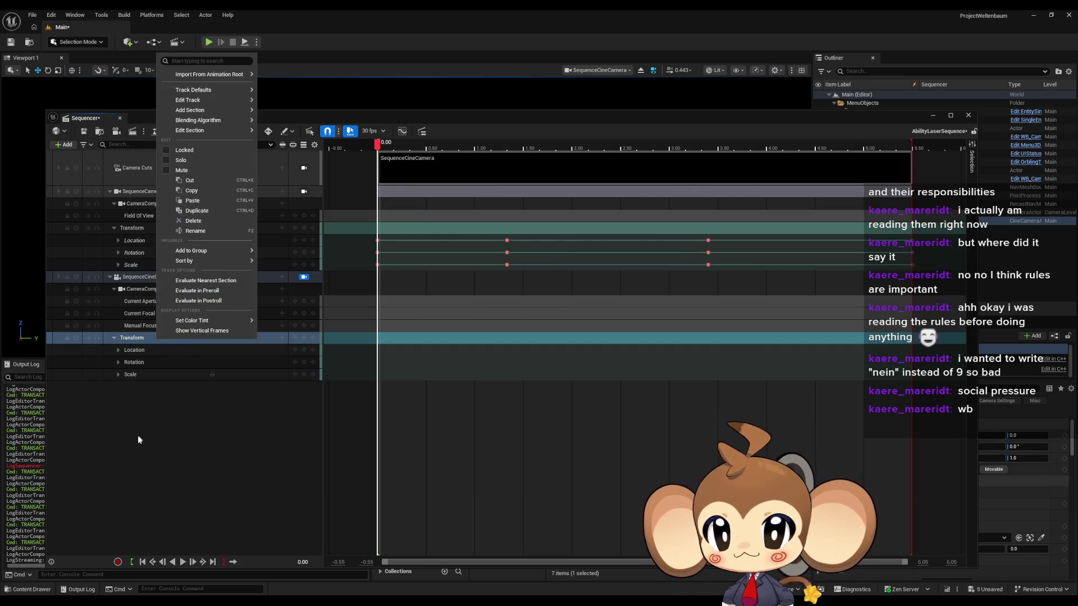
pyautogui.click(409, 338)
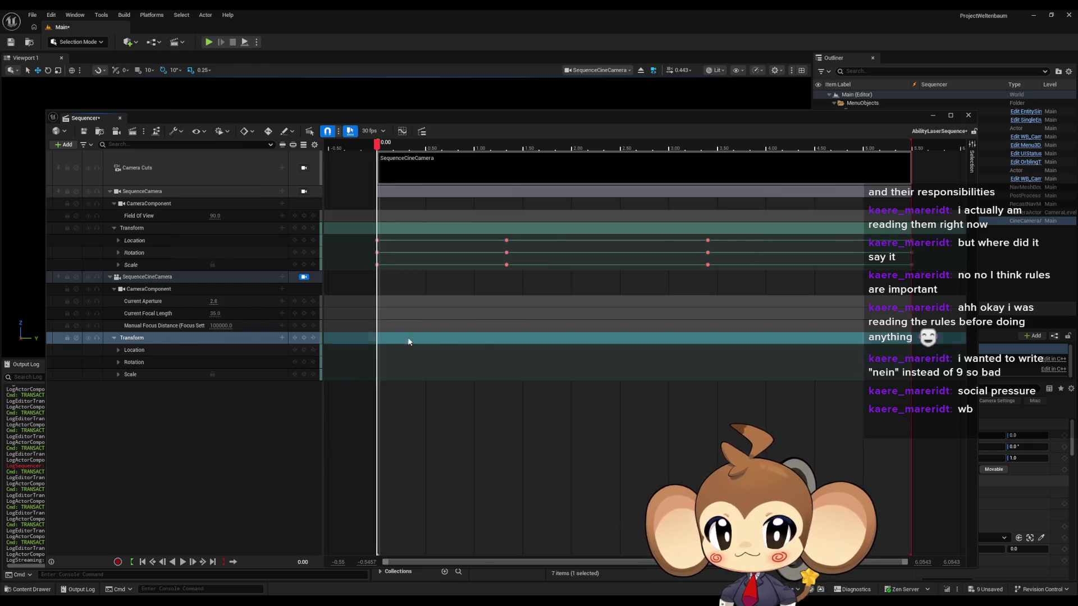
# Step: Paste the copied keys onto SequenceCineCamera's Transform section and compare both cameras' Location values
pyautogui.rightClick(408, 340)
pyautogui.moveTo(460, 390)
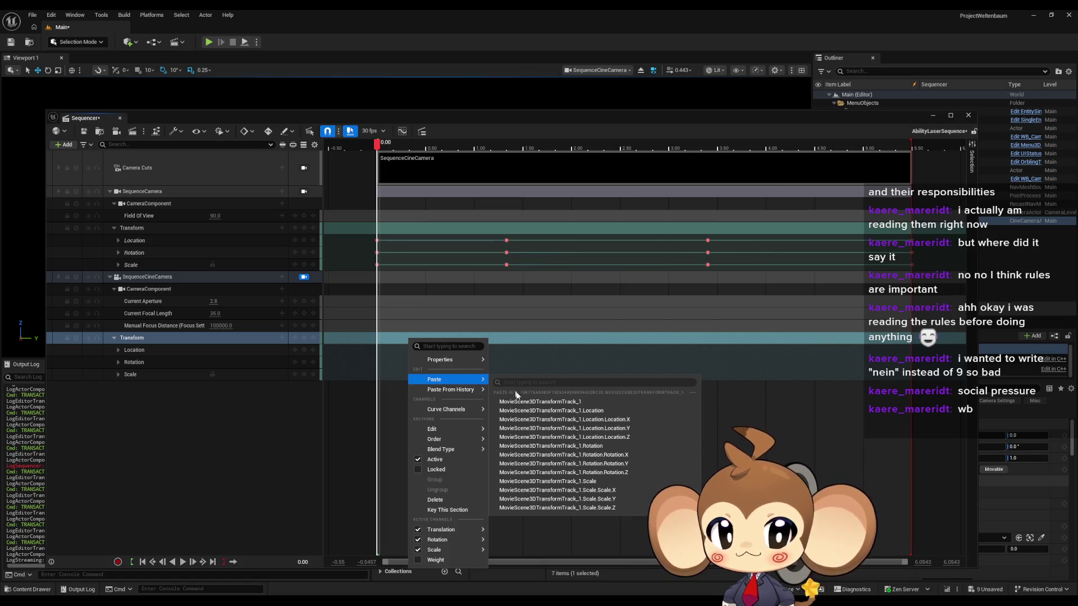
pyautogui.click(546, 402)
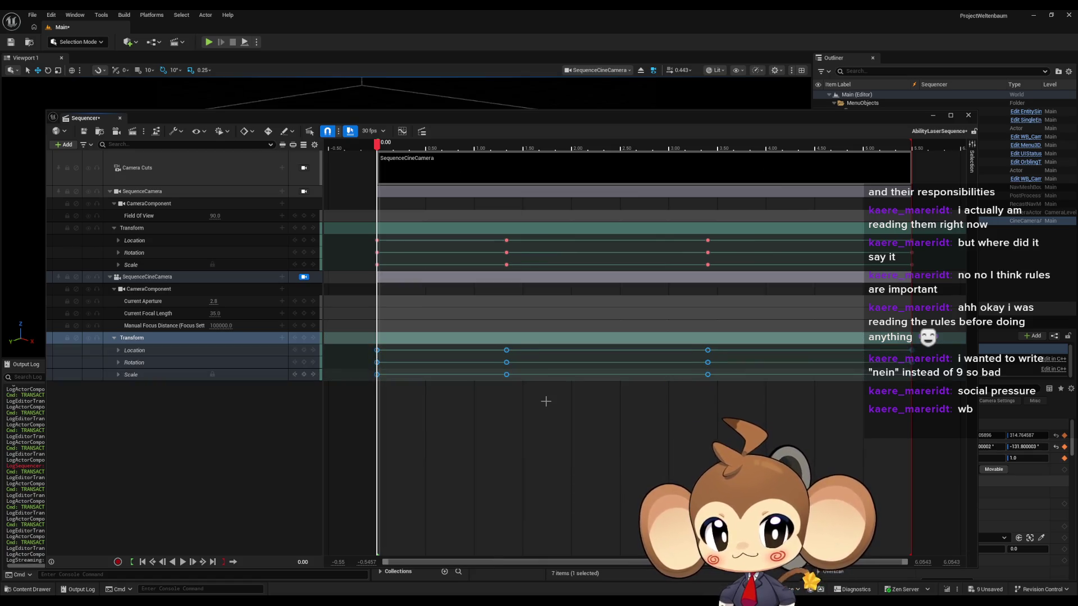
pyautogui.click(477, 426)
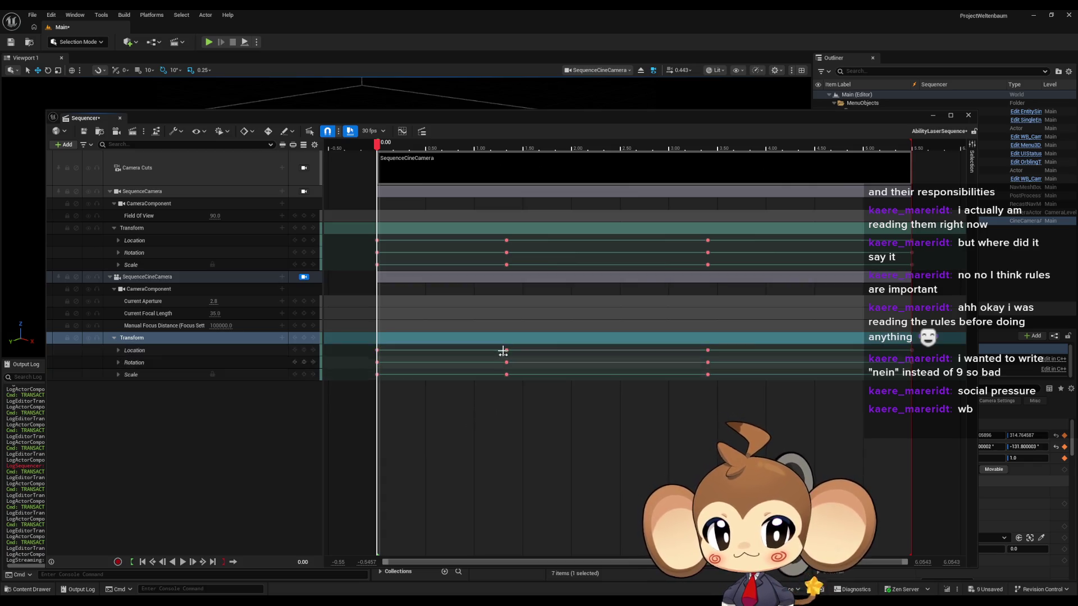
pyautogui.click(376, 351)
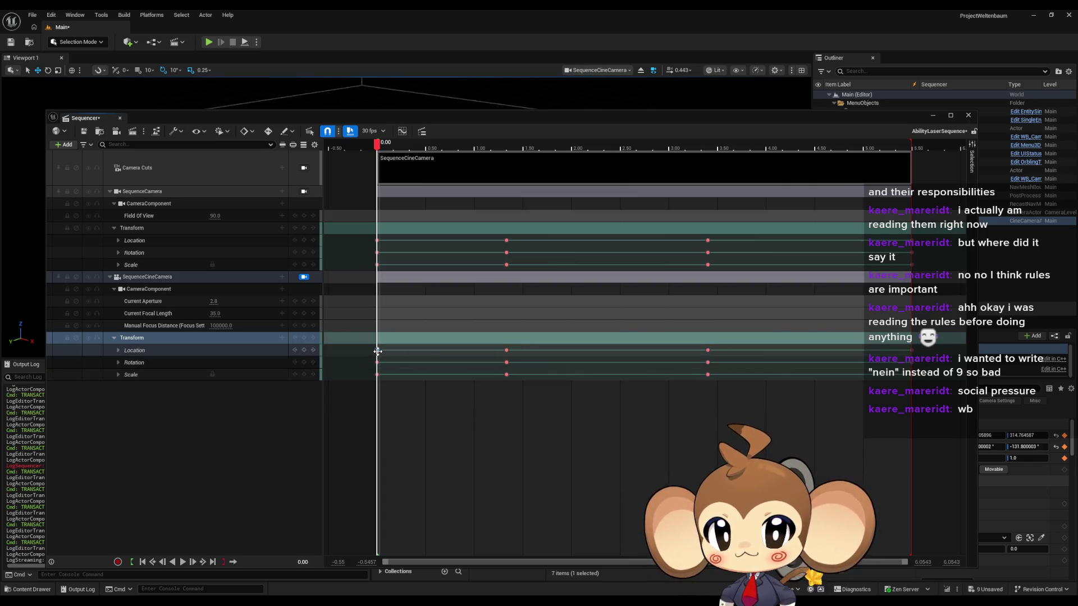
pyautogui.click(117, 350)
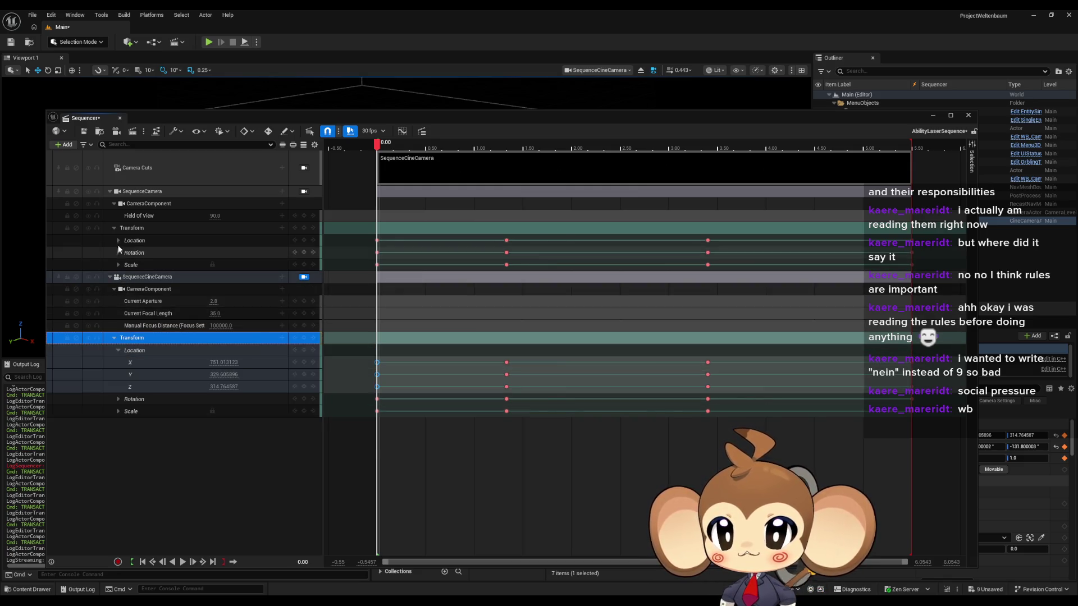
pyautogui.click(118, 241)
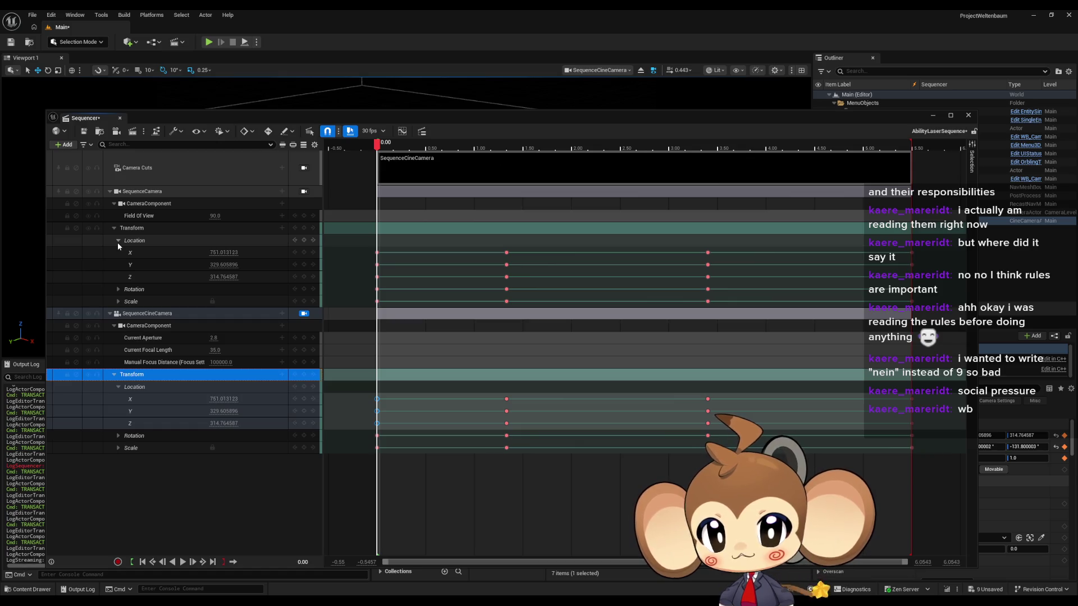
# Step: Scrub to about 1.33 s and back to 0, collapse both Transform tracks, select SequenceCamera
pyautogui.moveTo(378, 150); pyautogui.dragTo(784, 142)
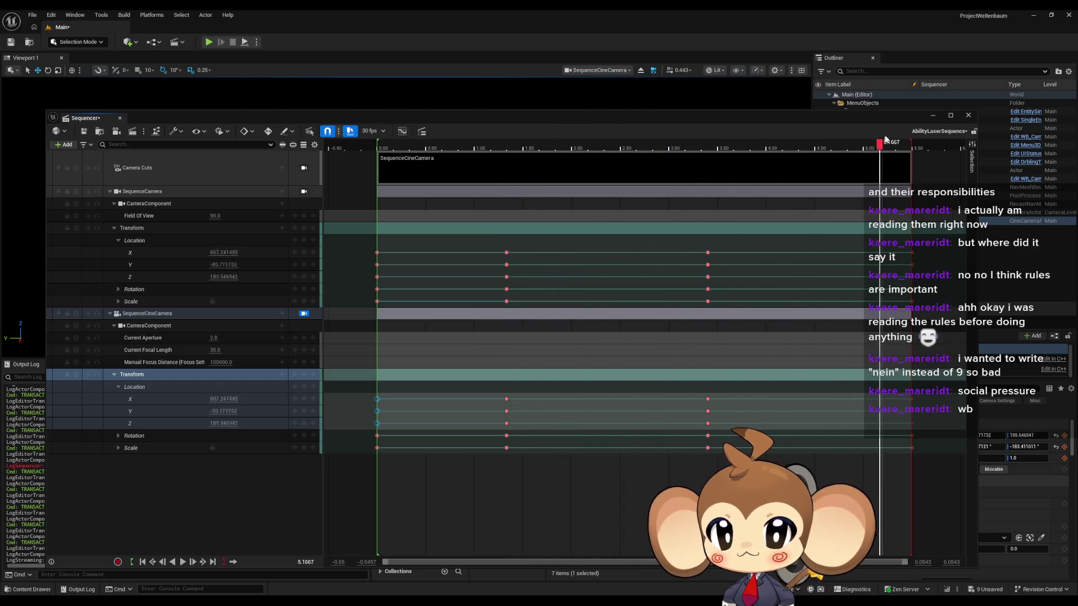
pyautogui.moveTo(920, 139); pyautogui.dragTo(379, 167)
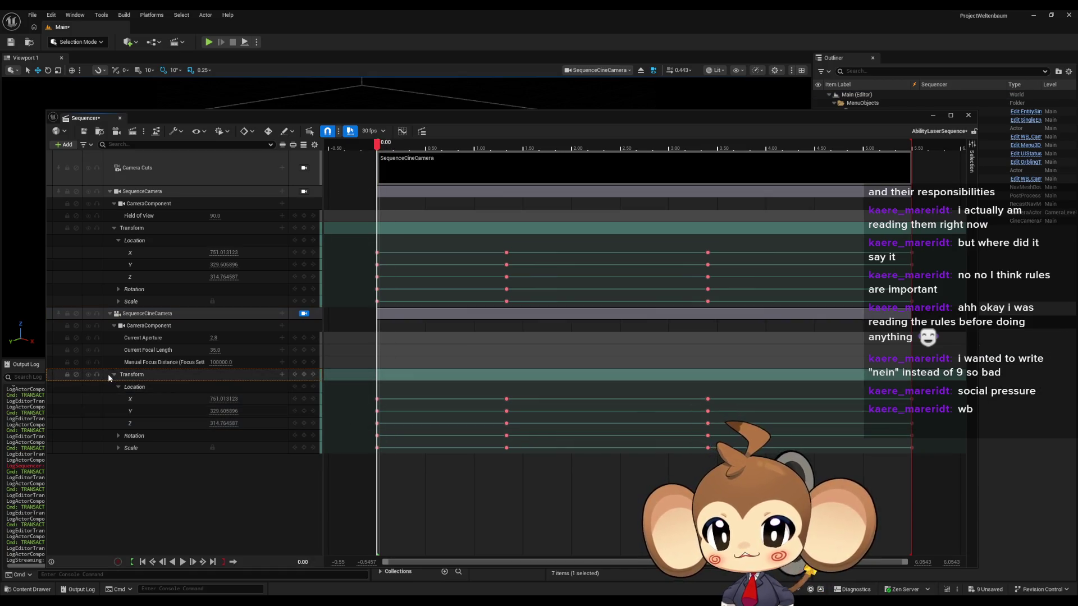
pyautogui.click(113, 375)
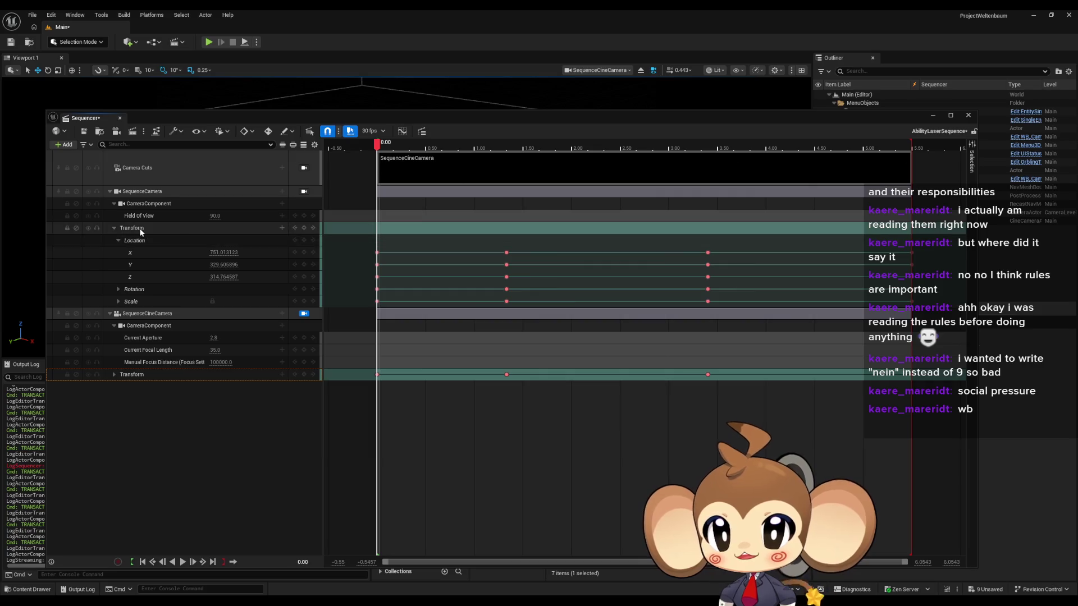
pyautogui.click(113, 228)
pyautogui.click(155, 195)
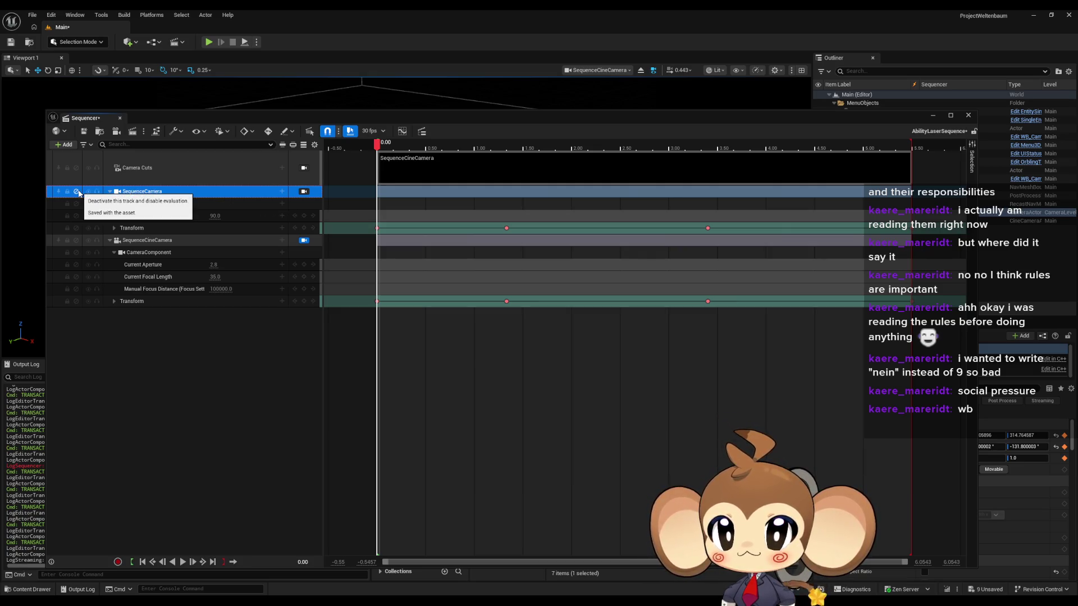
# Step: Deactivate the SequenceCamera track, save AbilityLaserSequence, and move the Sequencer down to reveal the viewport
pyautogui.click(77, 192)
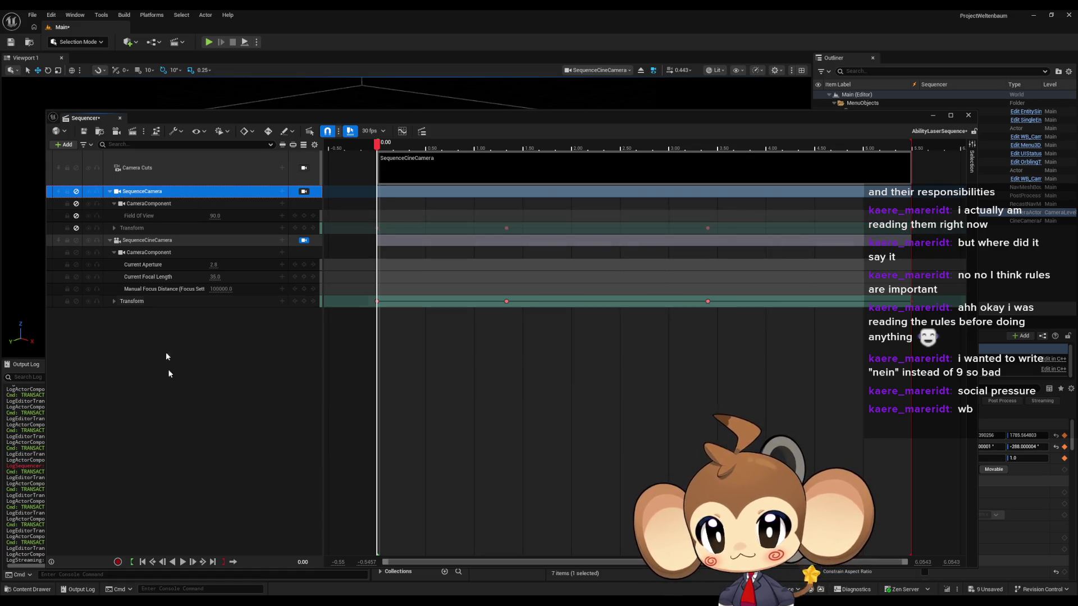
pyautogui.click(170, 402)
pyautogui.click(84, 131)
pyautogui.moveTo(443, 122)
pyautogui.mouseDown()
pyautogui.moveTo(452, 561)
pyautogui.moveTo(456, 478)
pyautogui.moveTo(463, 516)
pyautogui.moveTo(456, 495)
pyautogui.mouseUp()
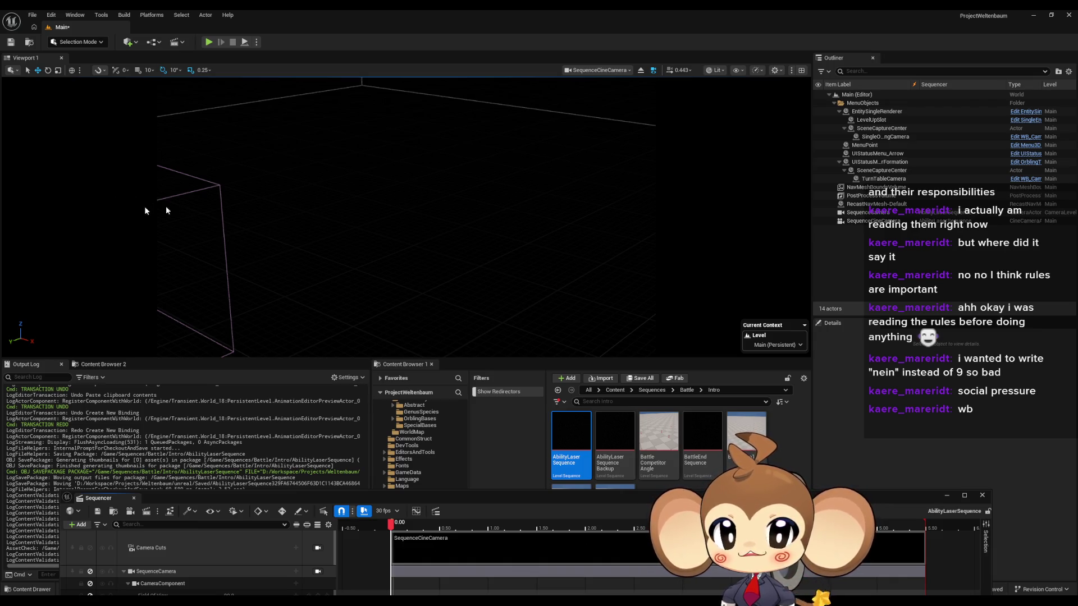
pyautogui.click(903, 220)
pyautogui.moveTo(851, 504); pyautogui.dragTo(615, 471)
pyautogui.scroll(-3, 989, 502)
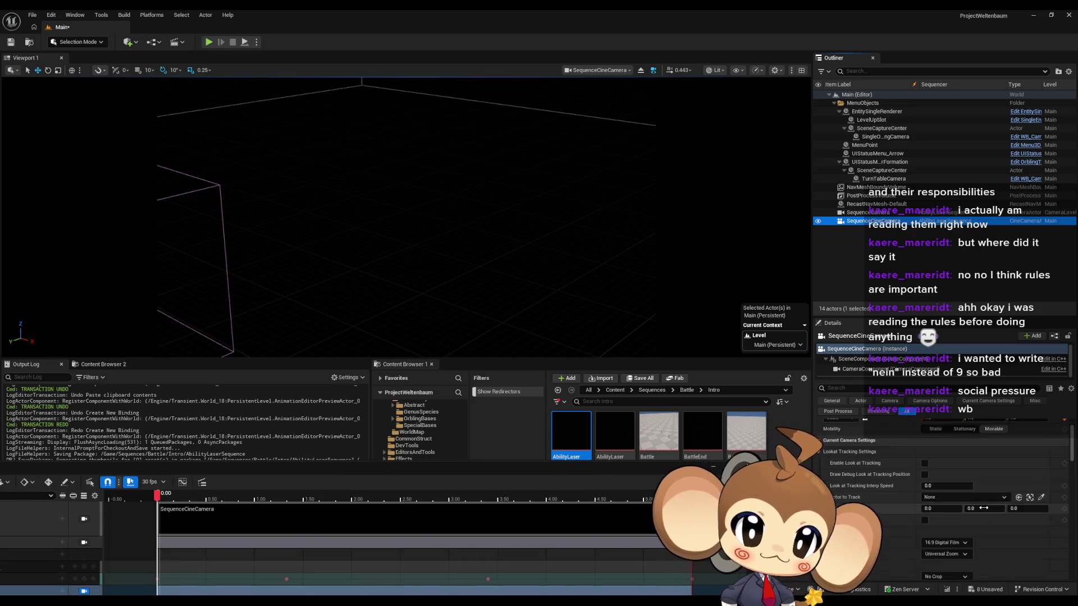
pyautogui.click(954, 517)
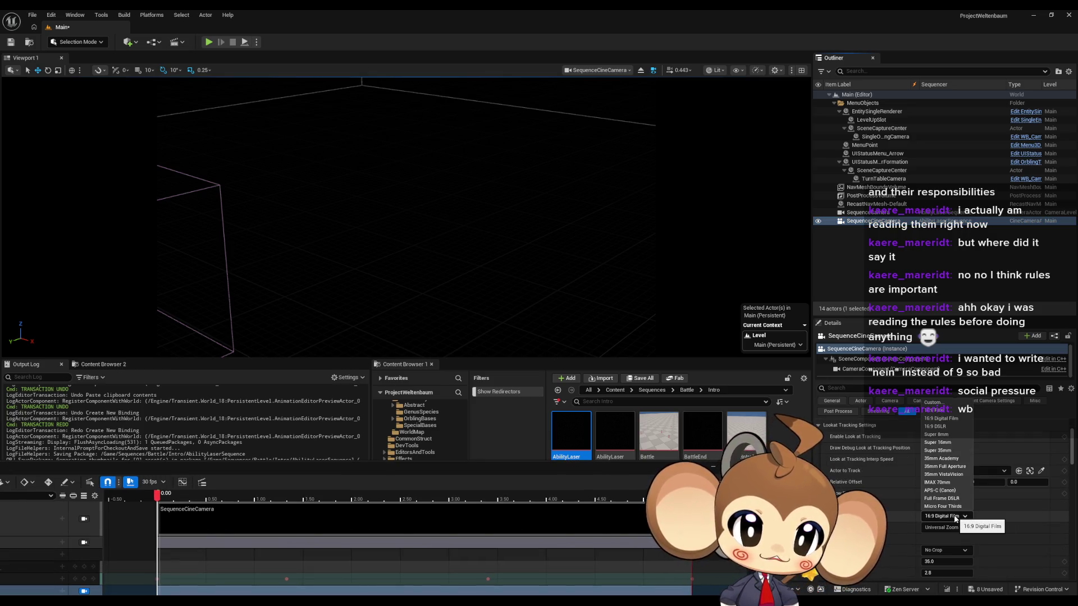
pyautogui.click(953, 436)
pyautogui.scroll(2, 960, 465)
pyautogui.scroll(-2, 970, 500)
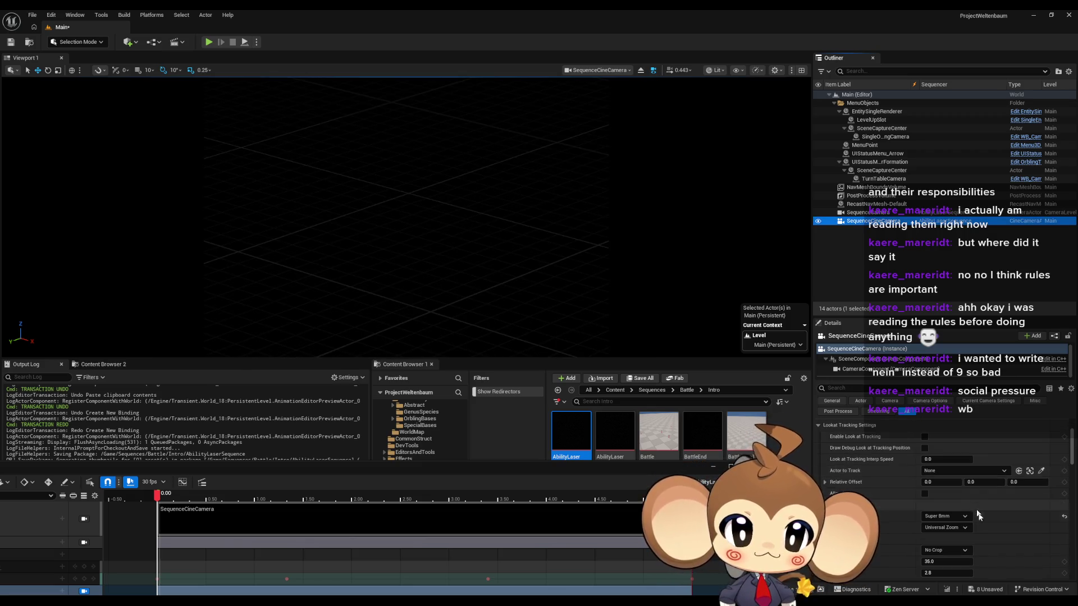
pyautogui.click(949, 520)
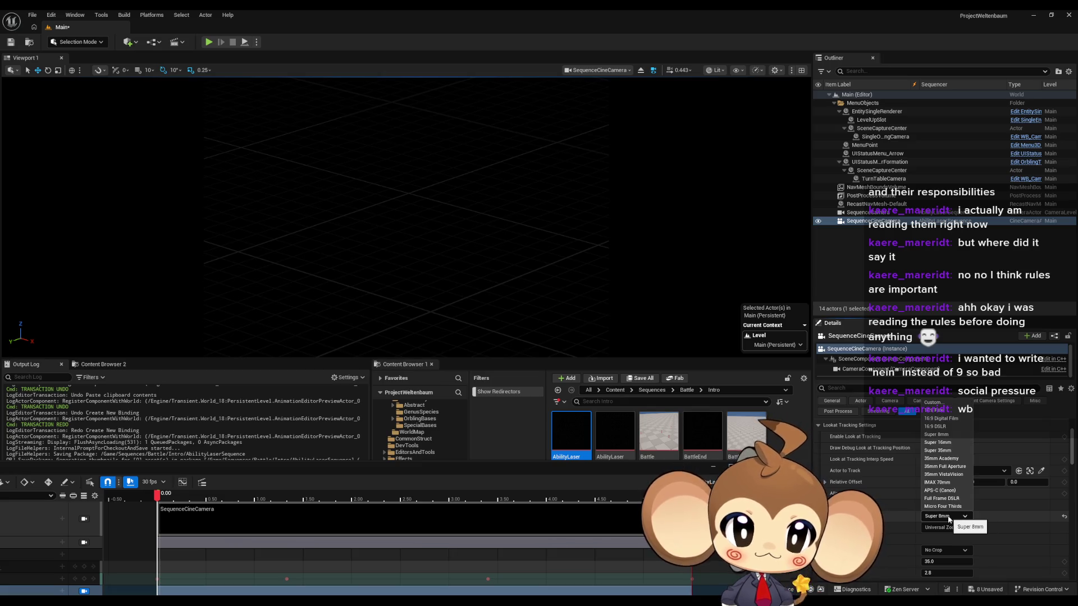
pyautogui.click(954, 419)
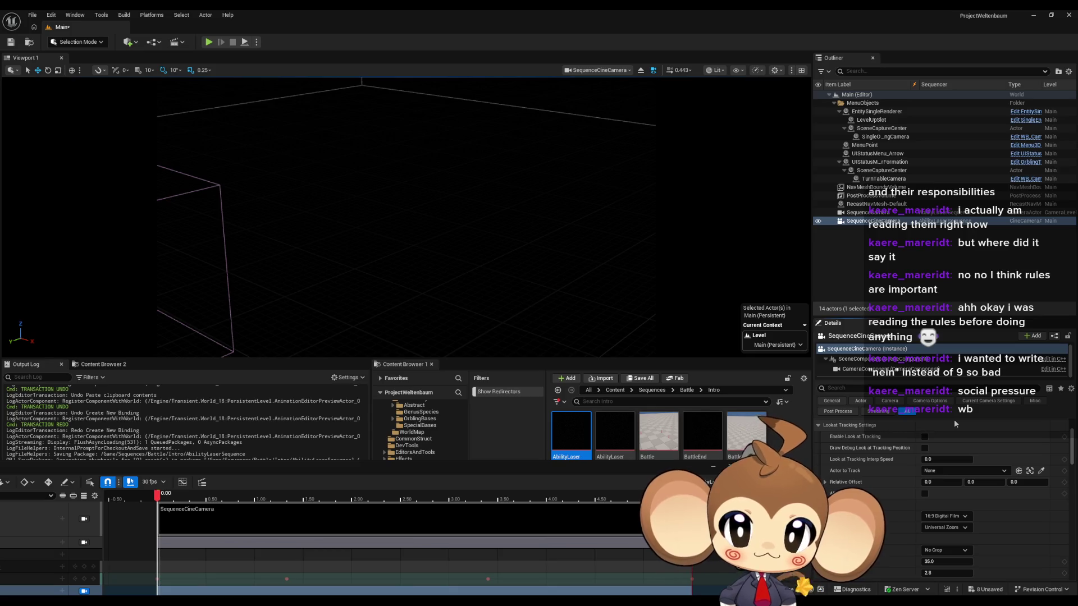
pyautogui.click(427, 137)
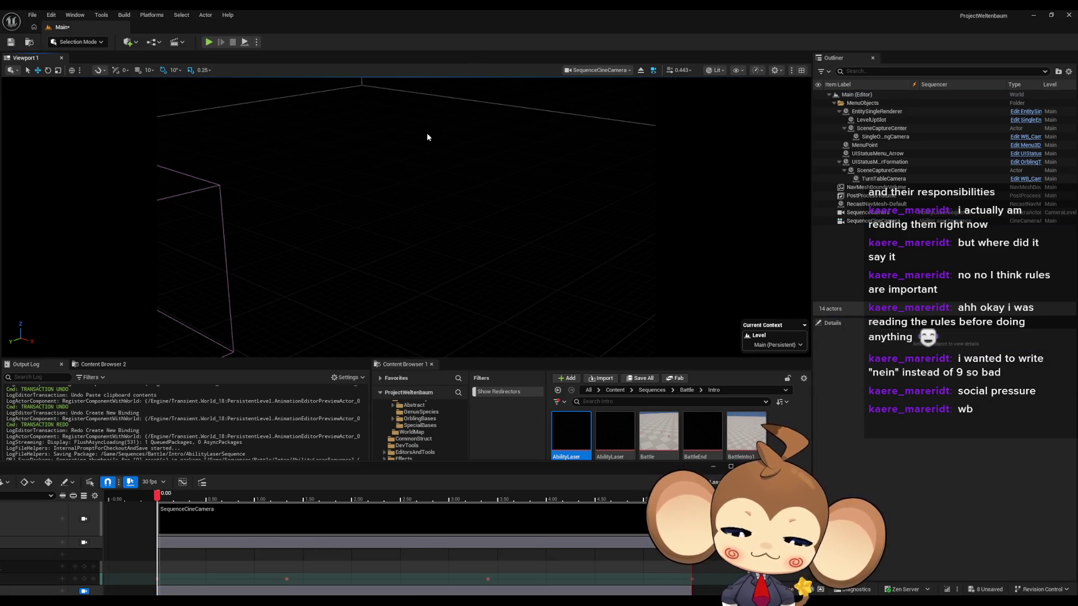
pyautogui.press('F11')
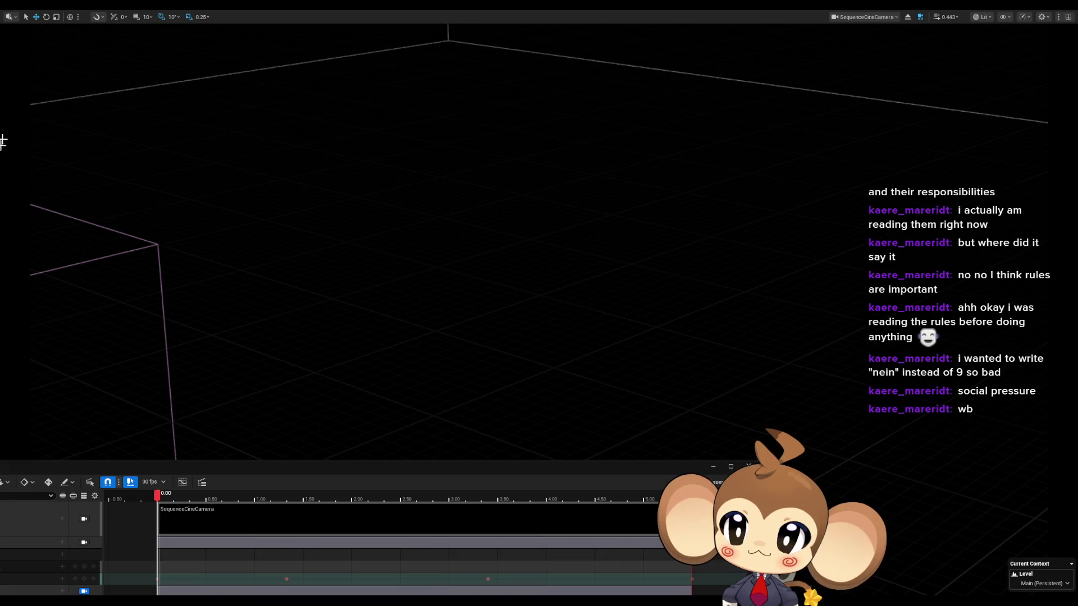
pyautogui.press('F11')
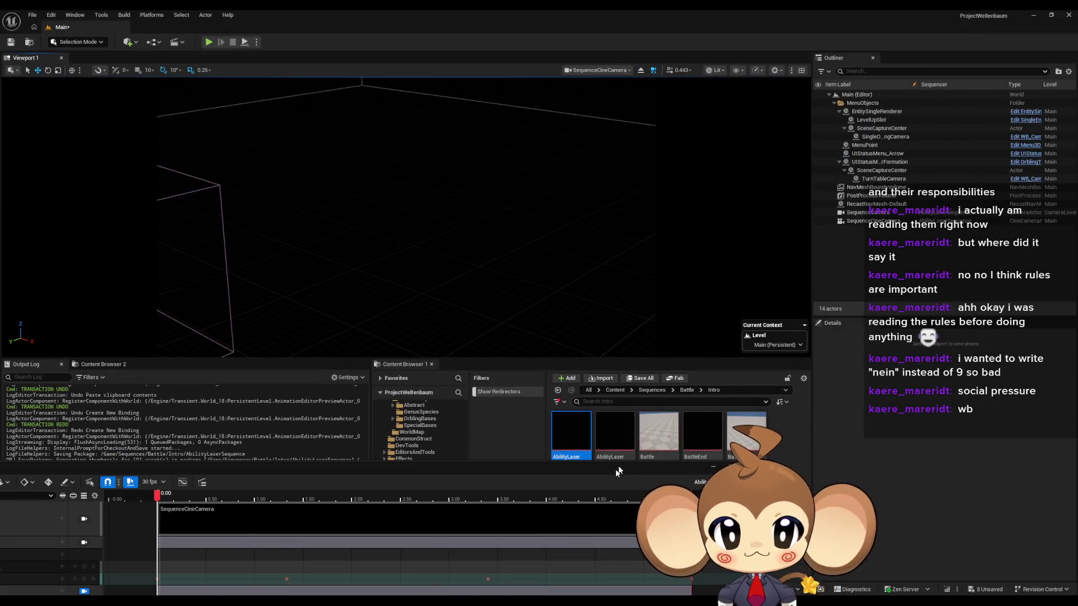
# Step: Select SequenceCineCamera and check that its filmback preset stays 16:9 Digital Film
pyautogui.click(868, 221)
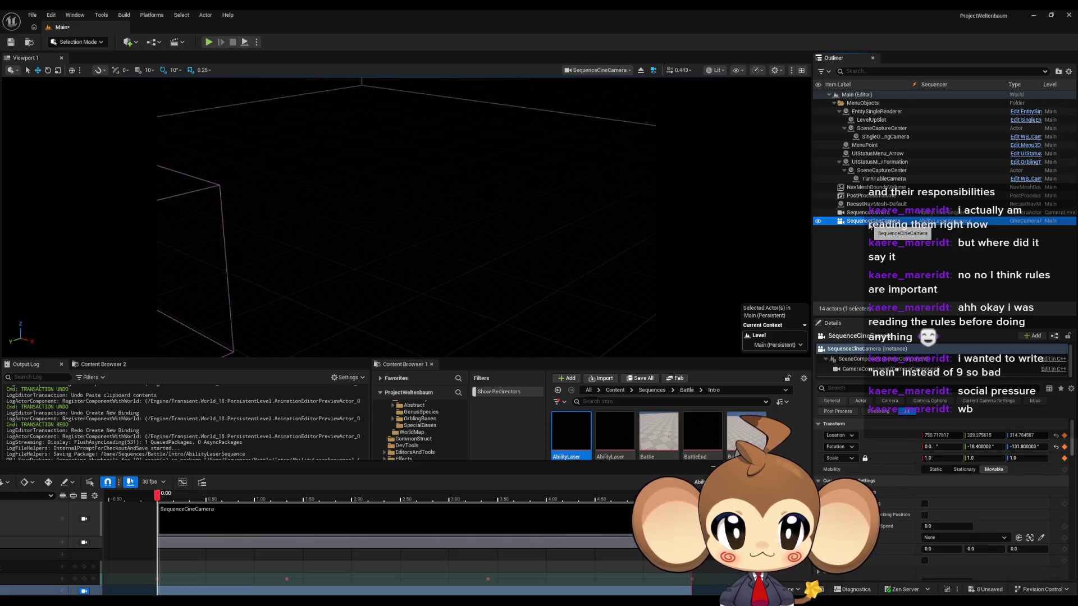
pyautogui.scroll(-3, 908, 499)
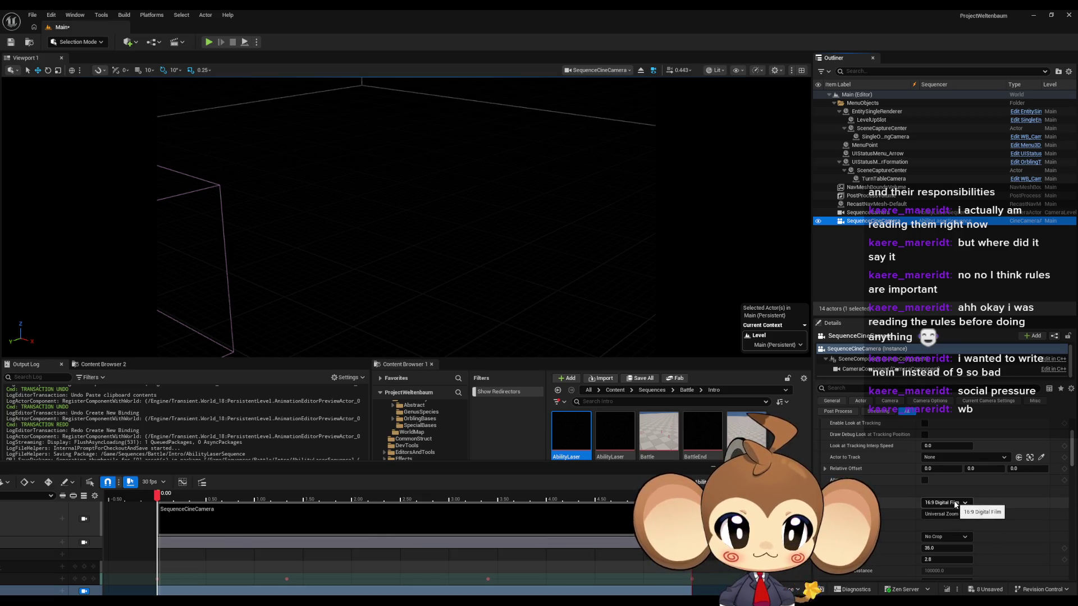
pyautogui.click(955, 503)
pyautogui.click(946, 387)
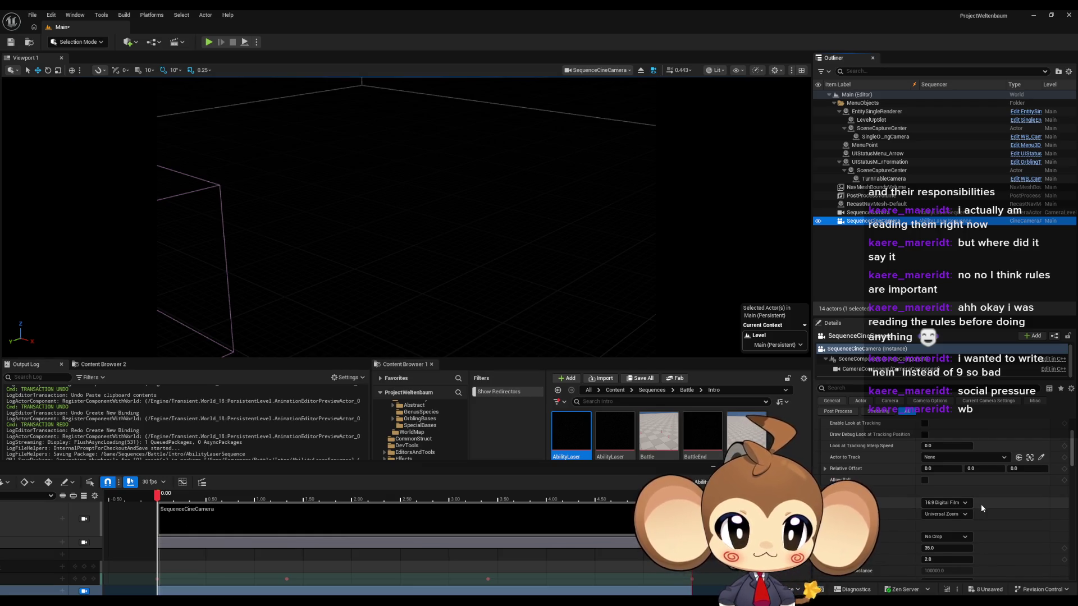
pyautogui.scroll(-2, 981, 503)
pyautogui.click(944, 475)
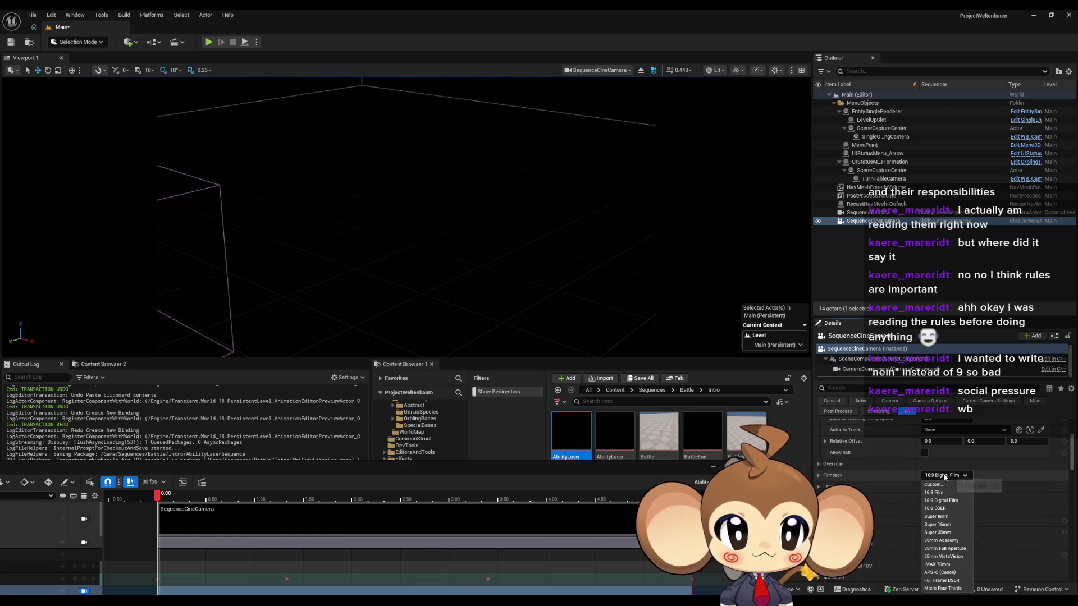
pyautogui.click(940, 501)
# Step: Look through its lens and focus settings, leaving Crop Settings expanded
pyautogui.scroll(-1, 972, 490)
pyautogui.scroll(-1, 972, 486)
pyautogui.click(819, 460)
pyautogui.click(819, 460)
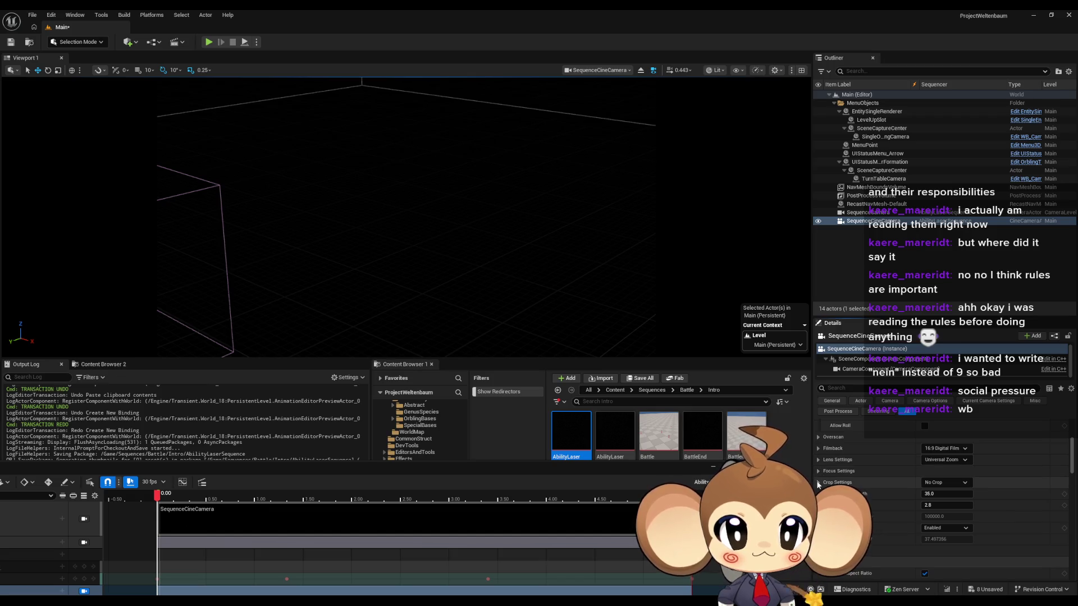
pyautogui.click(819, 483)
pyautogui.click(819, 472)
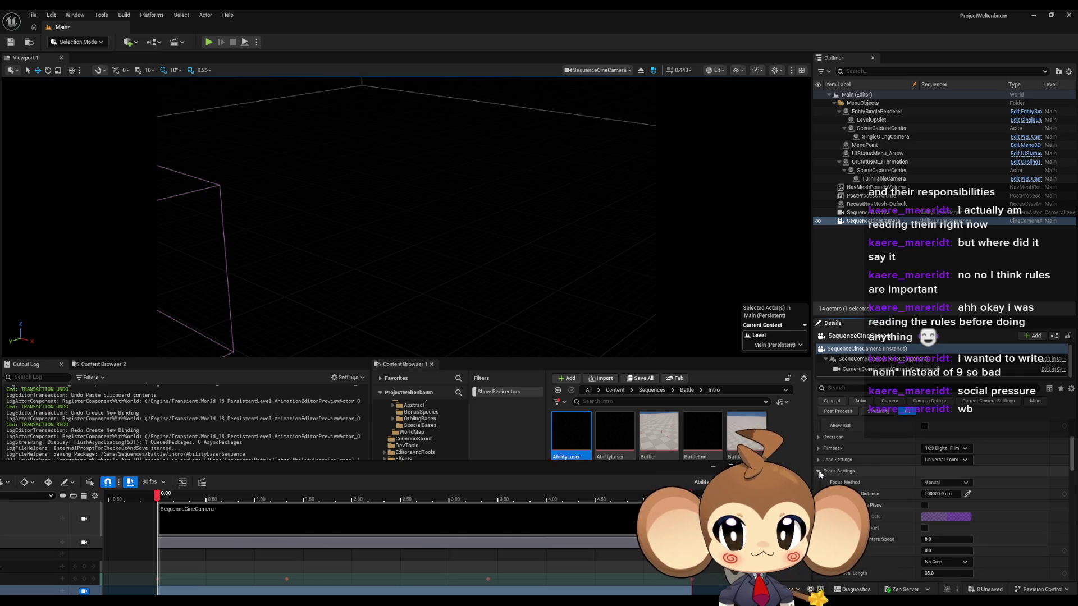
pyautogui.click(819, 471)
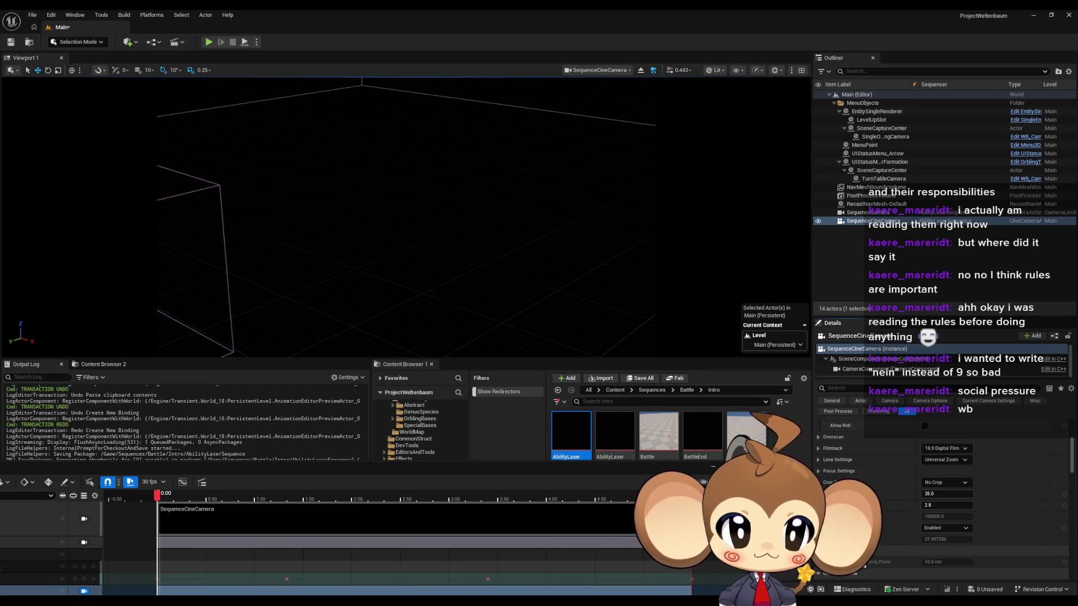
# Step: Reset SequenceCineCamera's min focal length to 4.0 mm, current focal length to 35.0, min f-stop to 1.2
pyautogui.click(819, 460)
pyautogui.moveTo(947, 471)
pyautogui.mouseDown()
pyautogui.moveTo(966, 471)
pyautogui.moveTo(949, 471)
pyautogui.mouseUp()
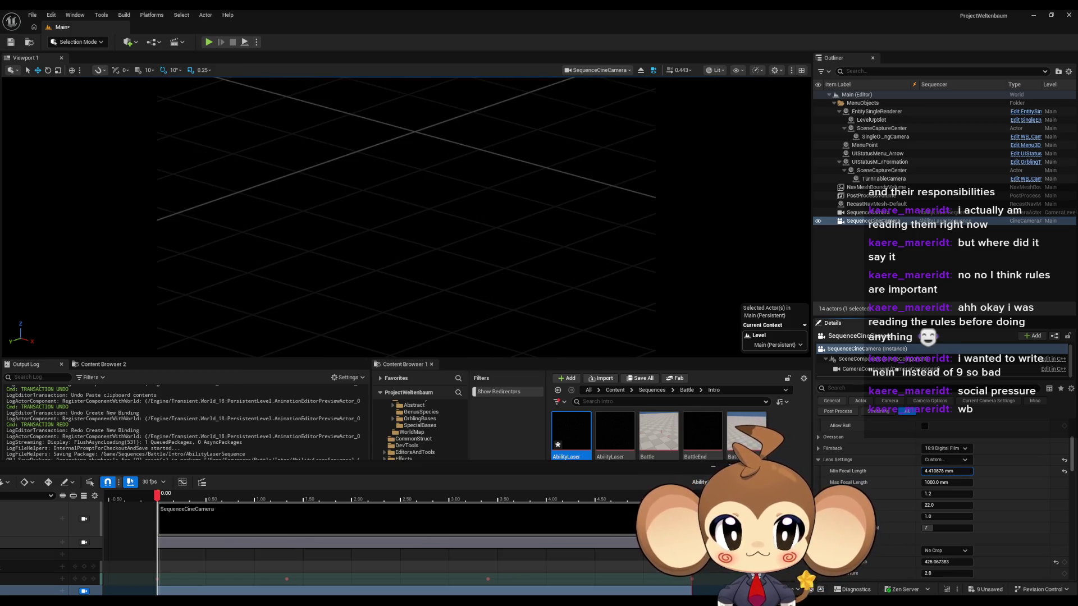
pyautogui.click(1064, 472)
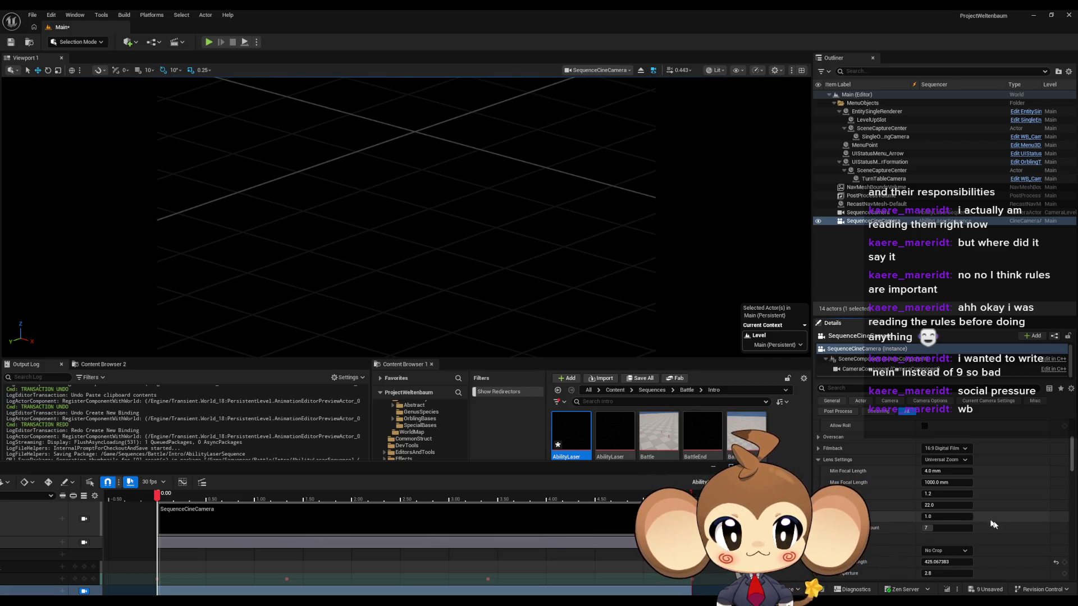
pyautogui.click(1056, 563)
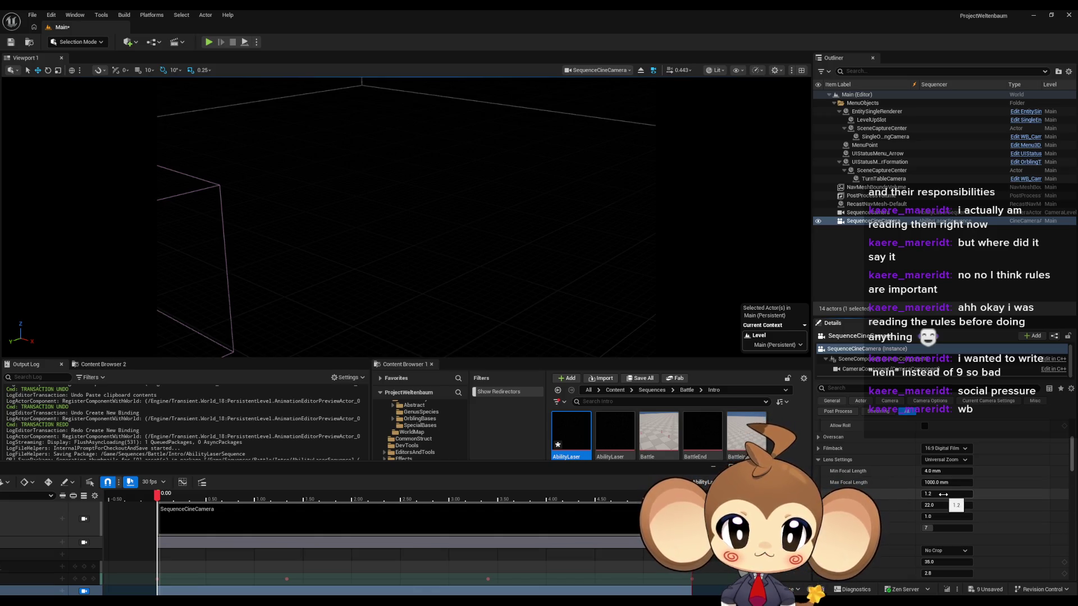
pyautogui.moveTo(946, 494); pyautogui.dragTo(1010, 494)
pyautogui.scroll(-2, 1039, 539)
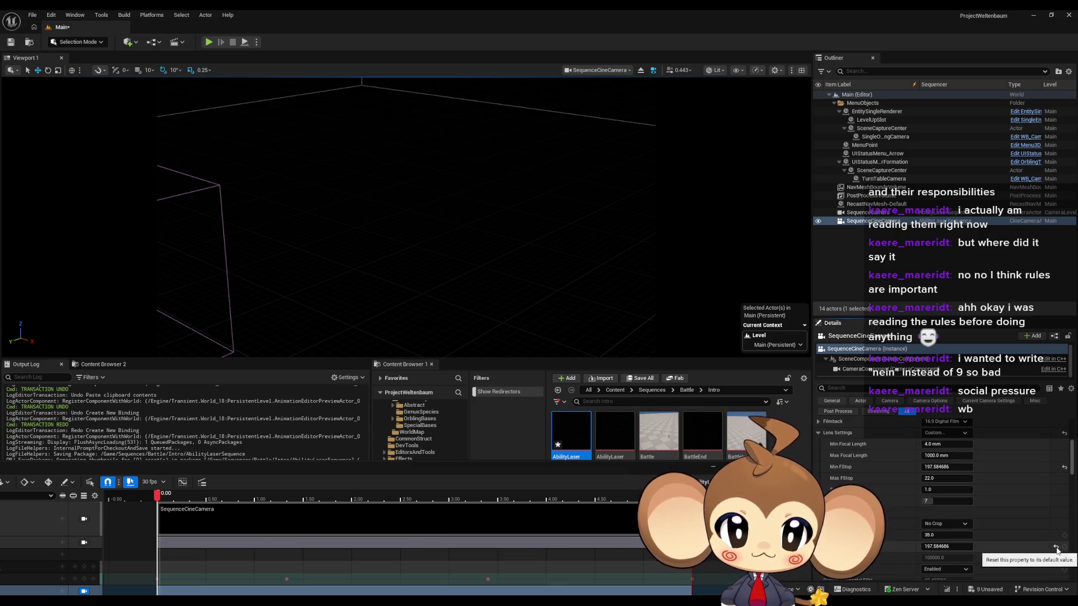
pyautogui.click(1063, 469)
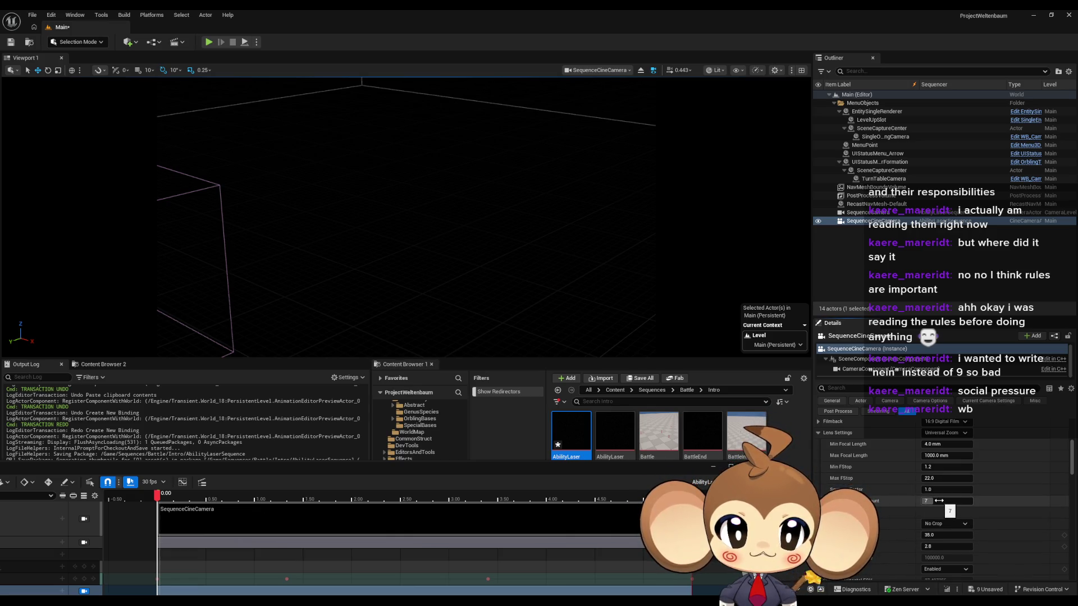
pyautogui.click(818, 445)
# Step: Try new sensor width, vertical offset and height, resetting them to 23.76 mm, 0.0 mm and 13.365 mm
pyautogui.click(818, 435)
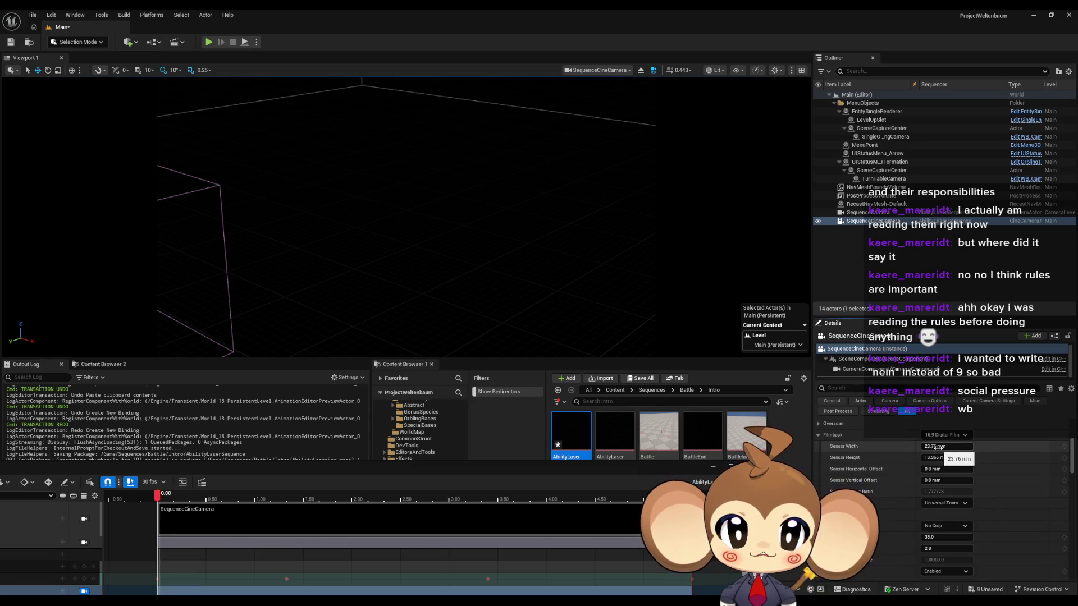
pyautogui.moveTo(936, 448)
pyautogui.mouseDown()
pyautogui.moveTo(1005, 448)
pyautogui.moveTo(943, 448)
pyautogui.mouseUp()
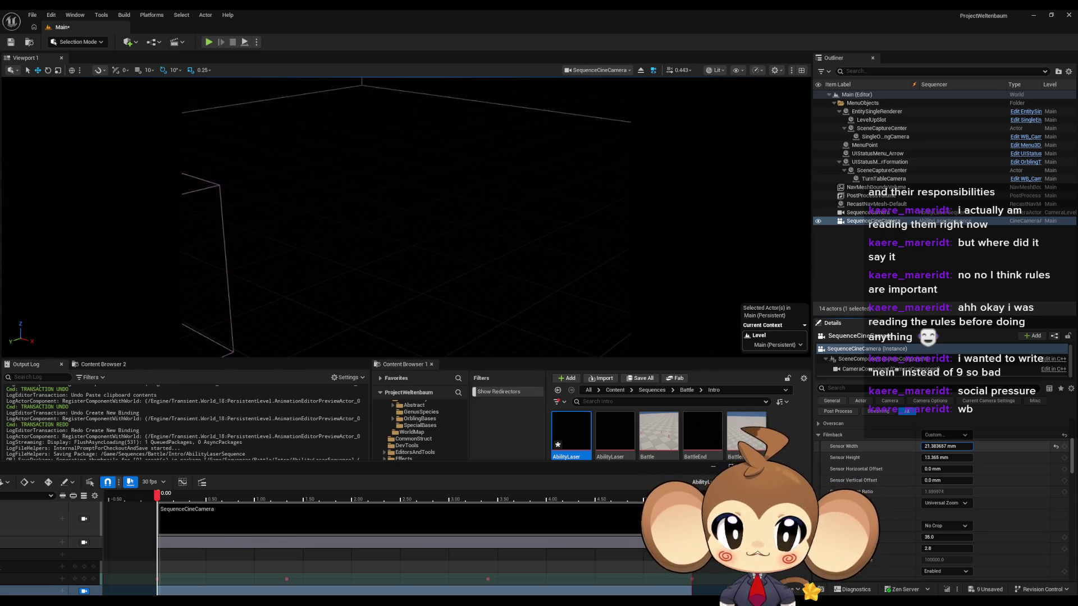
pyautogui.click(1056, 446)
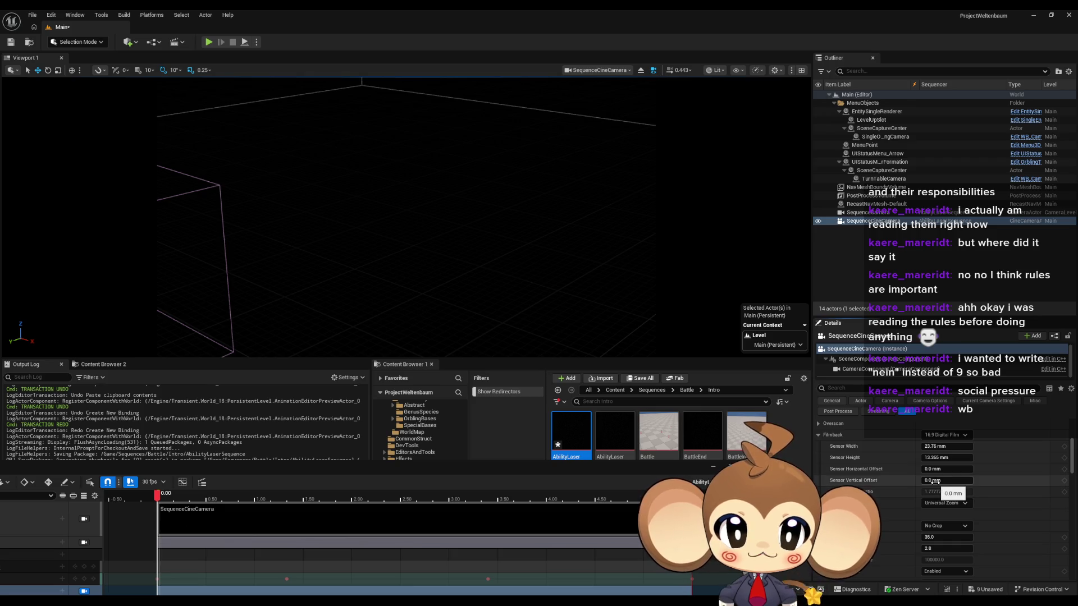
pyautogui.moveTo(933, 481)
pyautogui.mouseDown()
pyautogui.moveTo(1027, 481)
pyautogui.moveTo(808, 481)
pyautogui.moveTo(1016, 481)
pyautogui.moveTo(882, 481)
pyautogui.moveTo(956, 481)
pyautogui.mouseUp()
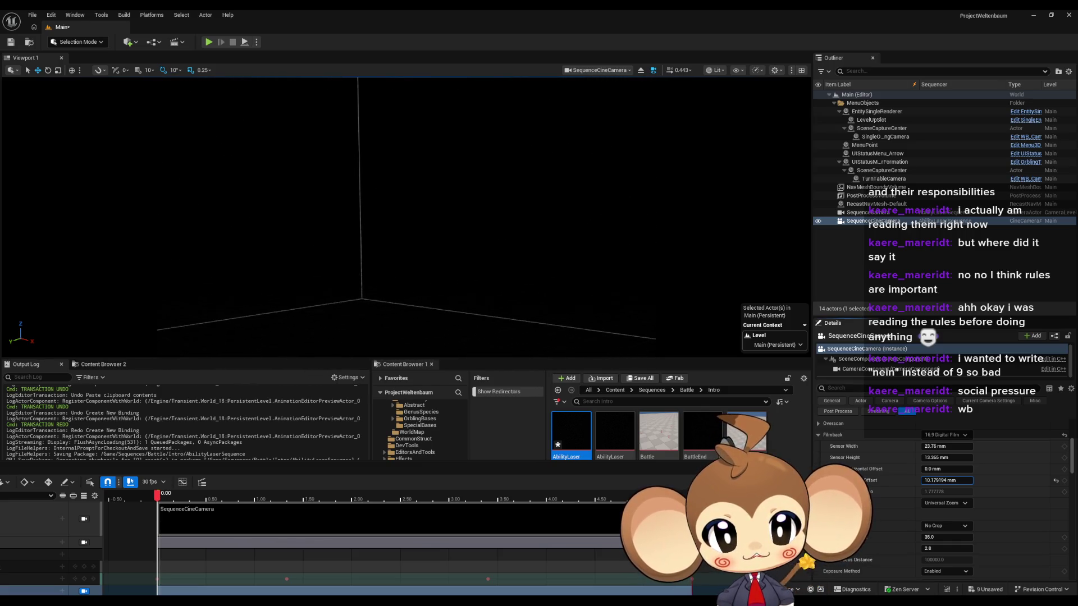
pyautogui.click(1055, 481)
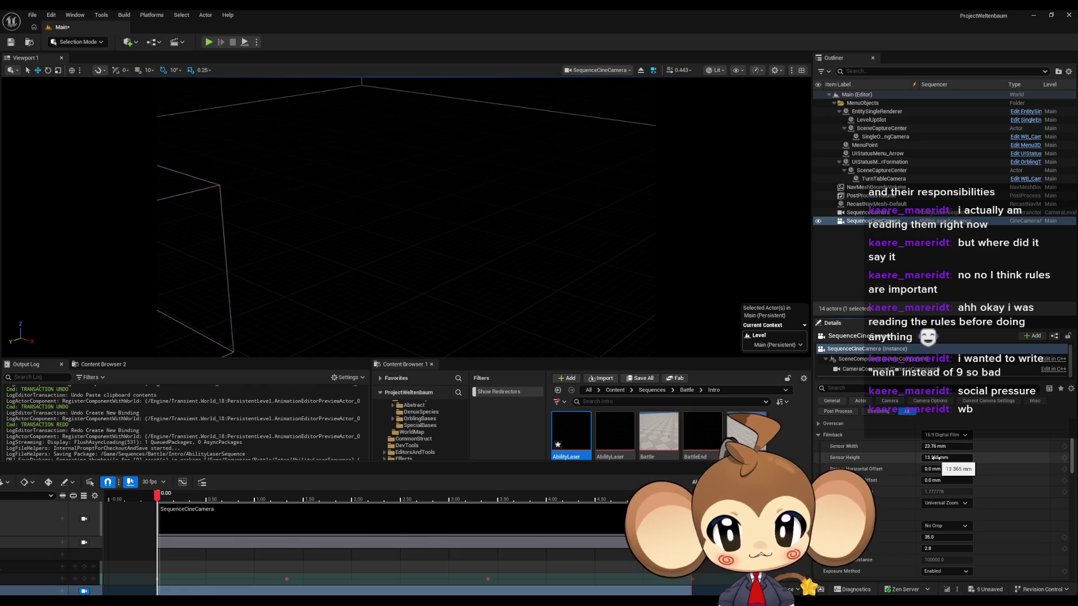
pyautogui.moveTo(933, 458)
pyautogui.mouseDown()
pyautogui.moveTo(976, 457)
pyautogui.moveTo(923, 457)
pyautogui.moveTo(1038, 459)
pyautogui.mouseUp()
pyautogui.click(1055, 457)
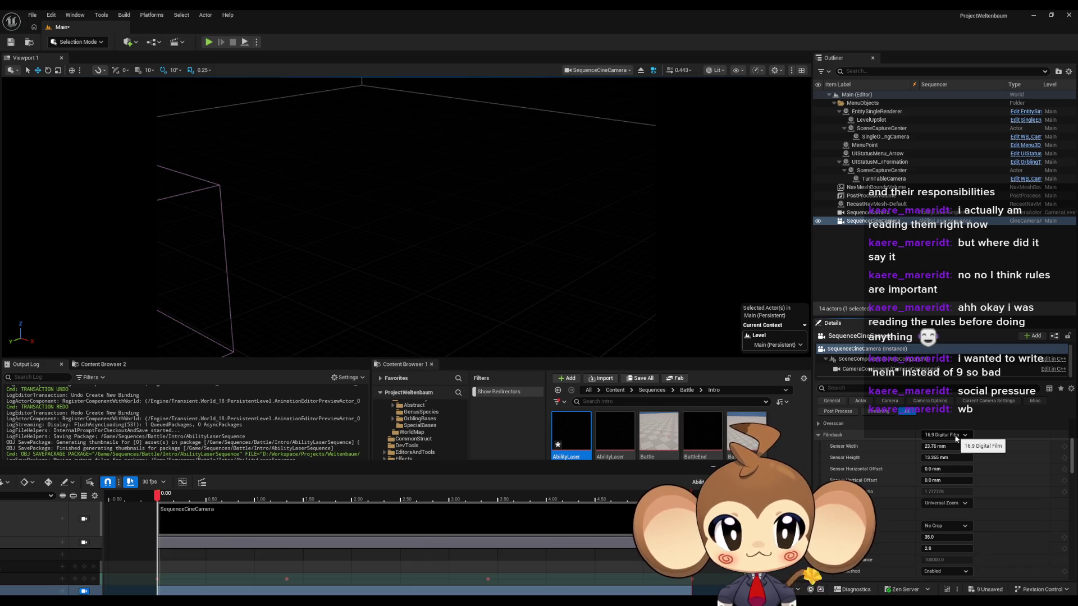
# Step: Move the browser with the r/unrealengine Cine Camera thread onto this monitor and maximize it
pyautogui.scroll(2, 948, 449)
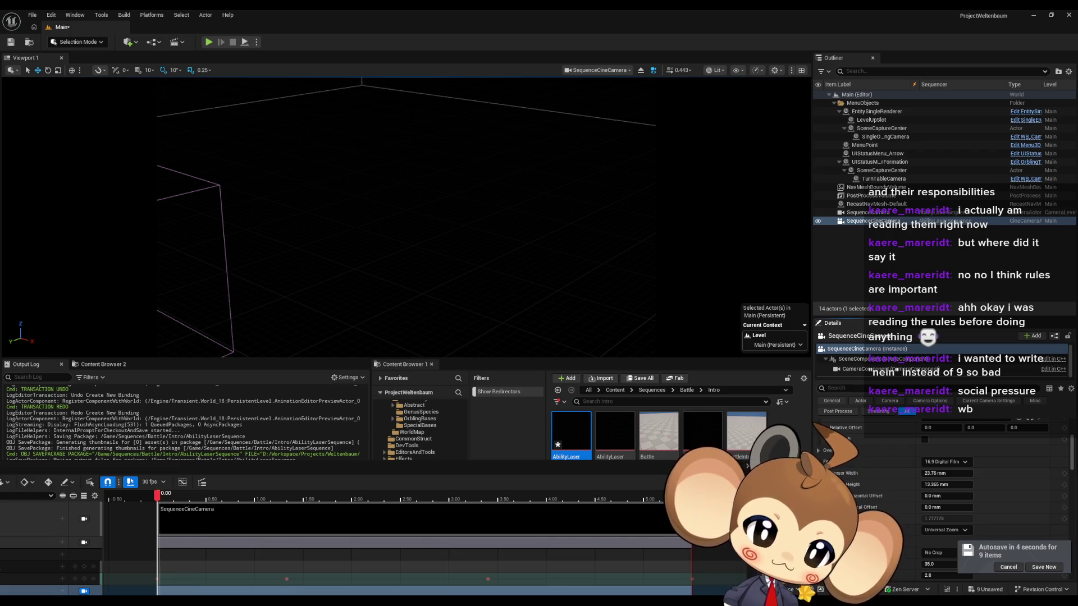
pyautogui.moveTo(537, 264)
pyautogui.mouseDown()
pyautogui.moveTo(413, 244)
pyautogui.moveTo(505, 239)
pyautogui.mouseUp()
pyautogui.doubleClick(505, 239)
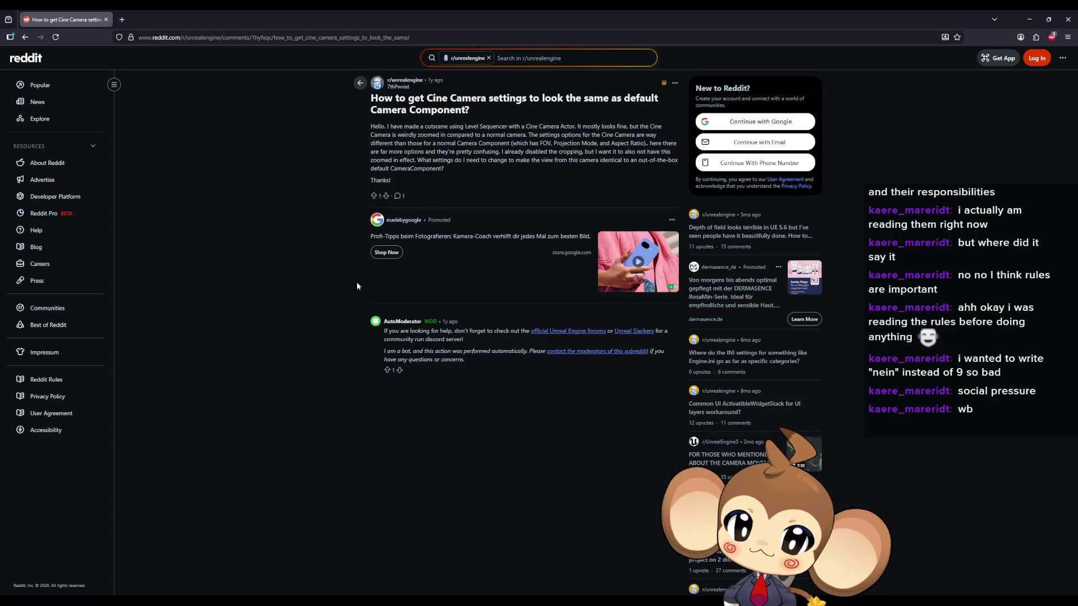
# Step: Restore the browser to a smaller window and move it onto the other monitor
pyautogui.doubleClick(262, 13)
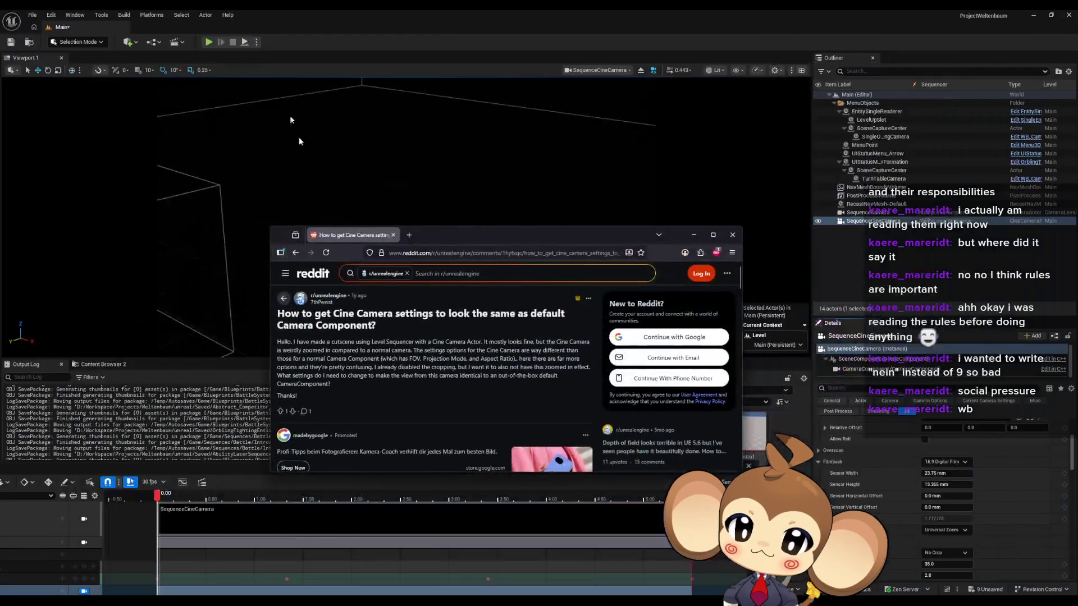
pyautogui.moveTo(463, 232); pyautogui.dragTo(1077, 231)
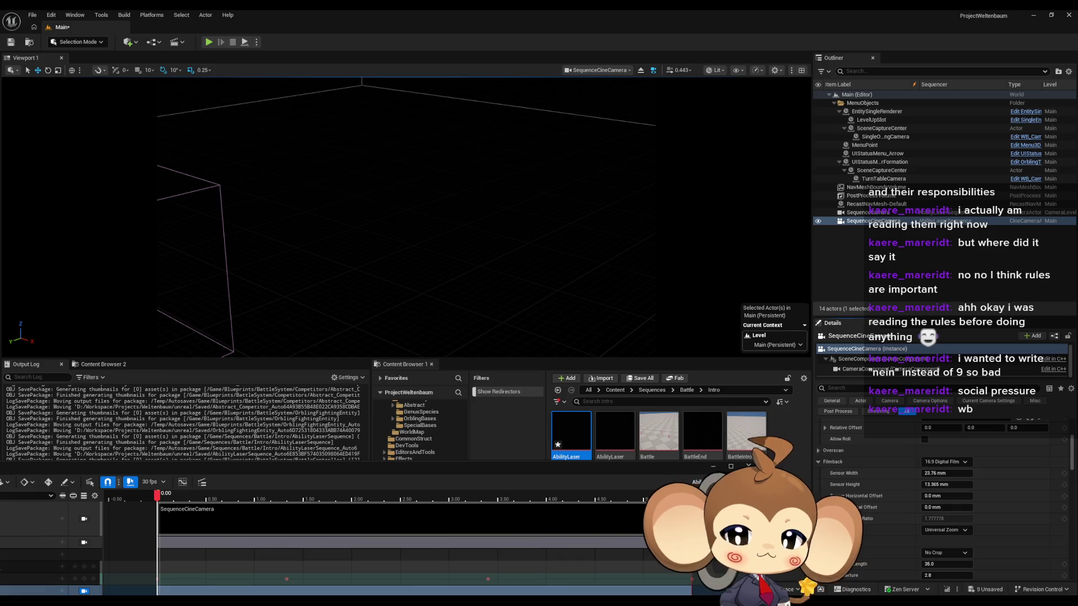
pyautogui.click(872, 213)
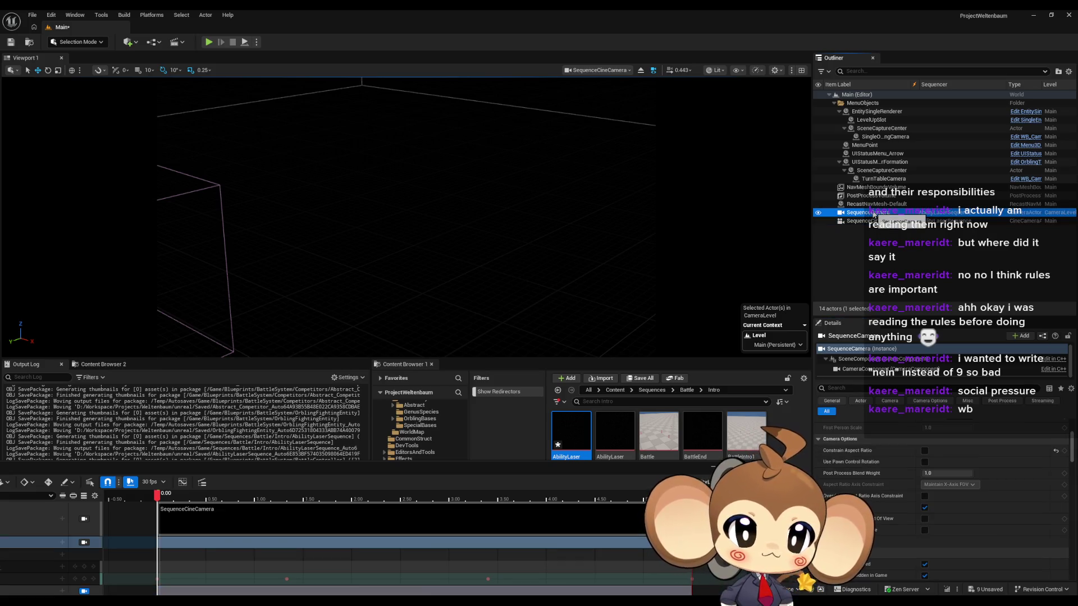
pyautogui.scroll(5, 988, 495)
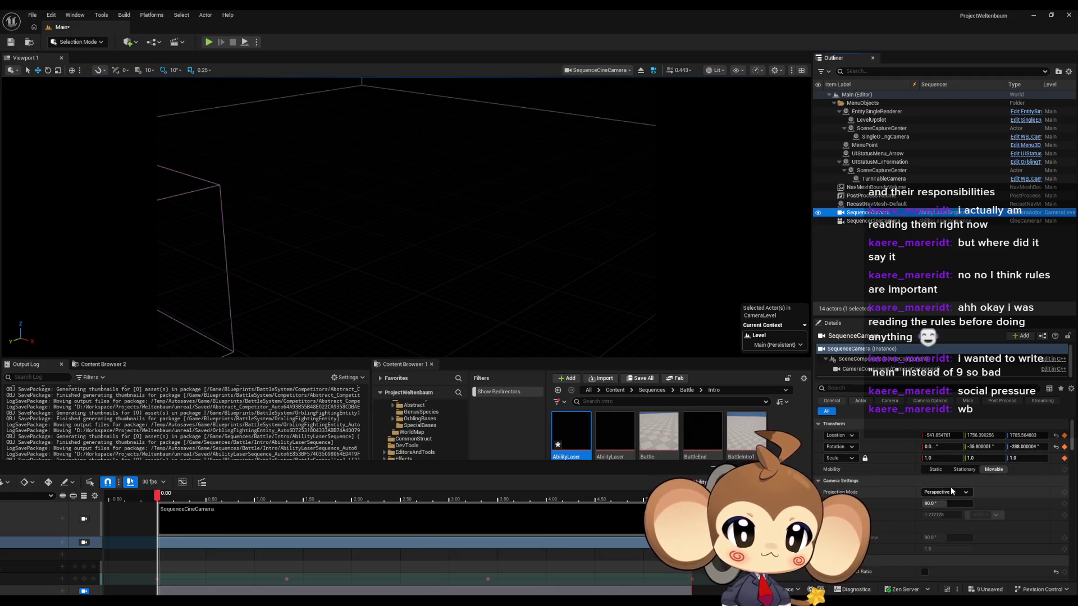
pyautogui.click(887, 221)
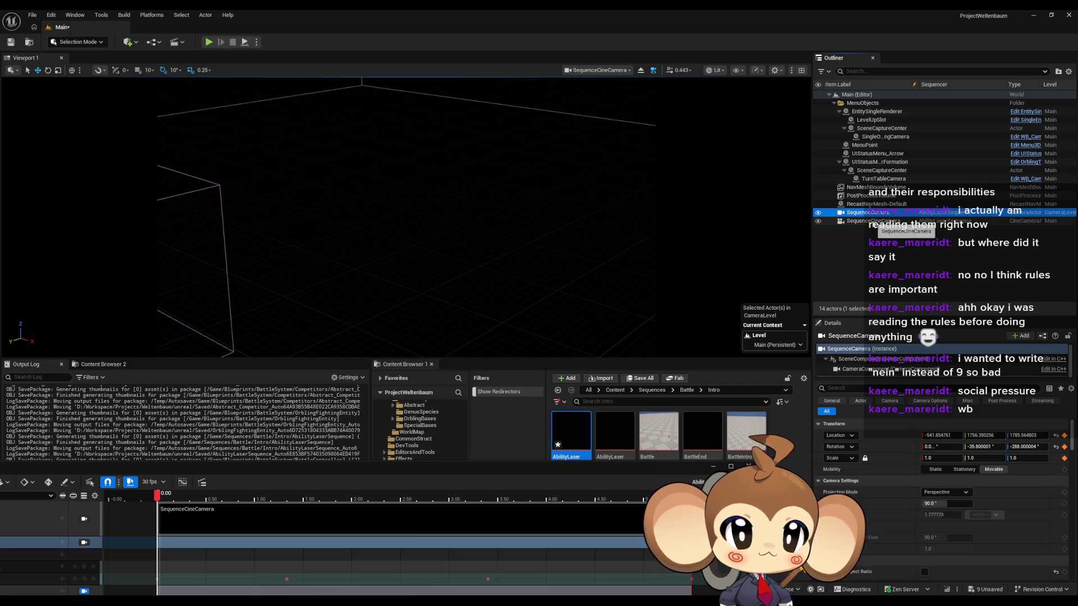
pyautogui.scroll(-2, 978, 527)
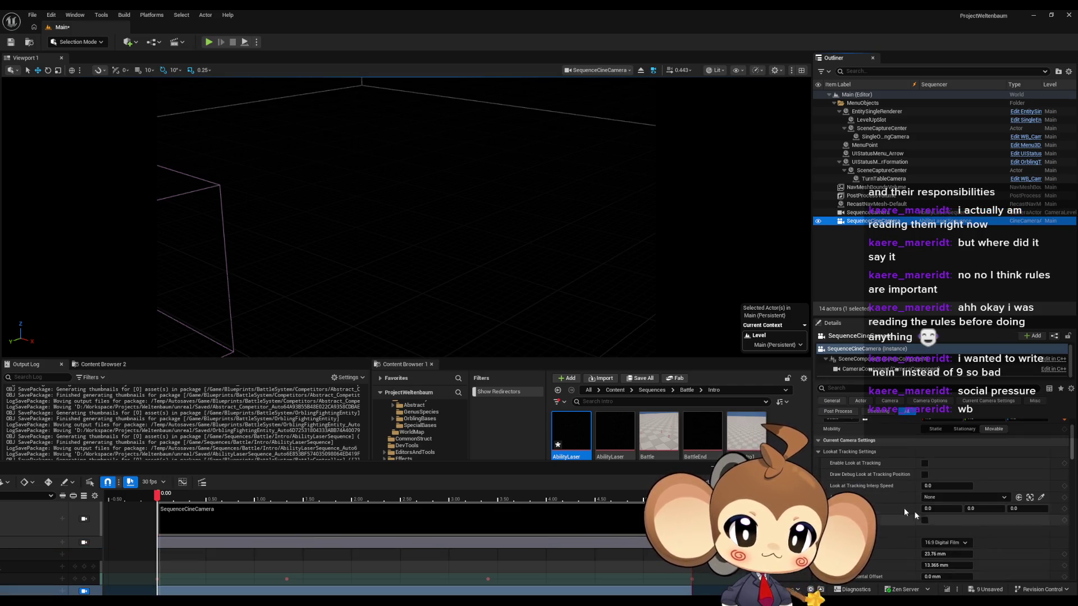
pyautogui.click(818, 450)
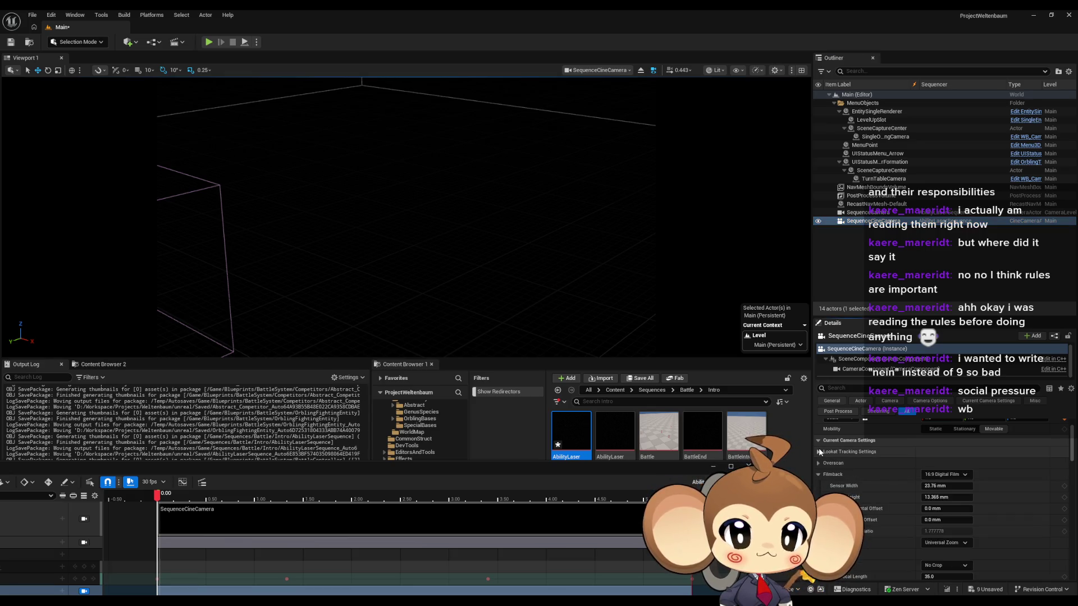
pyautogui.scroll(-2, 962, 504)
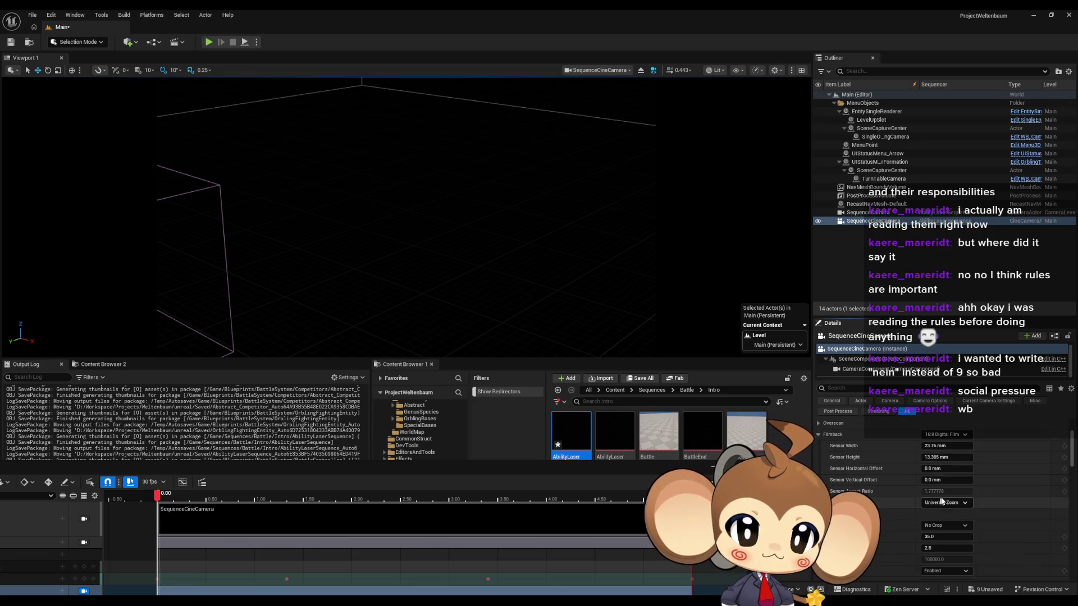
pyautogui.click(961, 503)
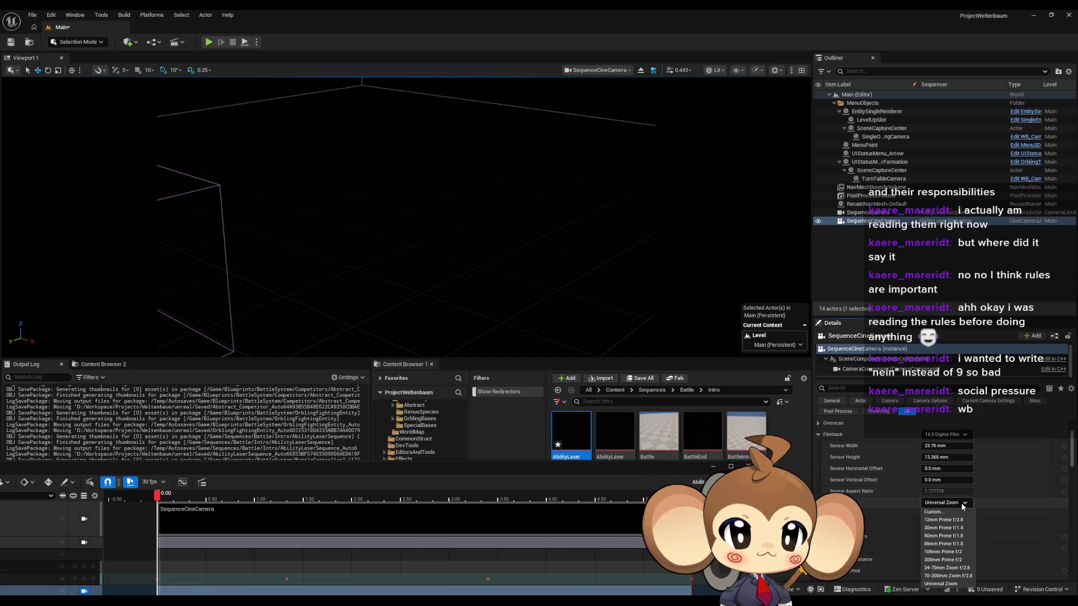
pyautogui.click(961, 503)
pyautogui.click(818, 435)
pyautogui.scroll(-2, 835, 445)
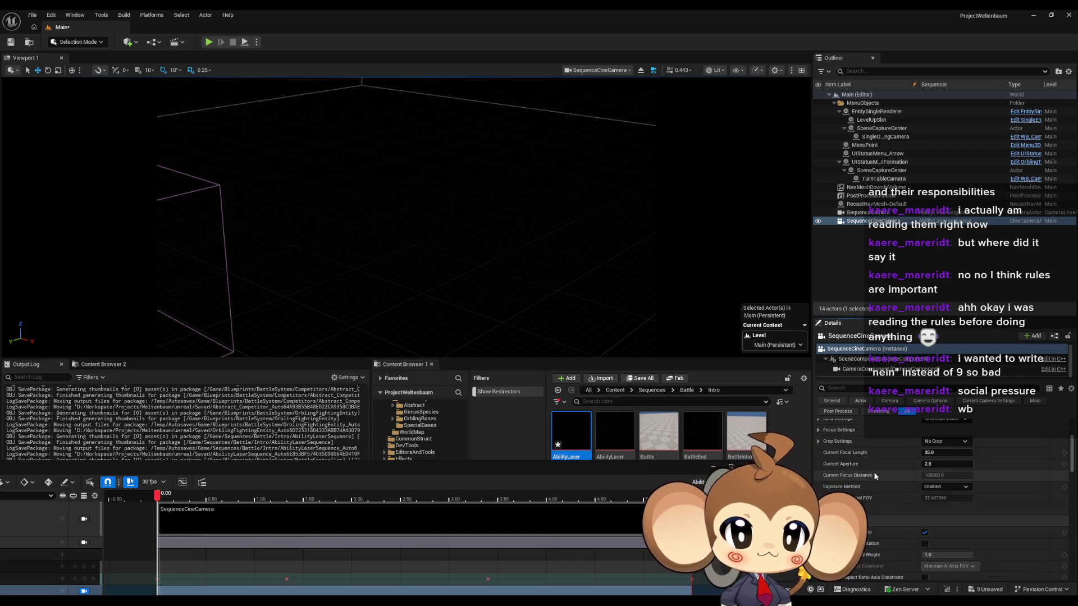
pyautogui.click(945, 443)
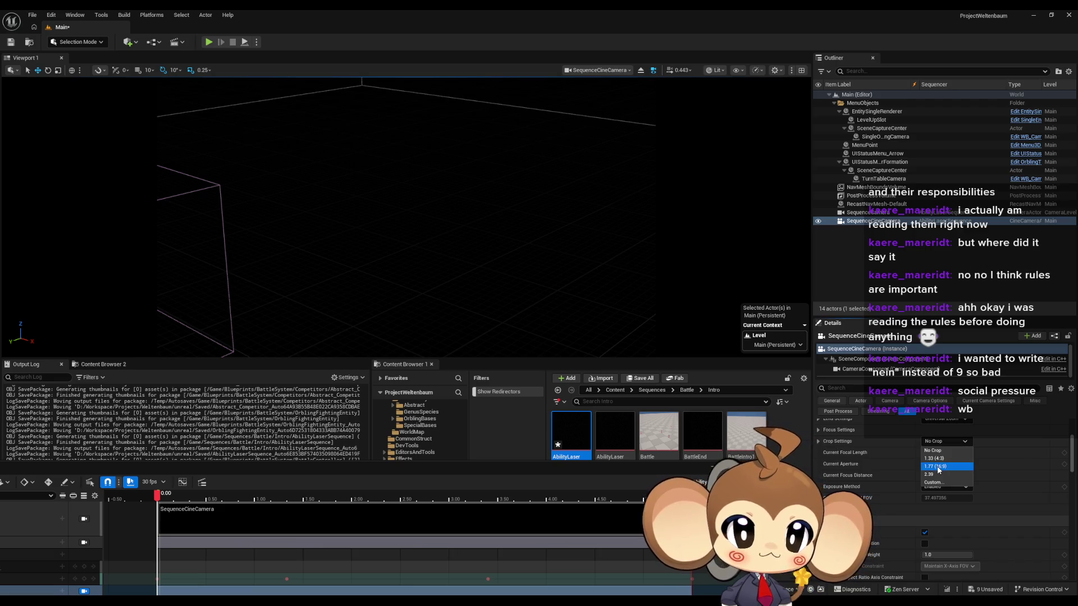
pyautogui.click(933, 450)
pyautogui.click(945, 441)
pyautogui.click(935, 467)
pyautogui.click(947, 443)
pyautogui.click(946, 451)
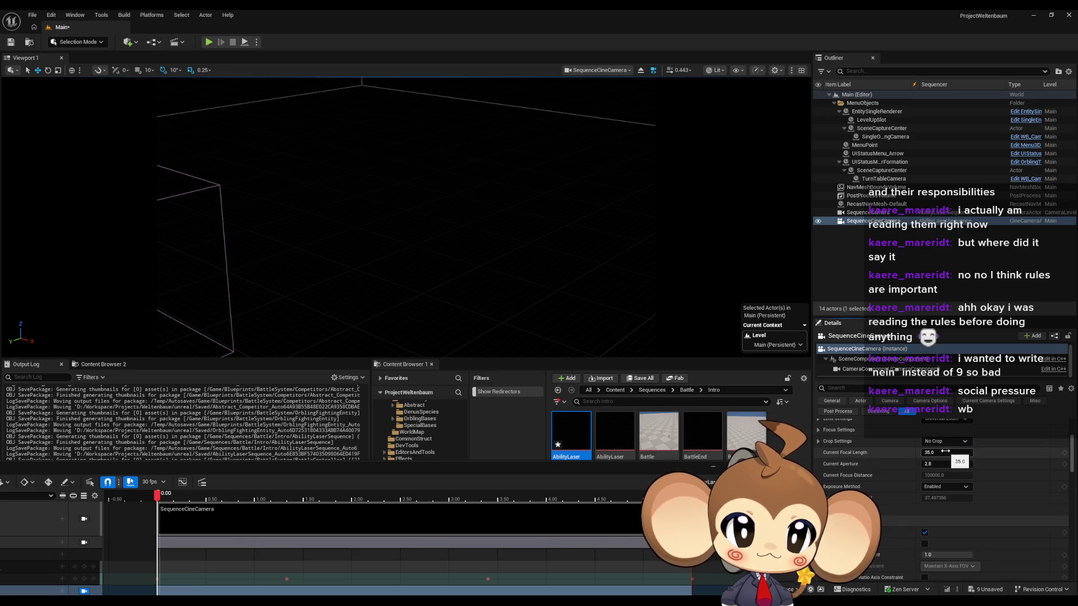
pyautogui.click(819, 441)
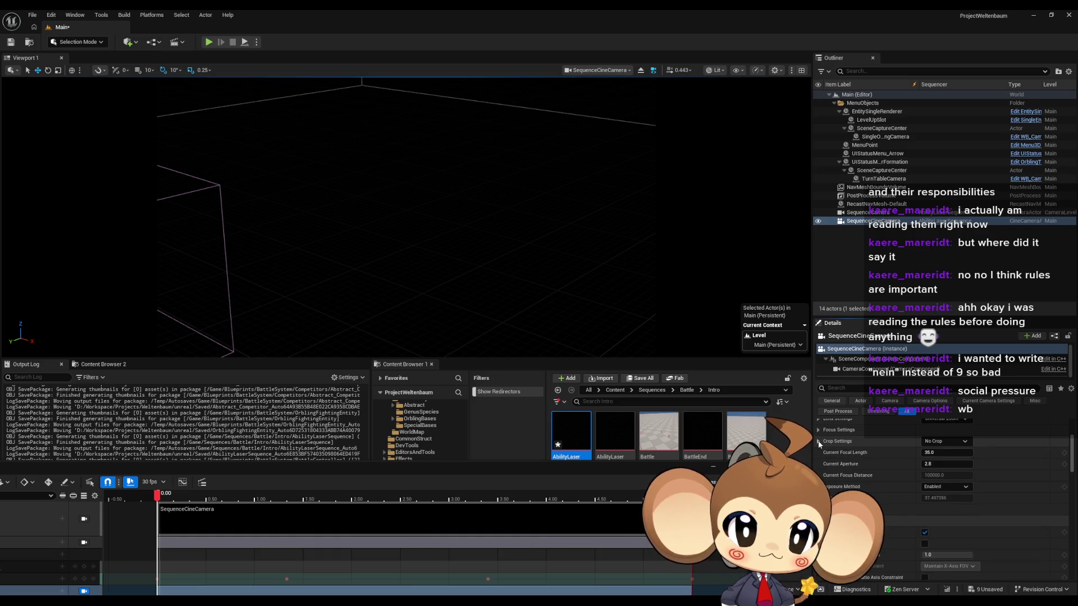
pyautogui.moveTo(946, 453)
pyautogui.mouseDown()
pyautogui.moveTo(1007, 453)
pyautogui.moveTo(974, 453)
pyautogui.mouseUp()
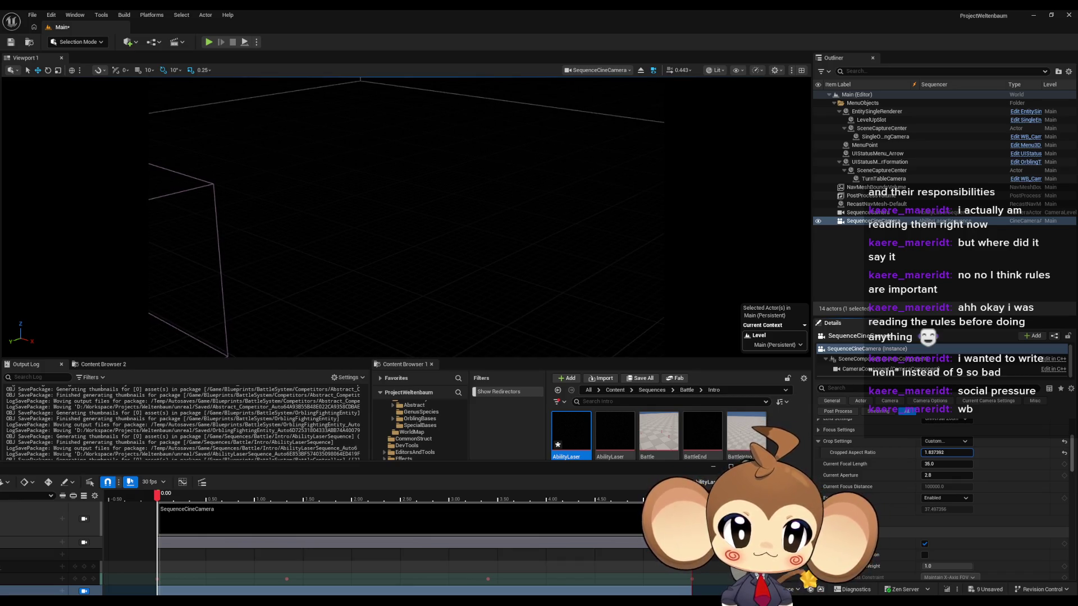
pyautogui.click(943, 451)
pyautogui.click(945, 441)
pyautogui.click(941, 449)
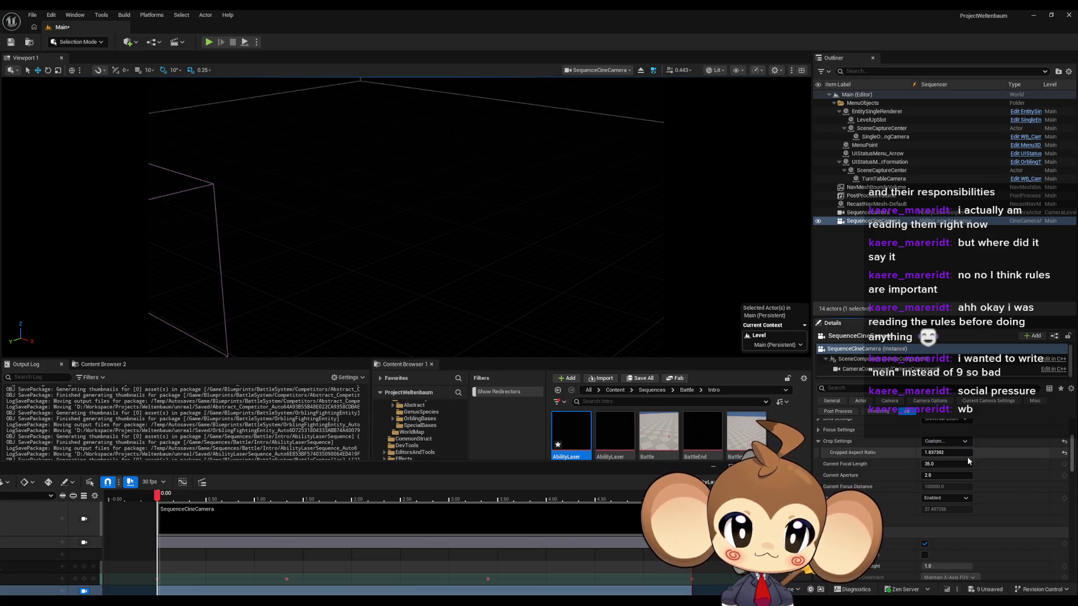
pyautogui.click(944, 441)
pyautogui.click(945, 441)
pyautogui.click(944, 442)
pyautogui.click(941, 457)
pyautogui.click(945, 441)
pyautogui.click(938, 450)
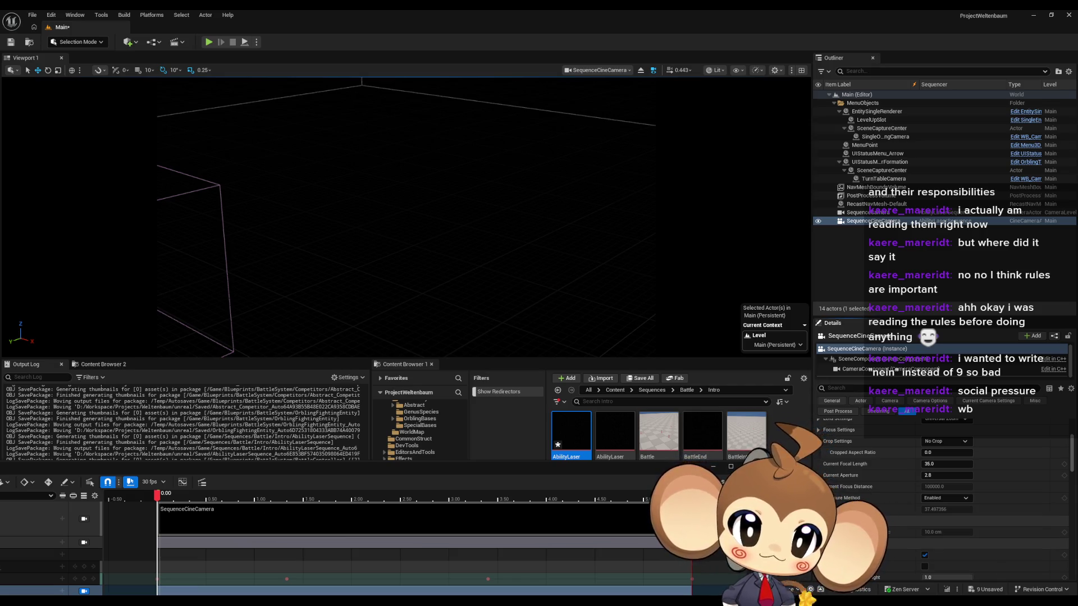
pyautogui.scroll(-2, 893, 510)
# Step: Turn off Constrain Aspect Ratio on SequenceCineCamera, compare with SequenceCamera, then turn it back on
pyautogui.scroll(-1, 876, 497)
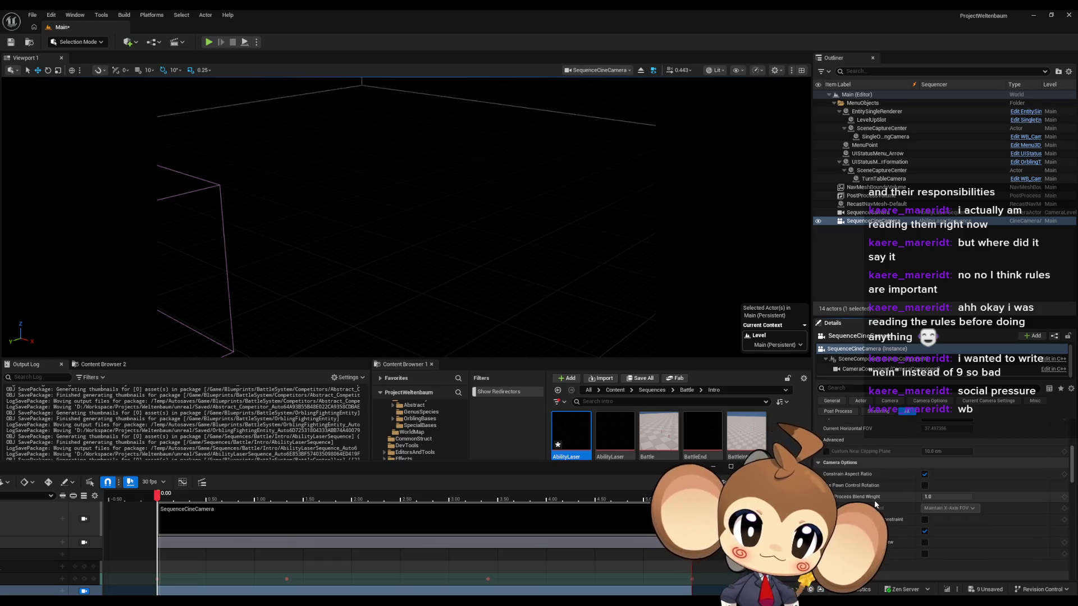
pyautogui.click(924, 475)
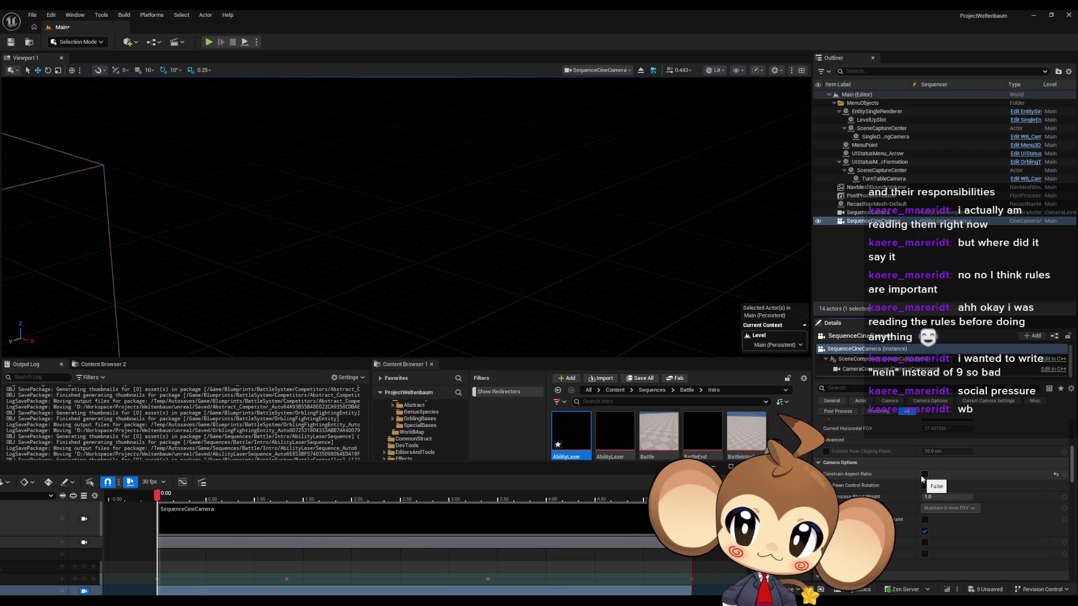
pyautogui.click(867, 212)
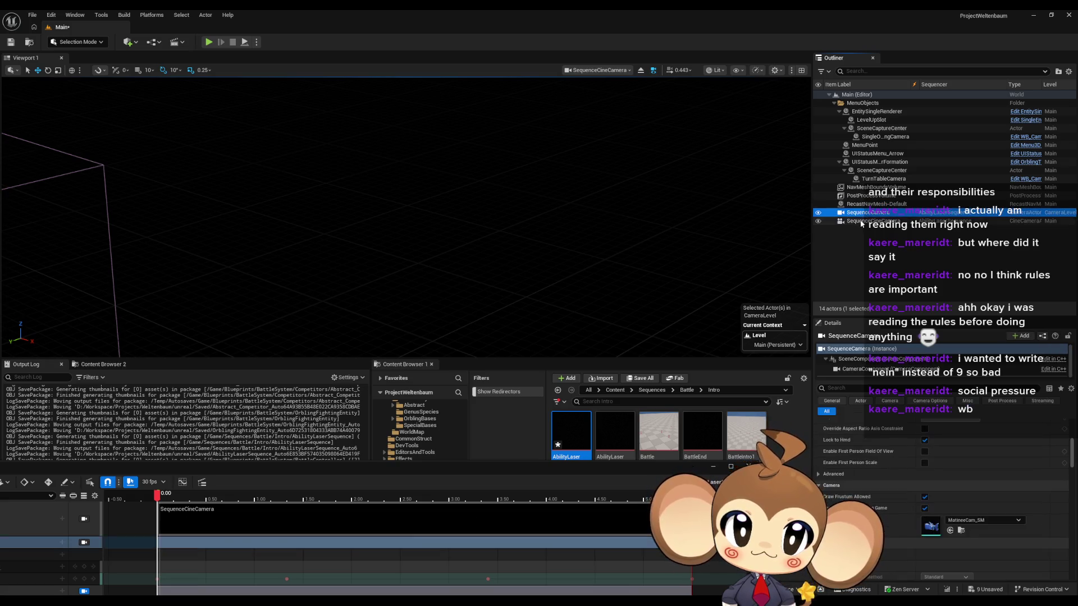
pyautogui.click(862, 221)
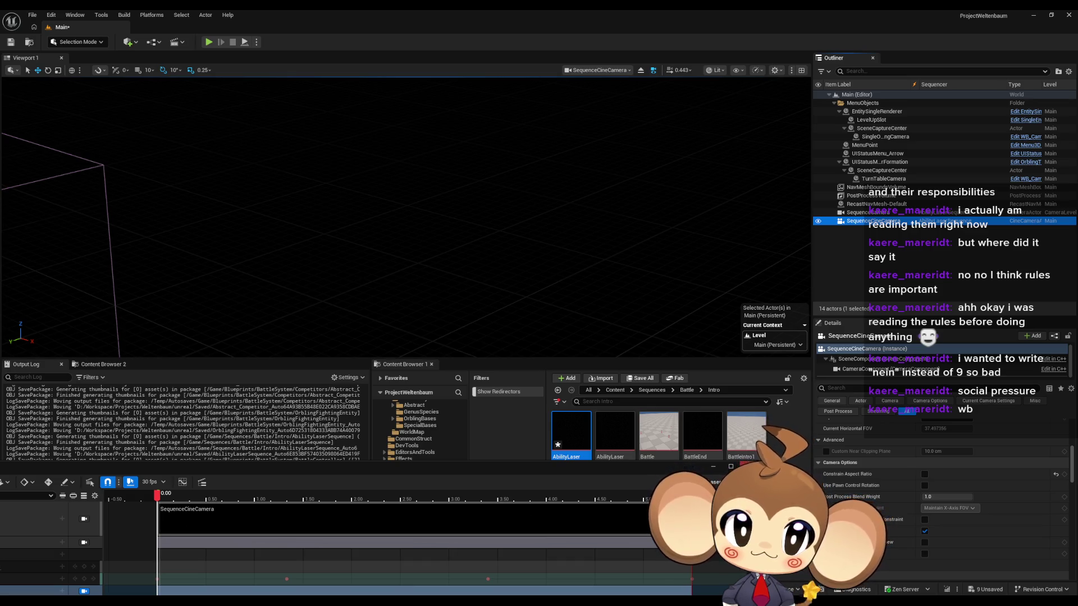
pyautogui.scroll(2, 894, 459)
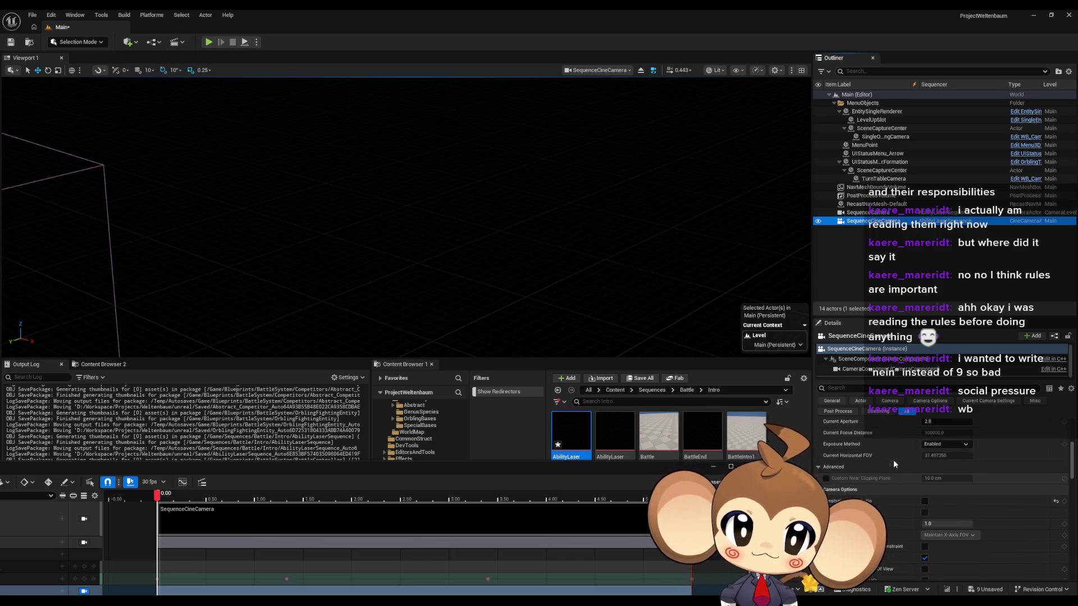
pyautogui.click(924, 487)
# Step: Select SequenceCamera, enlarge the Sequencer, and reactivate the SequenceCamera track
pyautogui.click(849, 214)
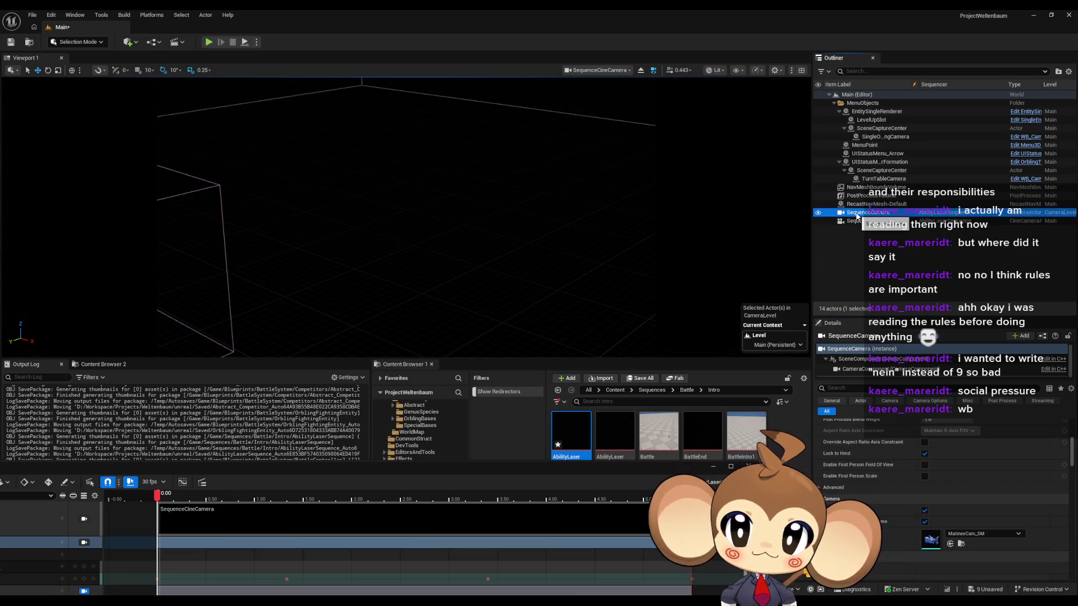
pyautogui.moveTo(303, 478)
pyautogui.mouseDown()
pyautogui.moveTo(418, 339)
pyautogui.moveTo(469, 337)
pyautogui.moveTo(496, 357)
pyautogui.mouseUp()
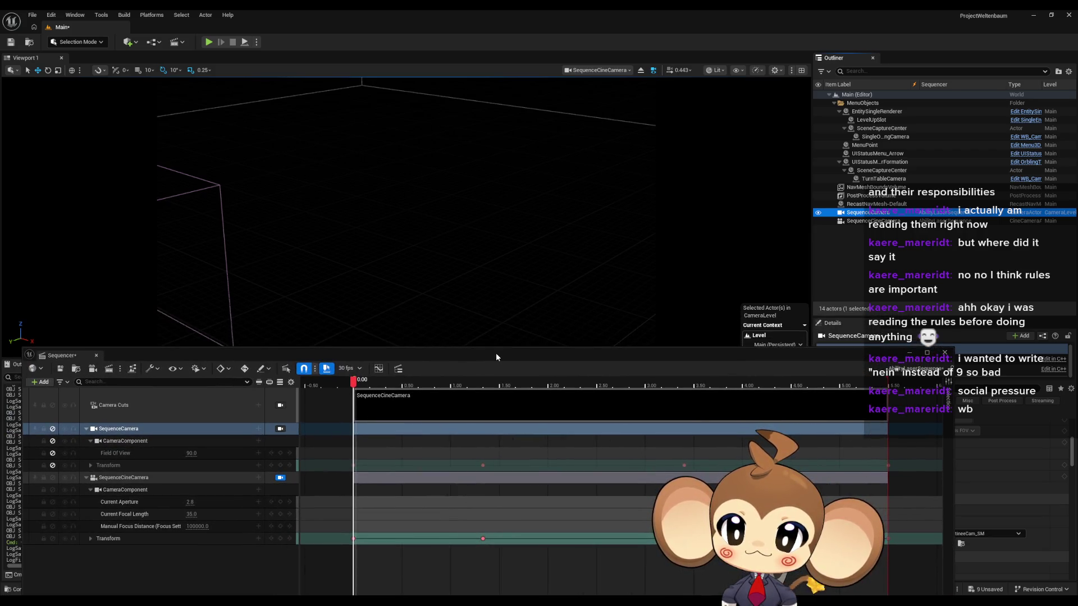
pyautogui.click(53, 430)
# Step: View through each camera, then uncheck Constrain Aspect Ratio on SequenceCineCamera
pyautogui.click(118, 478)
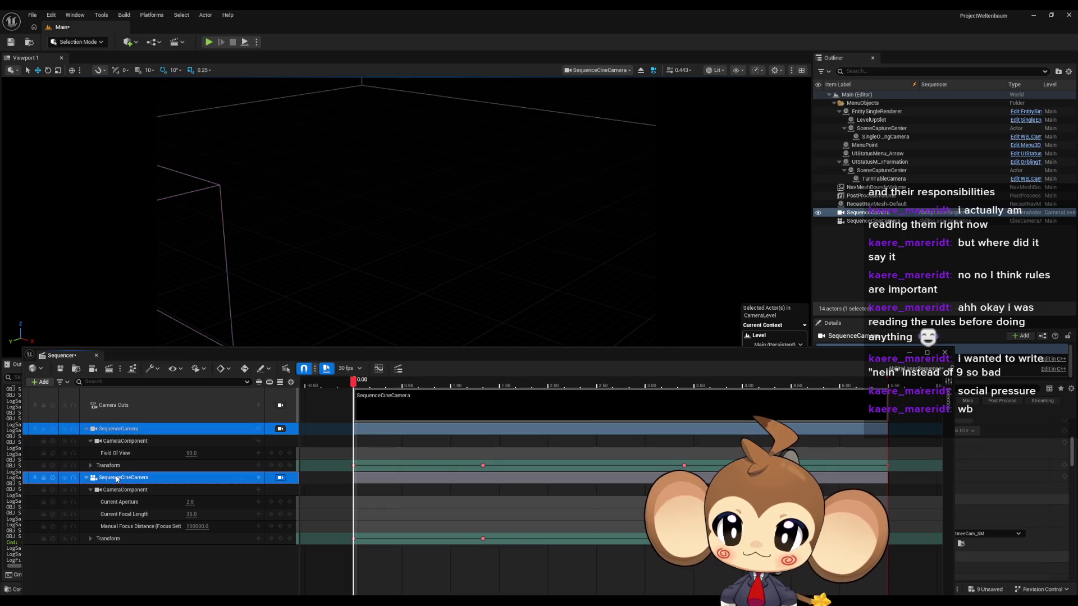
pyautogui.click(280, 429)
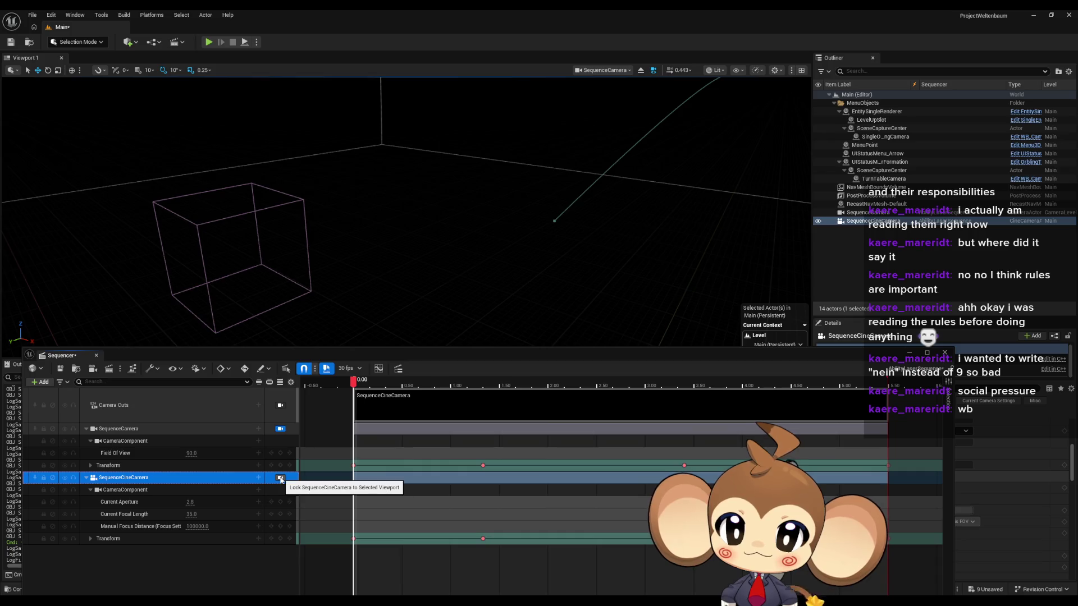
pyautogui.click(280, 478)
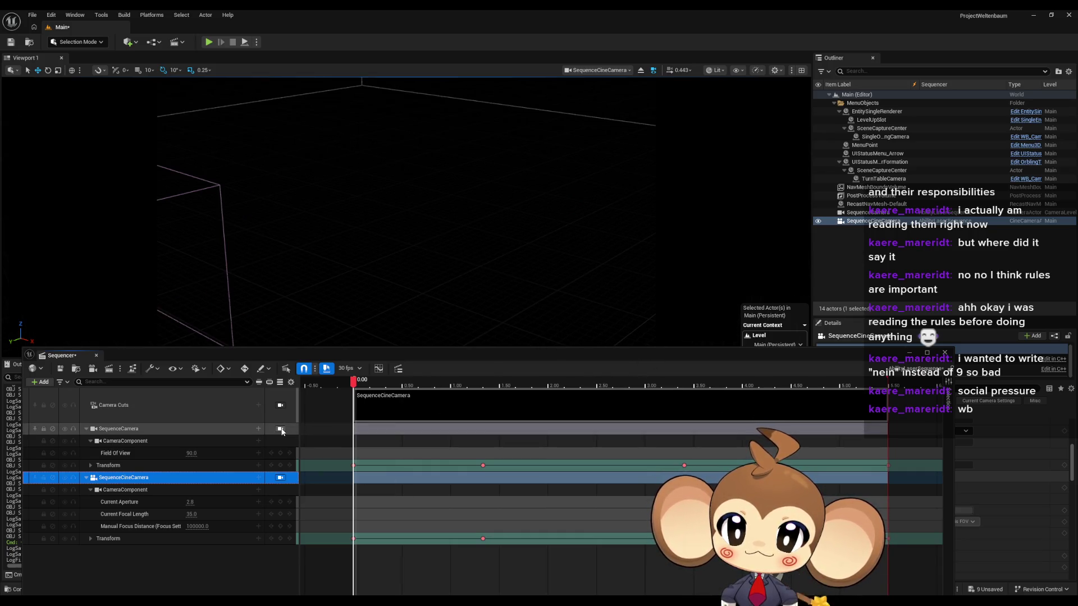
pyautogui.moveTo(620, 357); pyautogui.dragTo(659, 560)
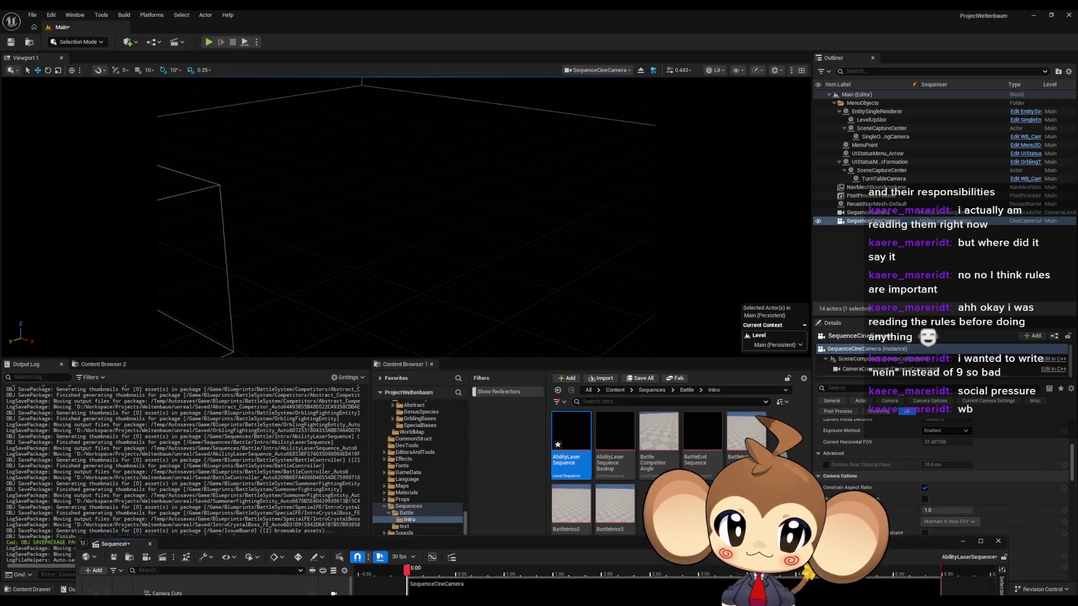
pyautogui.click(925, 488)
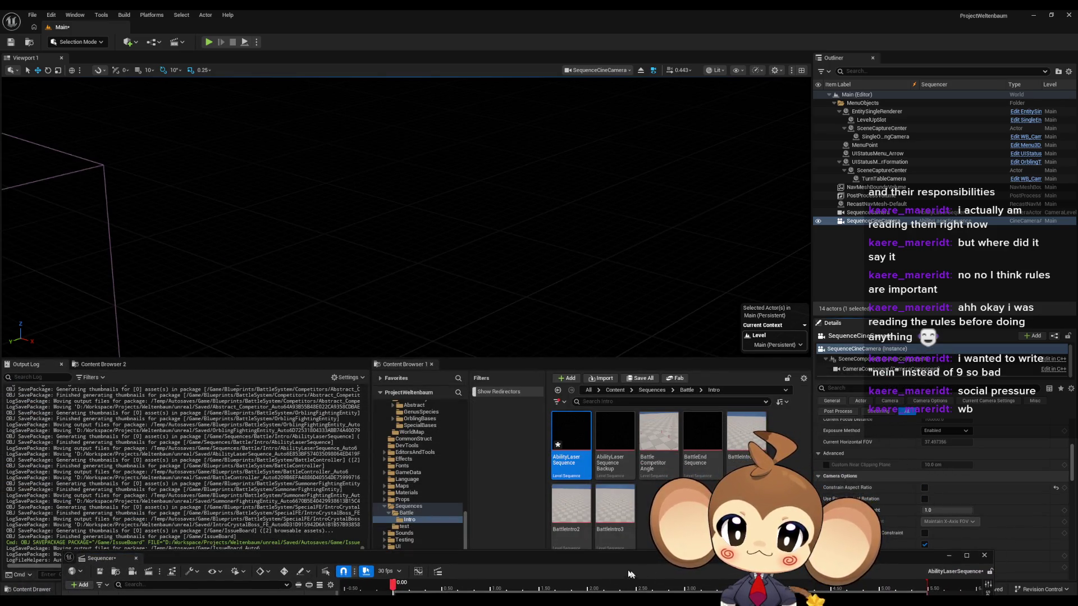
pyautogui.moveTo(557, 556); pyautogui.dragTo(506, 295)
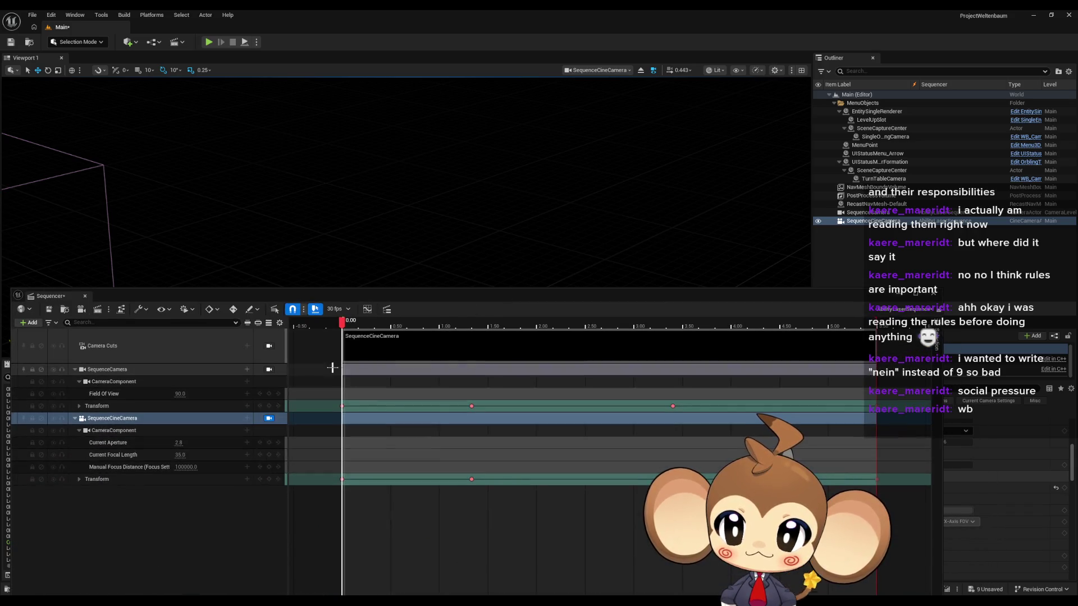
# Step: Switch the viewport between SequenceCamera and SequenceCineCamera again to compare their framing
pyautogui.click(269, 370)
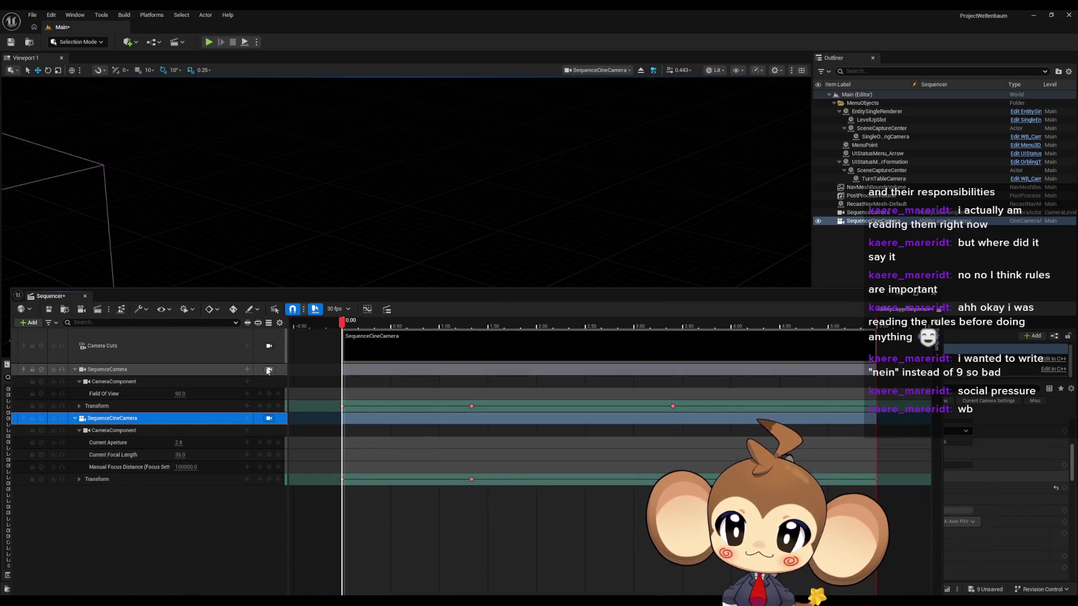
pyautogui.click(269, 419)
pyautogui.moveTo(466, 301)
pyautogui.mouseDown()
pyautogui.moveTo(382, 450)
pyautogui.moveTo(318, 395)
pyautogui.moveTo(316, 378)
pyautogui.mouseUp()
pyautogui.scroll(2, 910, 509)
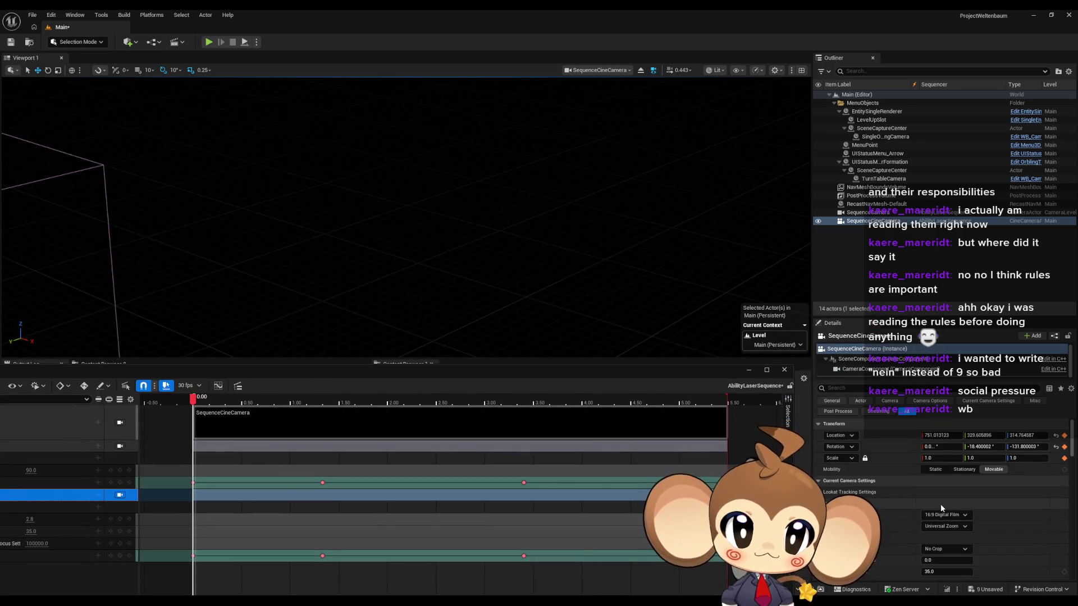
# Step: Lower SequenceCineCamera's focal length and dock the timeline below the viewport to compare both camera views
pyautogui.scroll(2, 941, 503)
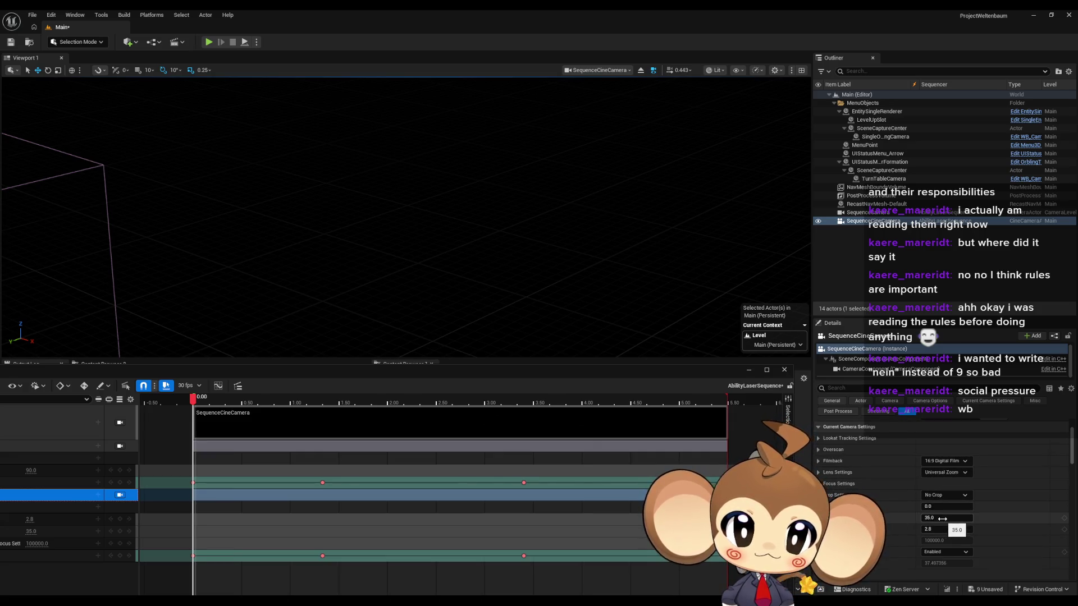
pyautogui.moveTo(942, 518); pyautogui.dragTo(901, 518)
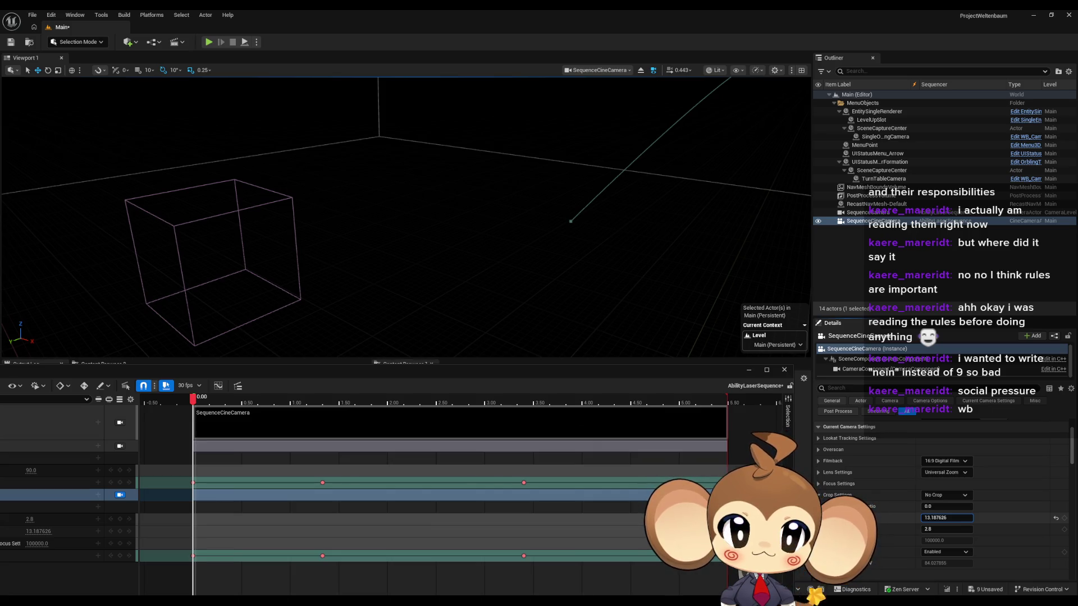
pyautogui.moveTo(427, 370); pyautogui.dragTo(450, 334)
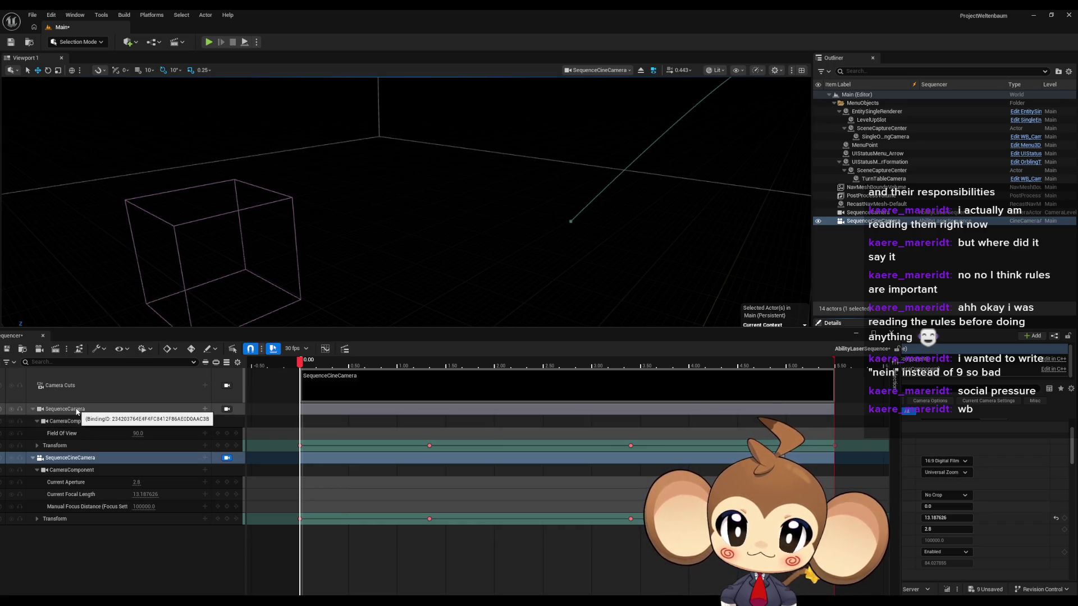
pyautogui.click(227, 409)
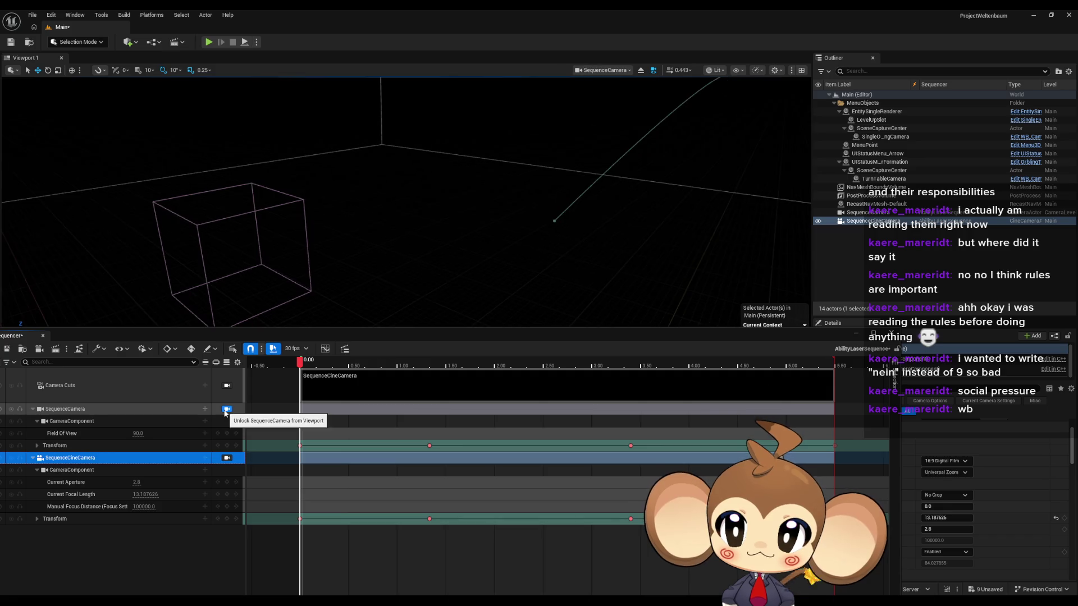
pyautogui.click(228, 459)
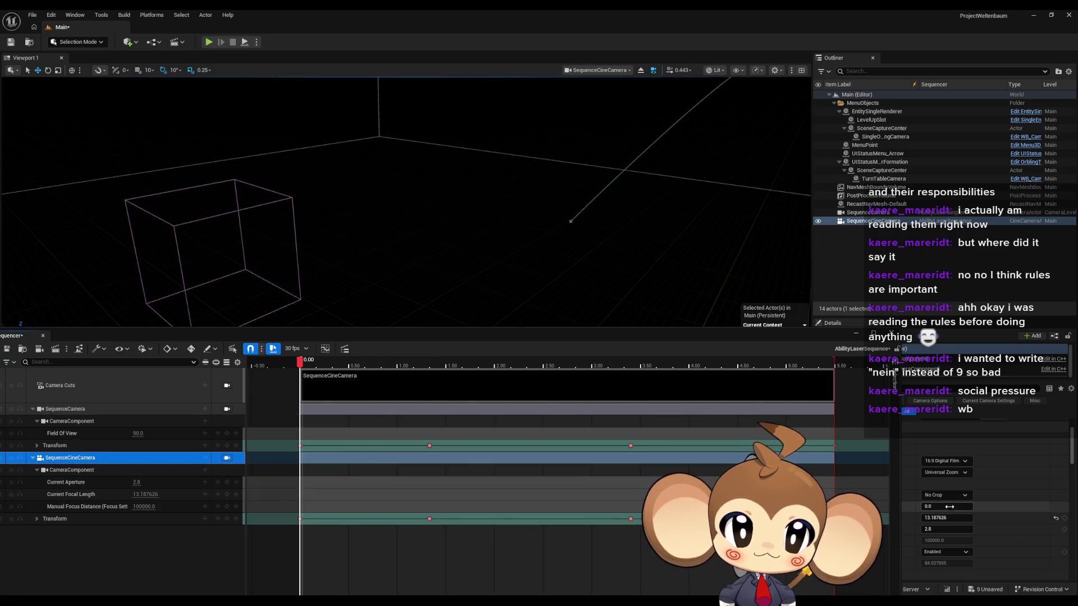
# Step: Fine-tune the focal length to 11.875491 against SequenceCamera's view, then mute the SequenceCamera track
pyautogui.moveTo(949, 521); pyautogui.dragTo(929, 520)
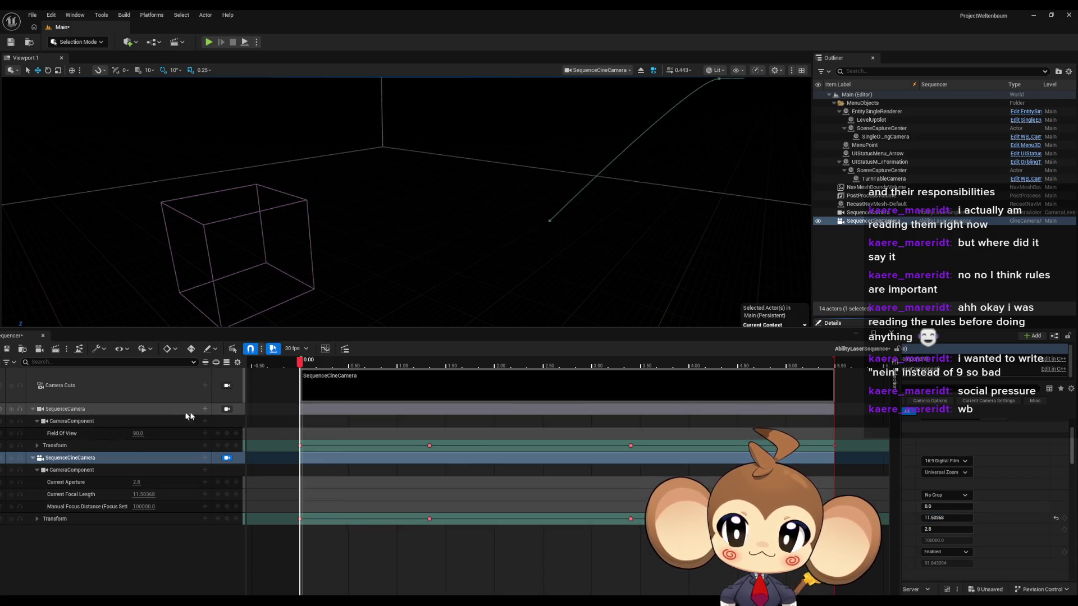
pyautogui.click(227, 410)
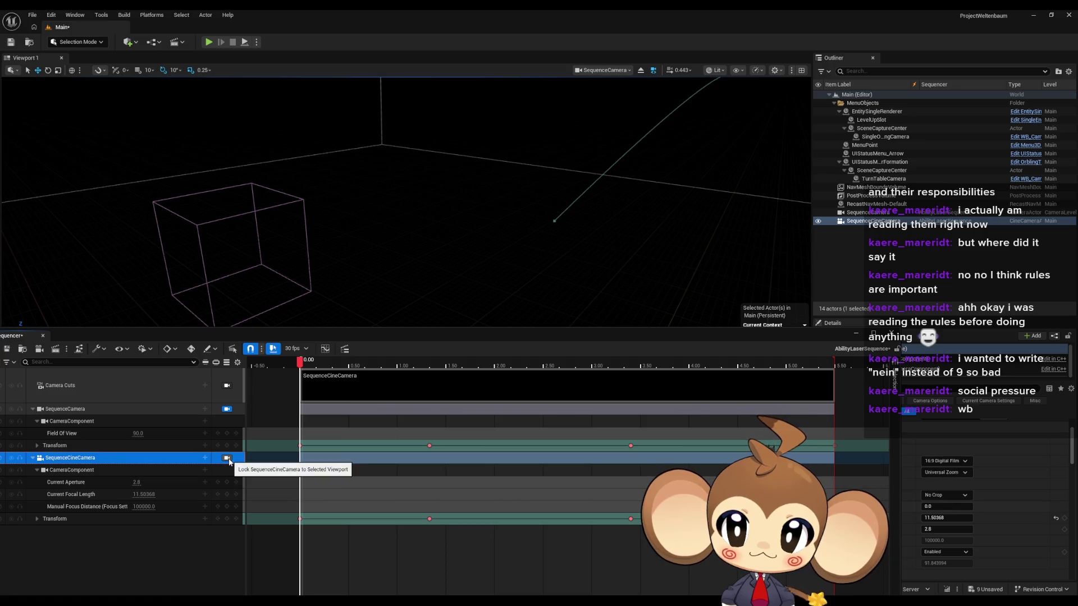
pyautogui.click(228, 458)
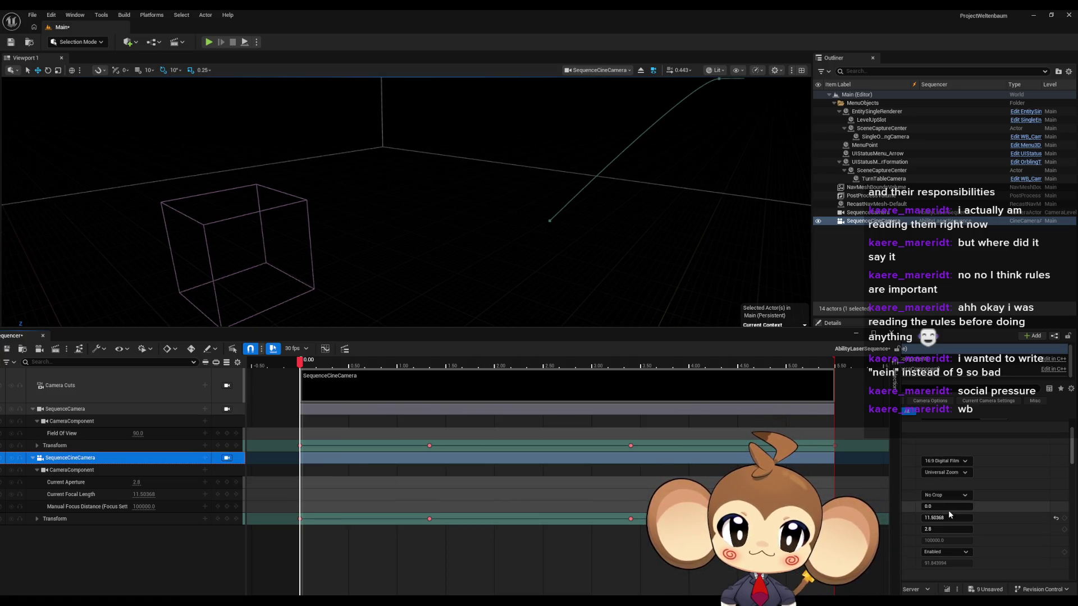
pyautogui.moveTo(945, 517); pyautogui.dragTo(957, 517)
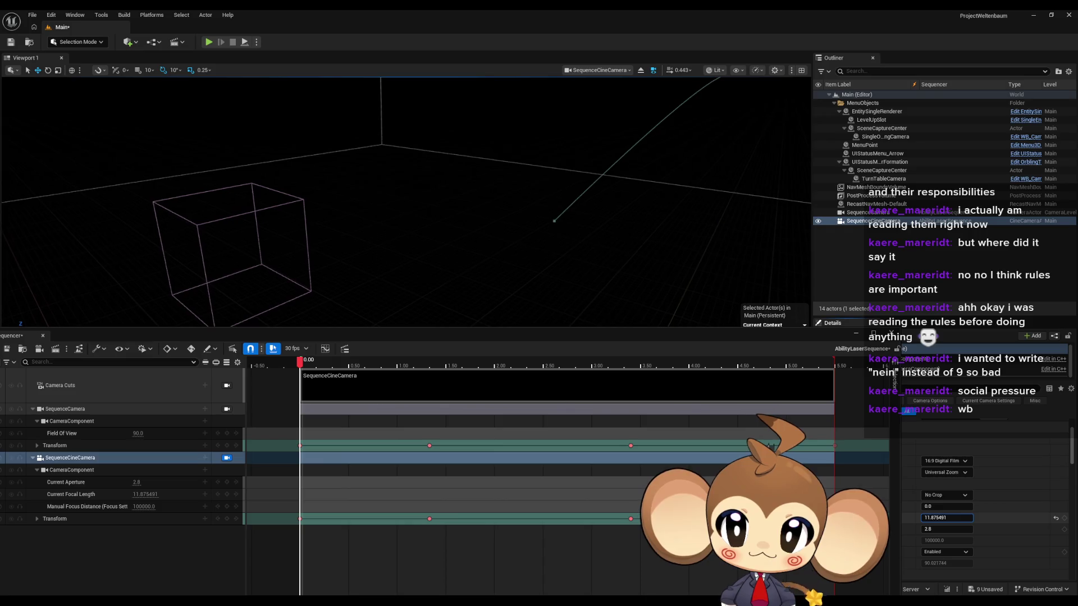
pyautogui.click(227, 409)
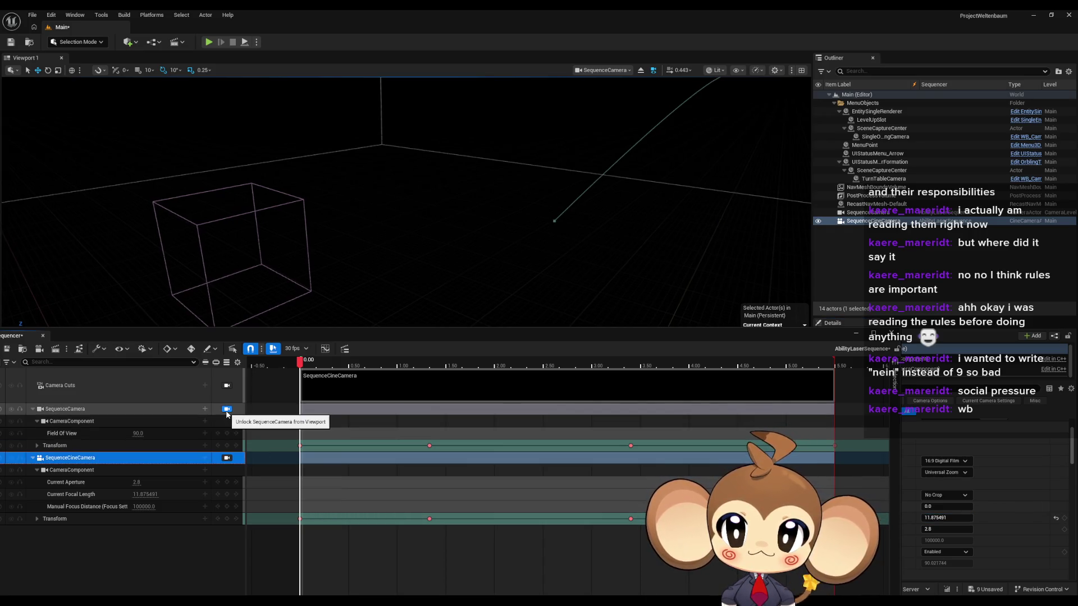
pyautogui.click(227, 458)
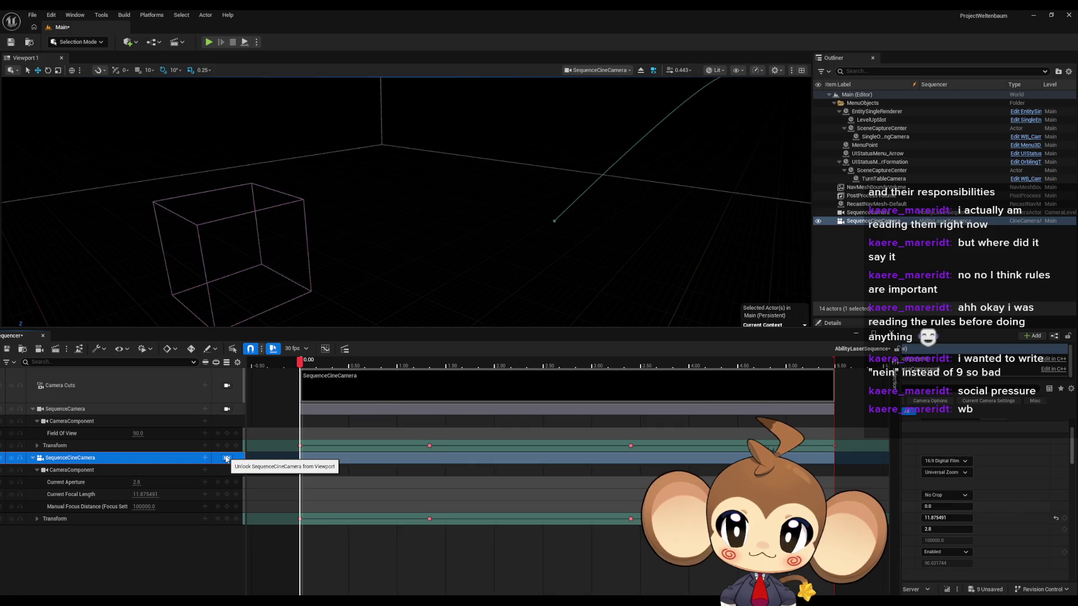
pyautogui.click(227, 409)
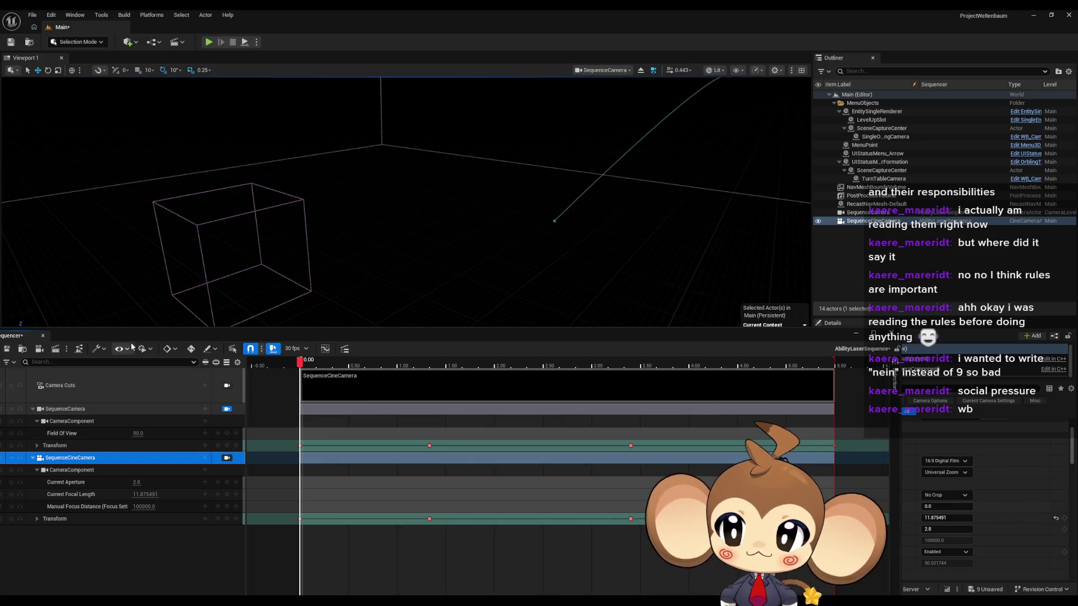
pyautogui.click(46, 410)
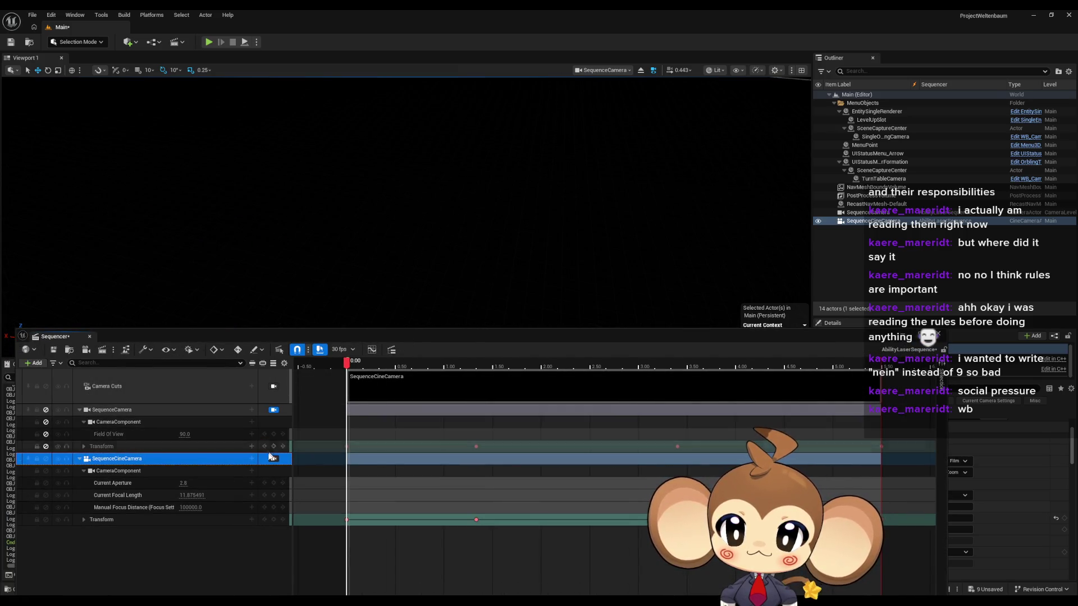
# Step: Float and minimize the Sequencer timeline, then run and stop two play-in-editor tests of the sequence
pyautogui.moveTo(395, 335)
pyautogui.mouseDown()
pyautogui.moveTo(353, 382)
pyautogui.moveTo(298, 405)
pyautogui.mouseUp()
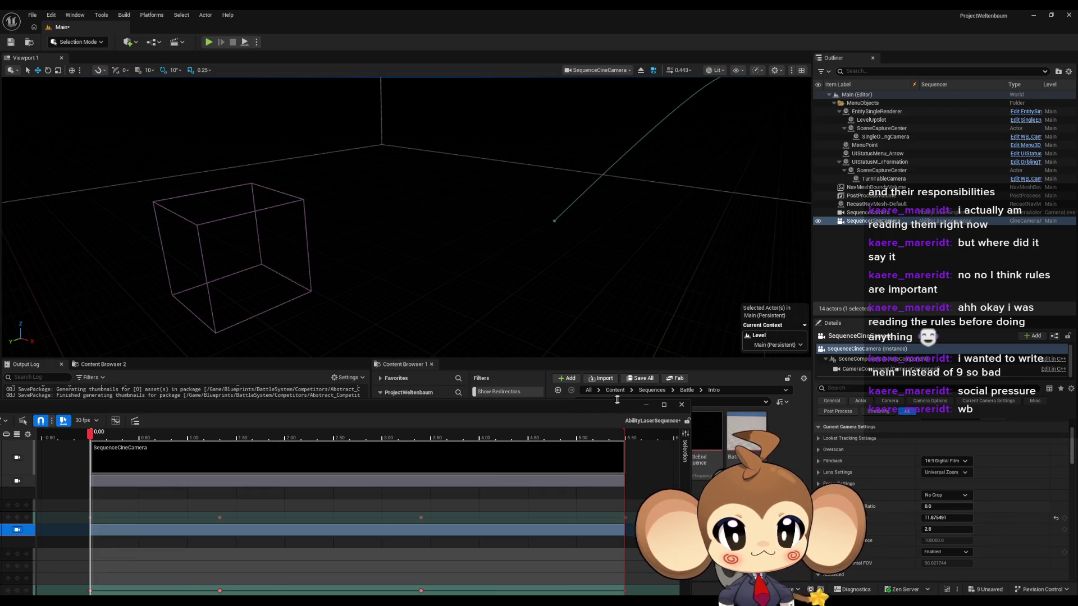
pyautogui.click(645, 405)
pyautogui.click(209, 42)
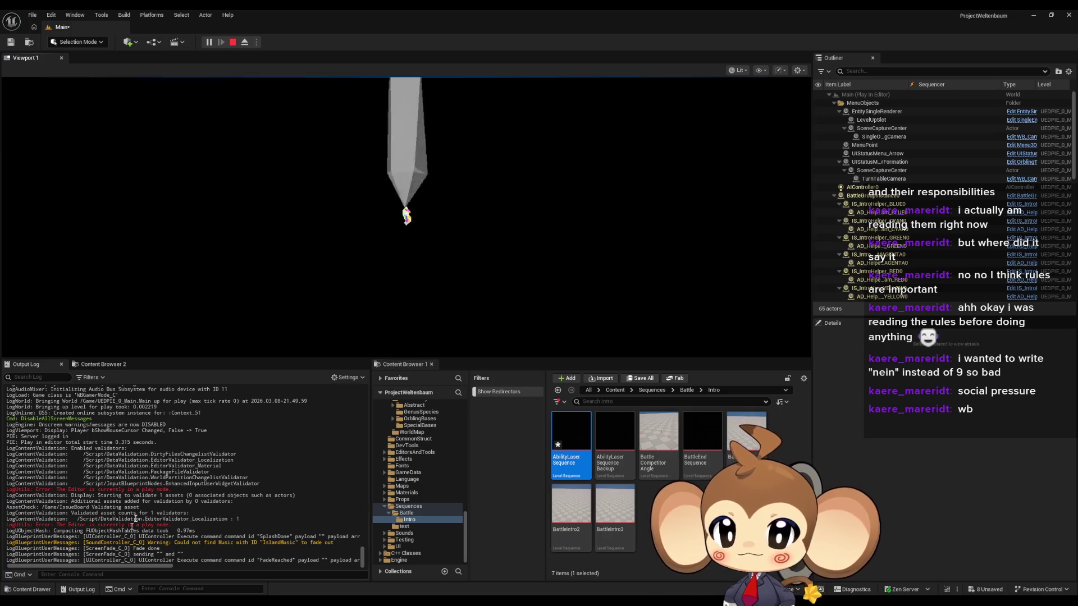
pyautogui.click(232, 42)
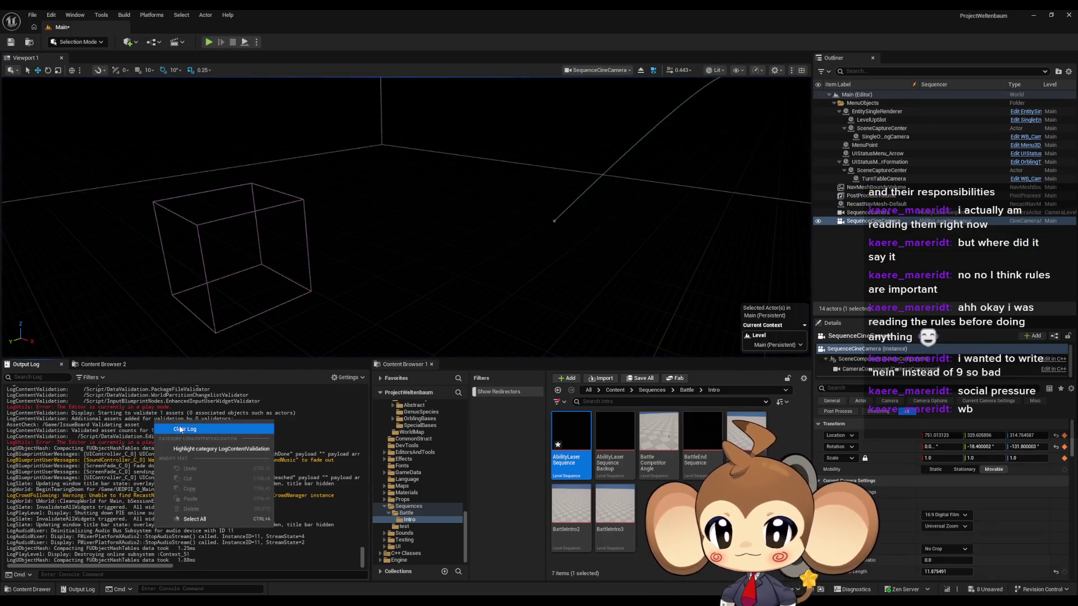
pyautogui.click(210, 42)
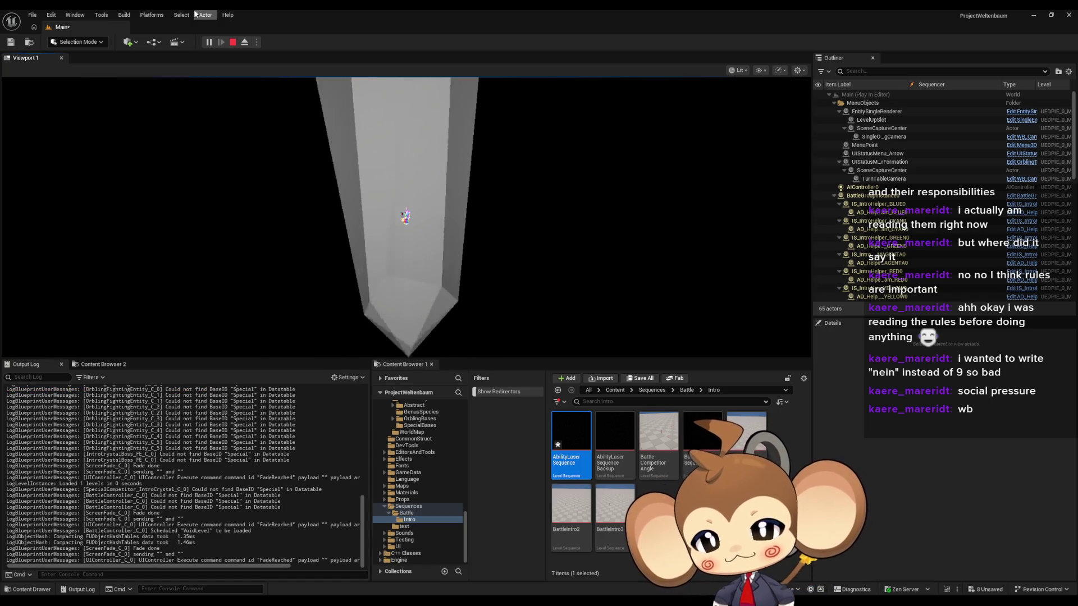
pyautogui.click(232, 43)
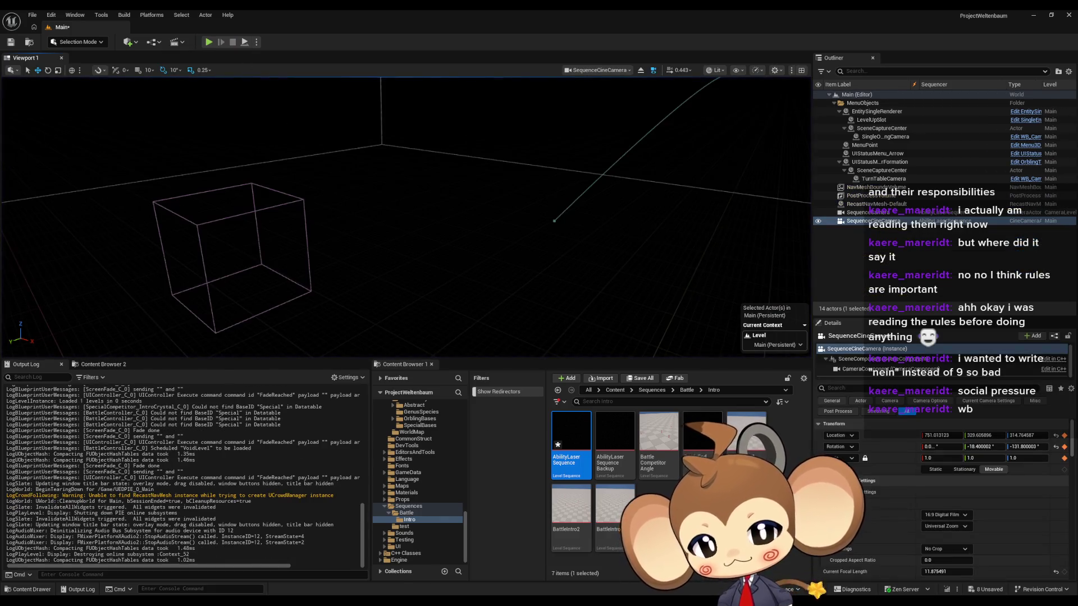
pyautogui.moveTo(487, 569)
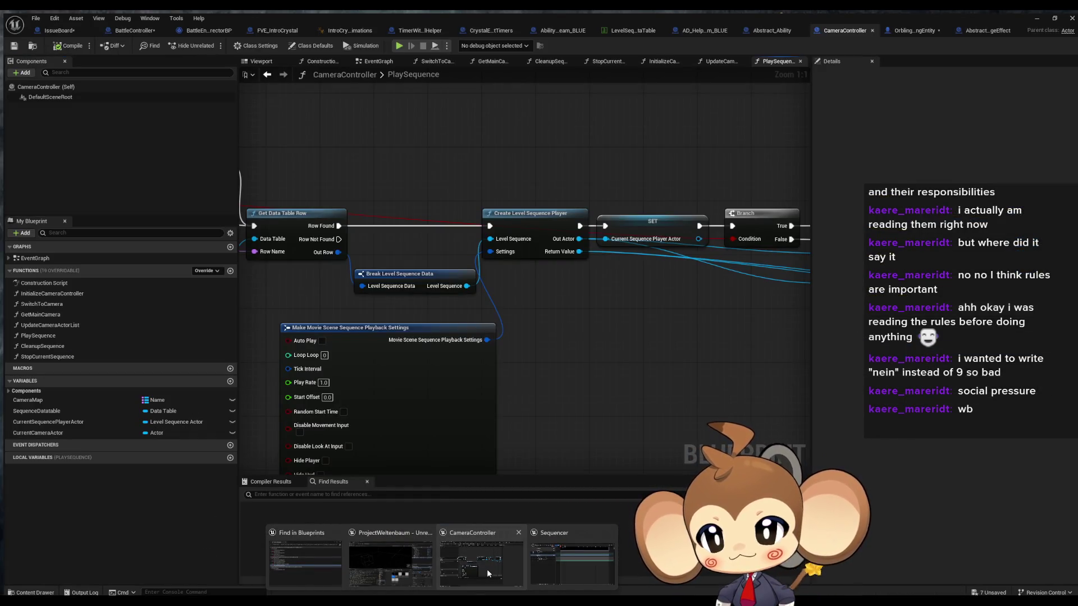